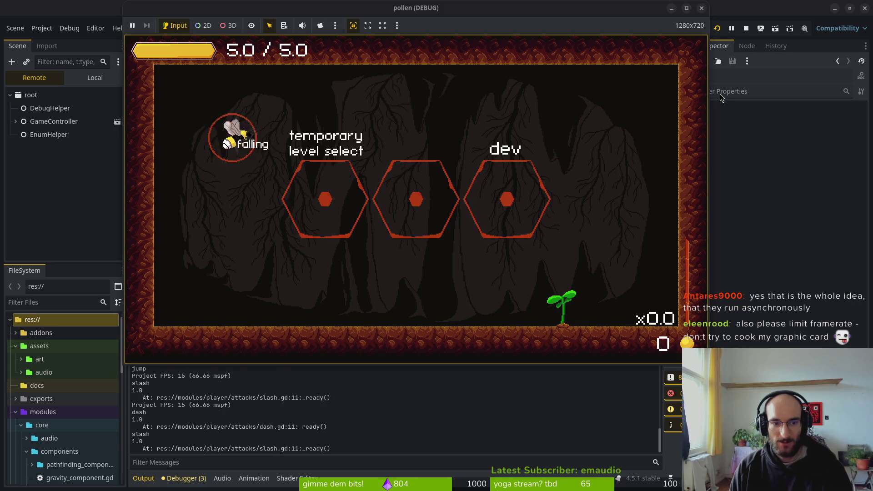
pyautogui.press('x')
pyautogui.press('x')
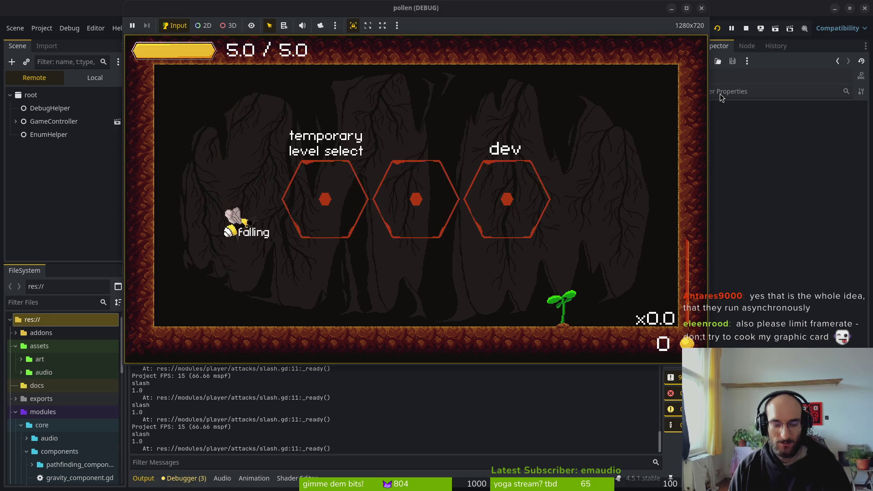
# Bring the Godot editor in front of the game and reach the Project Settings dialog
pyautogui.click(720, 94)
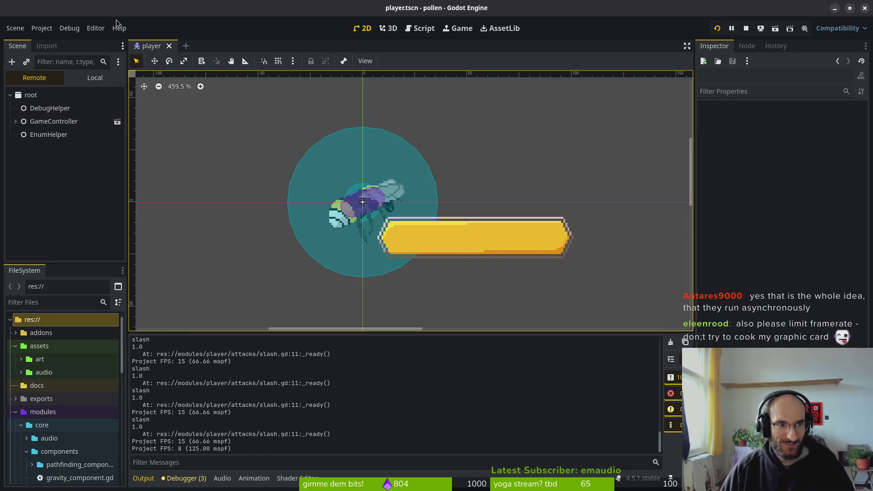
pyautogui.click(42, 28)
pyautogui.click(59, 41)
# Set Application > Run > Max FPS to 30, close the settings and stop the running game
pyautogui.click(492, 215)
pyautogui.press('Return')
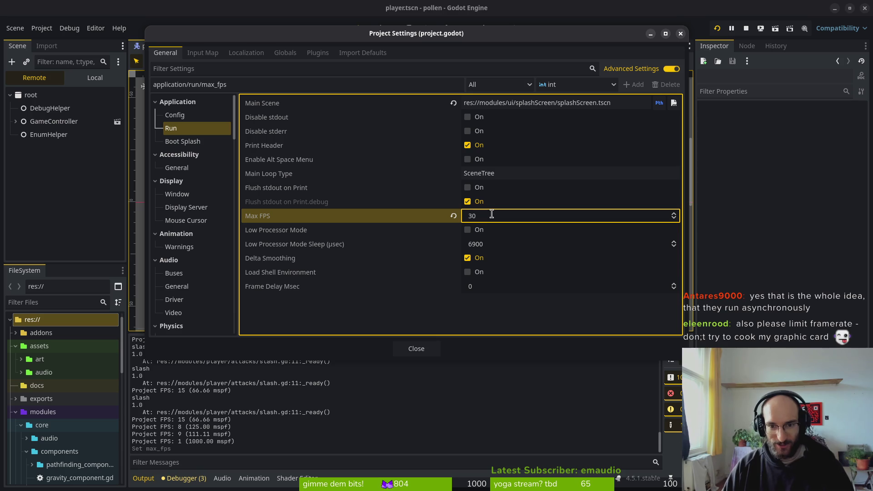
pyautogui.click(417, 349)
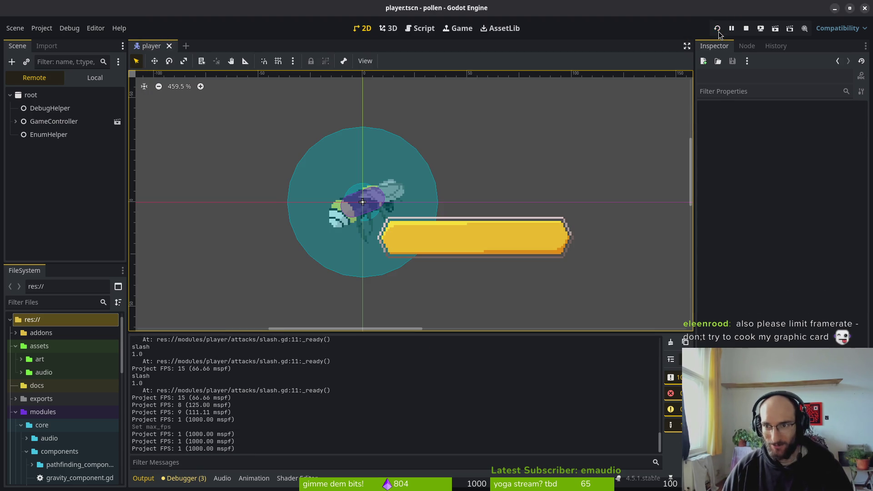
pyautogui.click(718, 29)
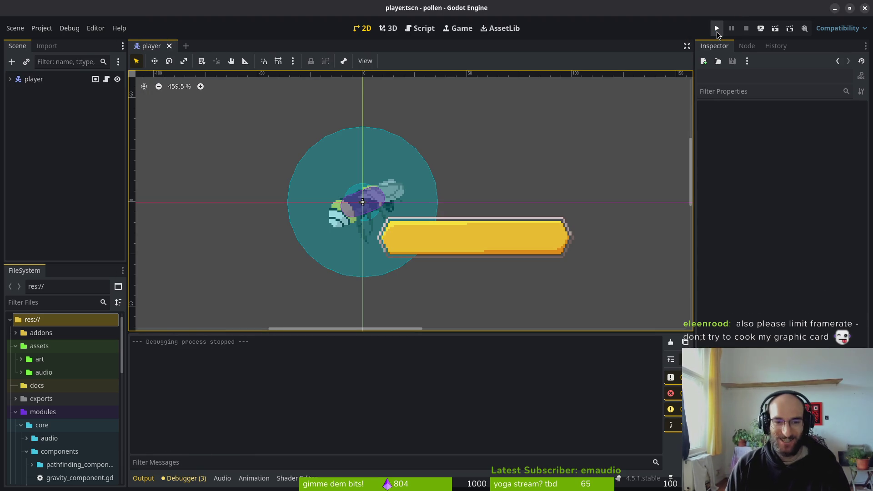
# Launch the game from the title menu and test jumping, slashing and dashing left at 30 FPS
pyautogui.click(717, 31)
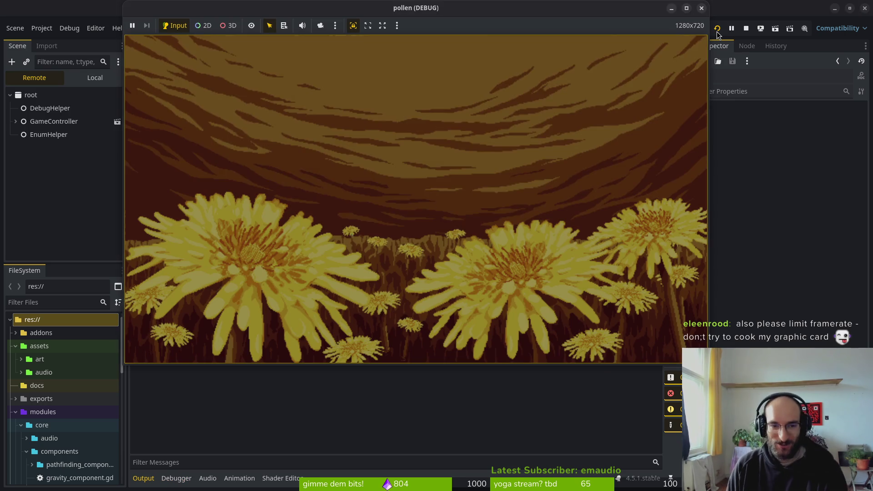
pyautogui.press('Return')
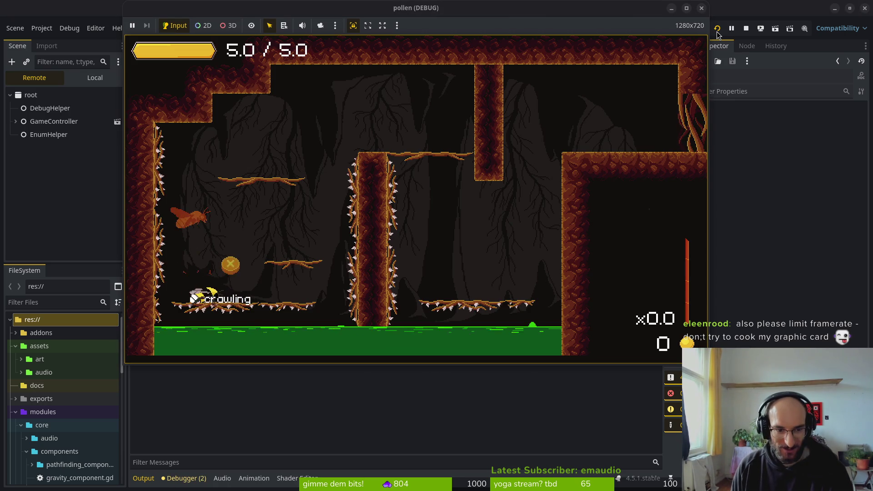
pyautogui.press('space')
pyautogui.press('Left')
pyautogui.press('x')
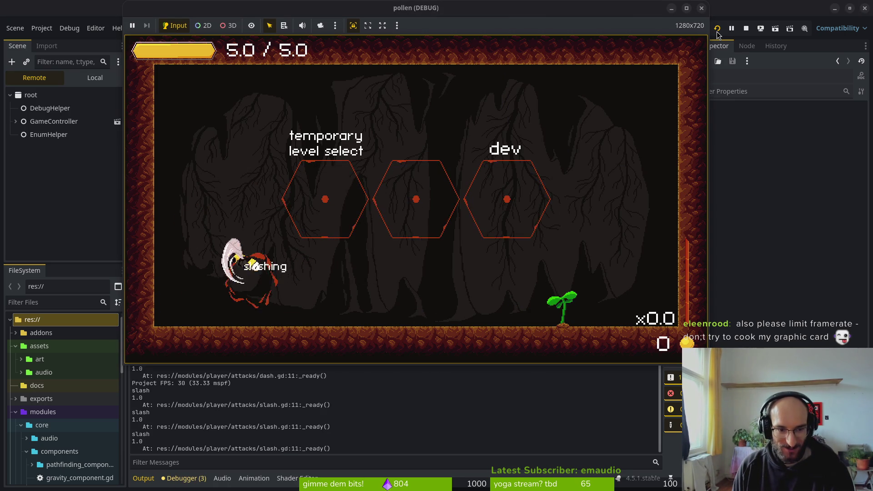
pyautogui.press('Left')
pyautogui.press('shift')
pyautogui.press('space')
pyautogui.press('shift')
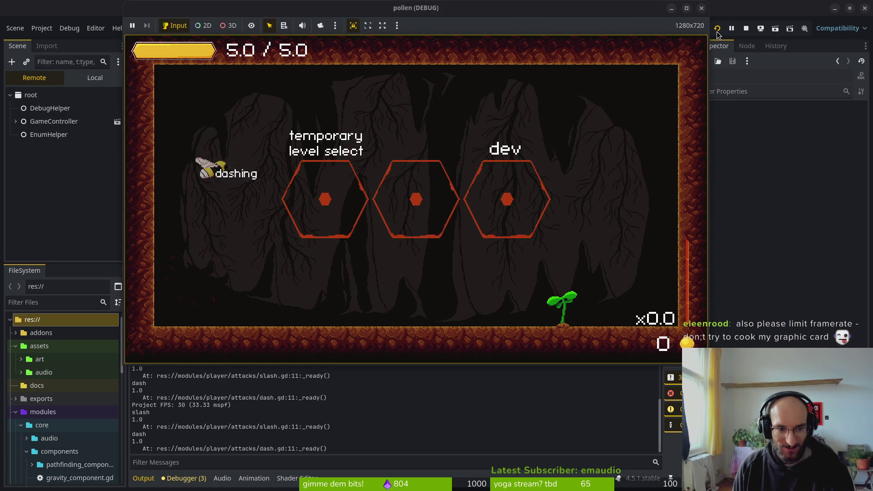
pyautogui.press('x')
pyautogui.press('x')
pyautogui.press('x')
# Keep play-testing: jump, fly upward and fall while slashing left and right
pyautogui.press('space')
pyautogui.press('shift')
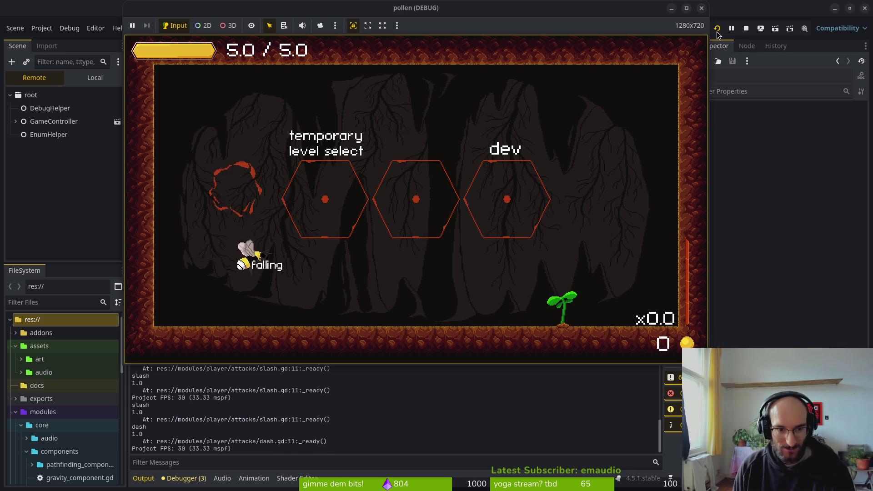
pyautogui.press('Left')
pyautogui.press('x')
pyautogui.press('x')
pyautogui.press('space')
pyautogui.press('x')
pyautogui.press('Right')
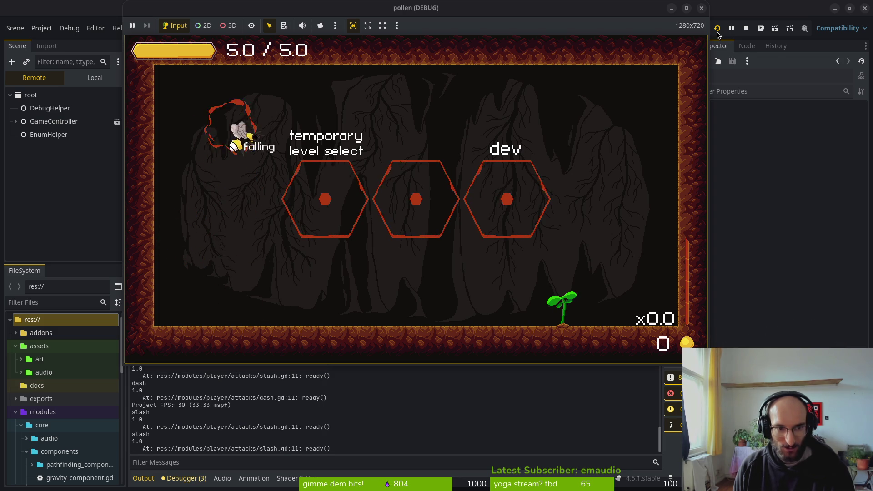
# Close the game window and return to the Project menu, dismissing a stray Find in Files dialog
pyautogui.click(747, 28)
pyautogui.click(41, 28)
pyautogui.click(51, 54)
pyautogui.press('Escape')
pyautogui.click(41, 28)
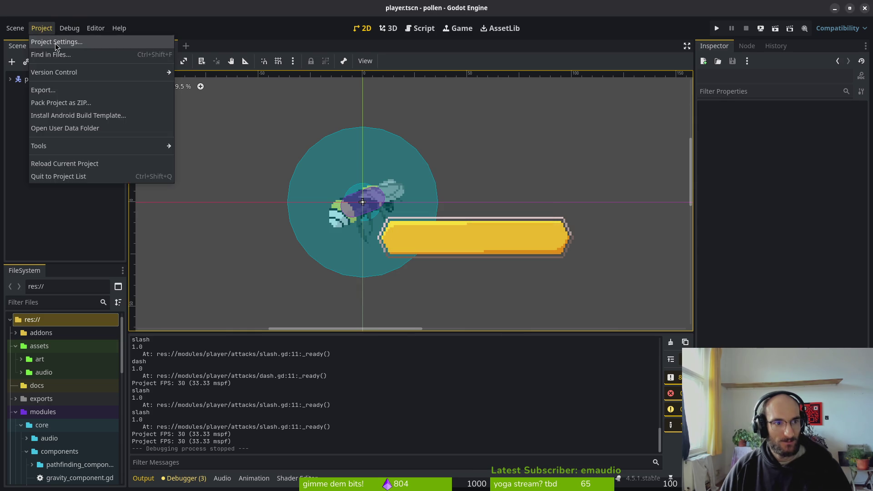
# Set Max FPS under Application > Run to 60, close the settings and relaunch the game
pyautogui.click(56, 42)
pyautogui.click(523, 216)
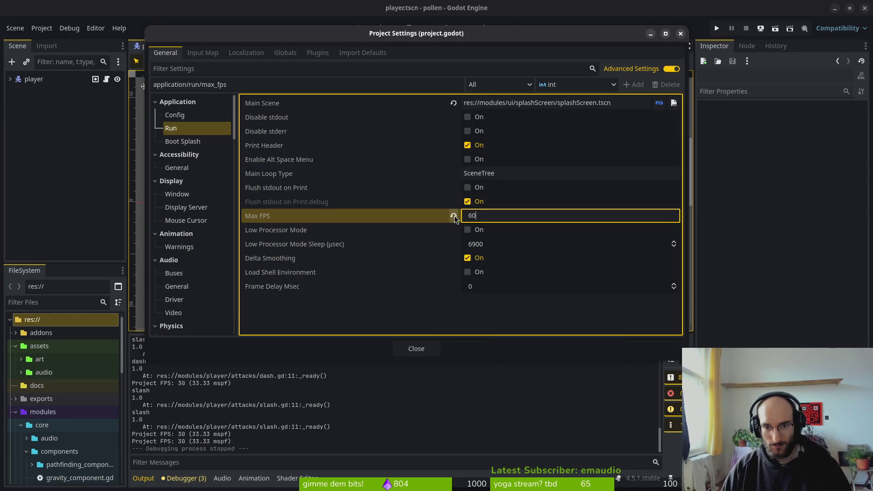
pyautogui.click(420, 350)
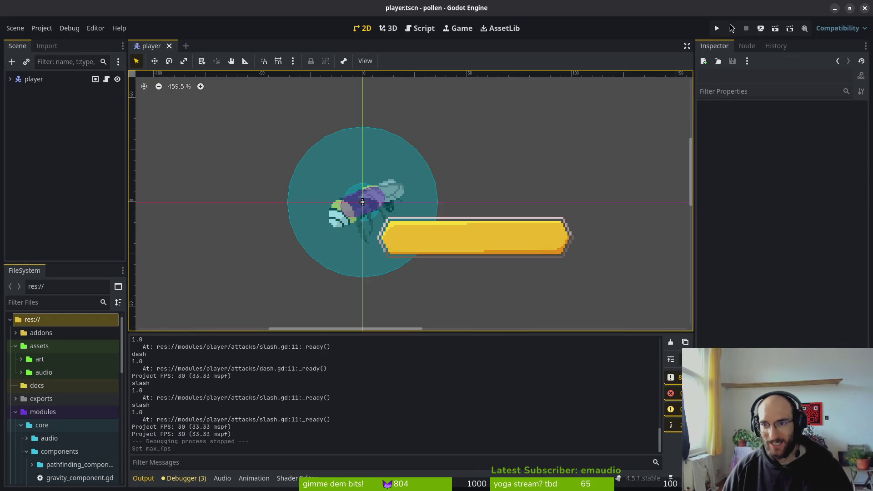
pyautogui.click(716, 30)
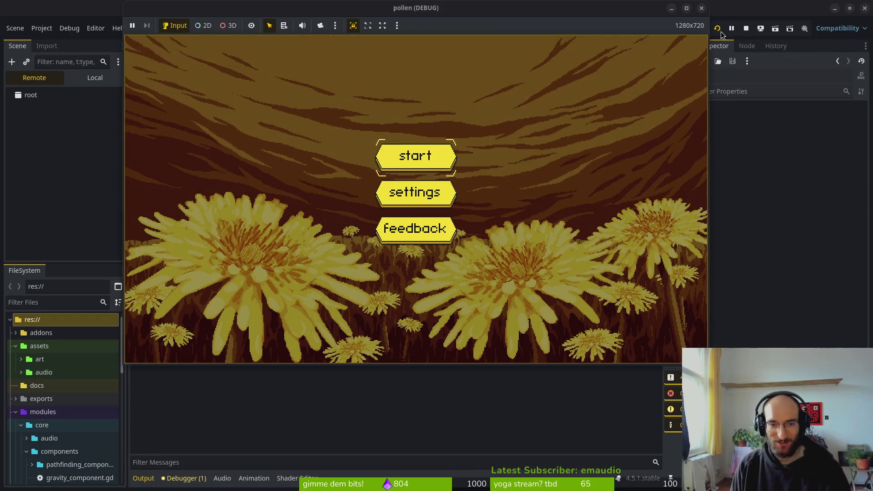
# Start from the title menu and fly, dash and slash the bee across the cave at 60 FPS
pyautogui.press('Return')
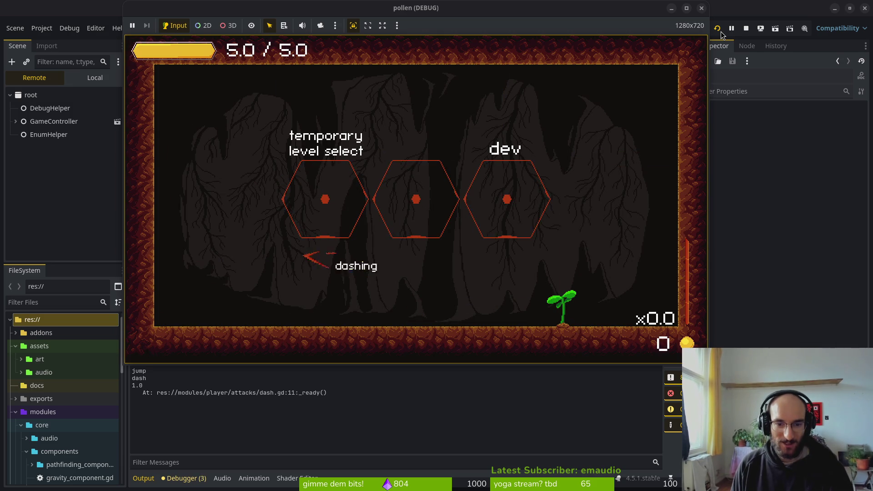
pyautogui.press('Left')
pyautogui.press('Up')
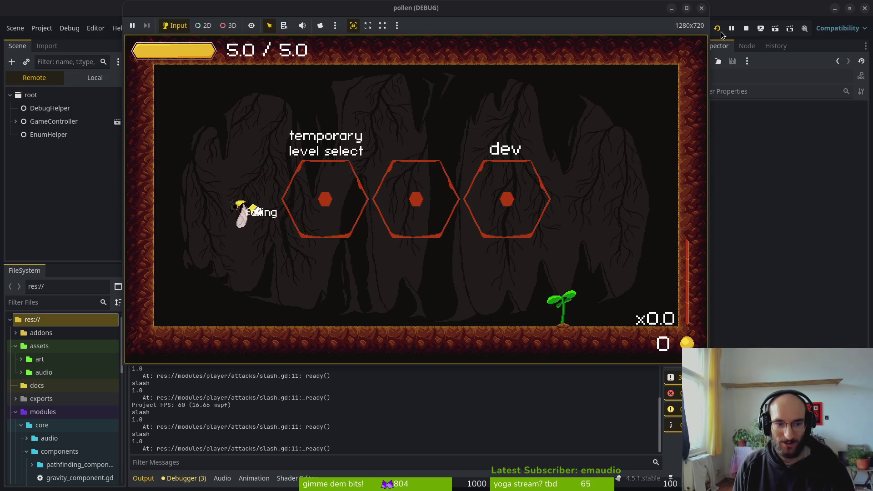
pyautogui.press('Left')
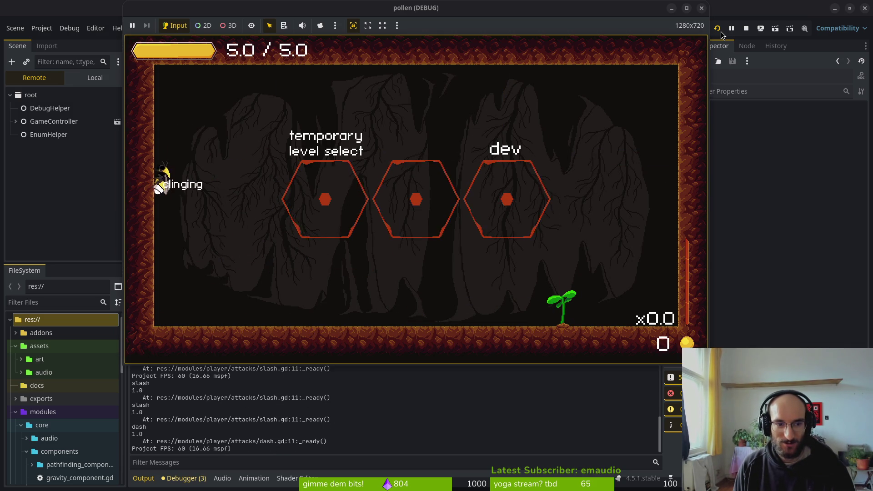
pyautogui.press('Right')
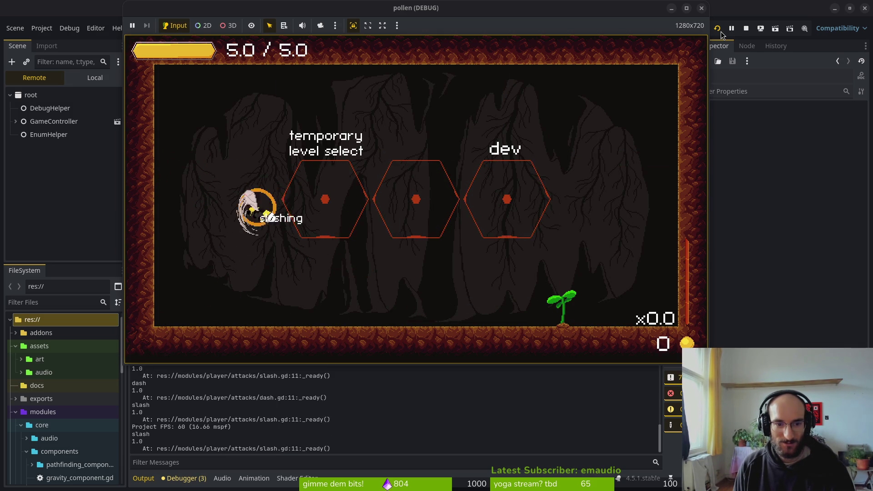
pyautogui.press('x')
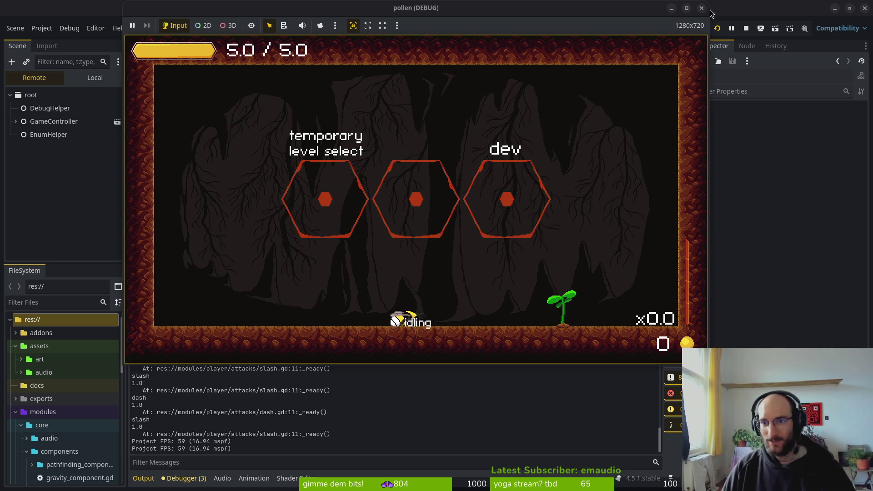
# Close the game window and head back into the Project menu toward the settings
pyautogui.click(702, 9)
pyautogui.click(42, 29)
pyautogui.click(50, 54)
pyautogui.click(42, 28)
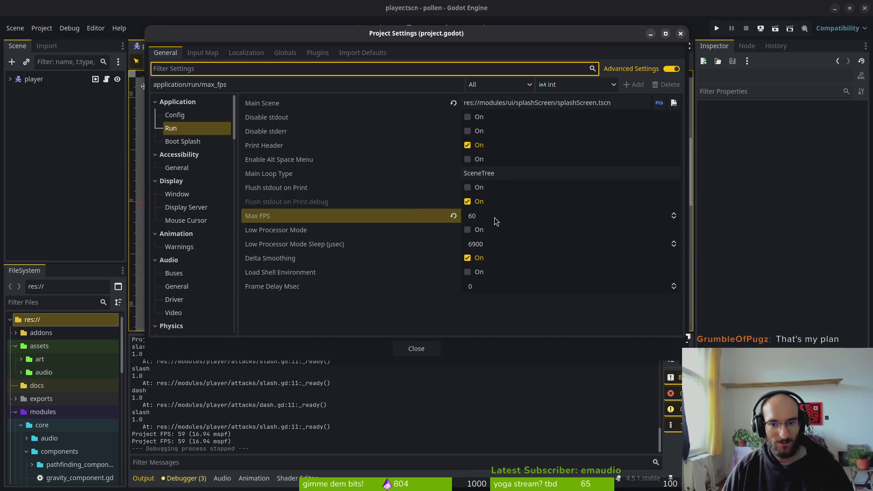
# Set Max FPS to 120, then 144, close the settings and relaunch the game
pyautogui.click(483, 216)
pyautogui.write('120')
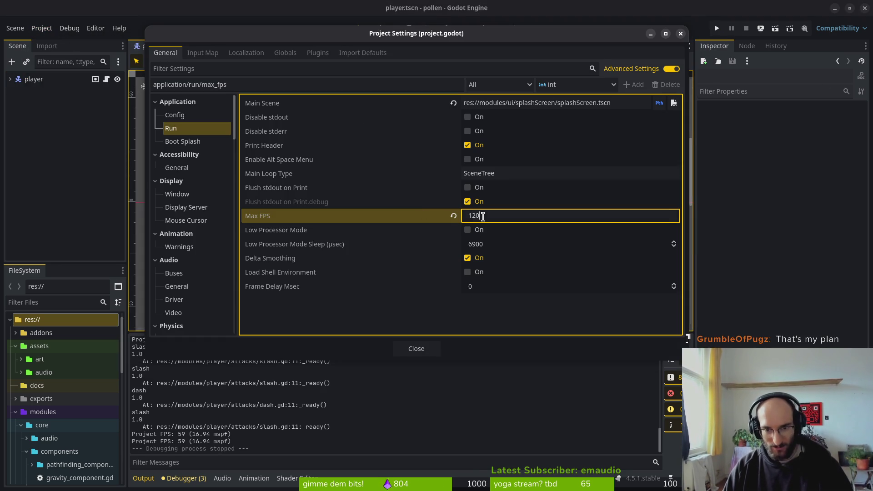
pyautogui.press('Return')
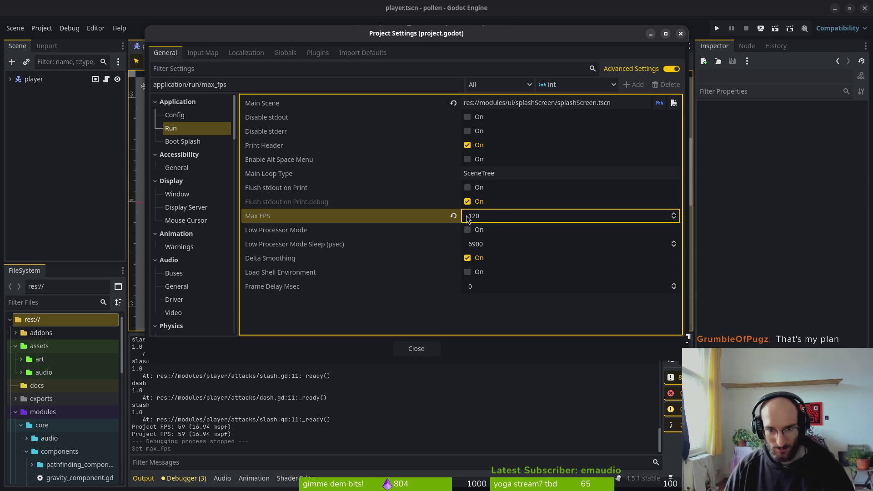
pyautogui.write('1')
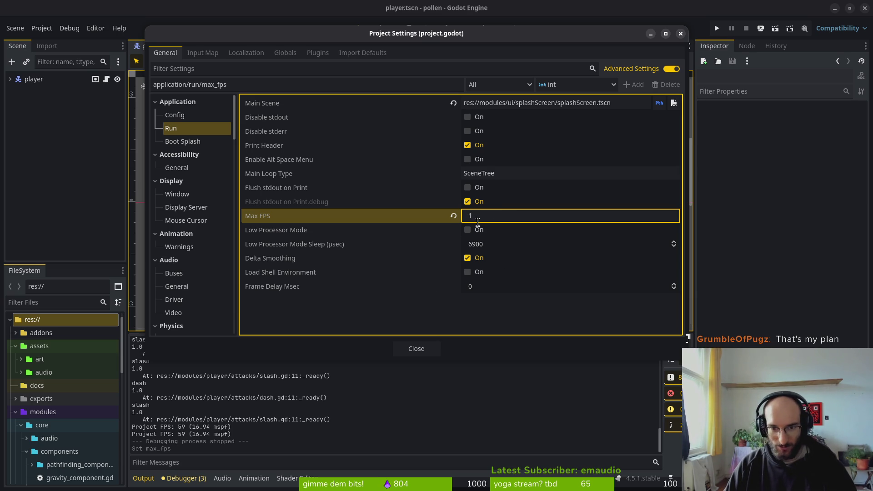
pyautogui.write('44')
pyautogui.press('Return')
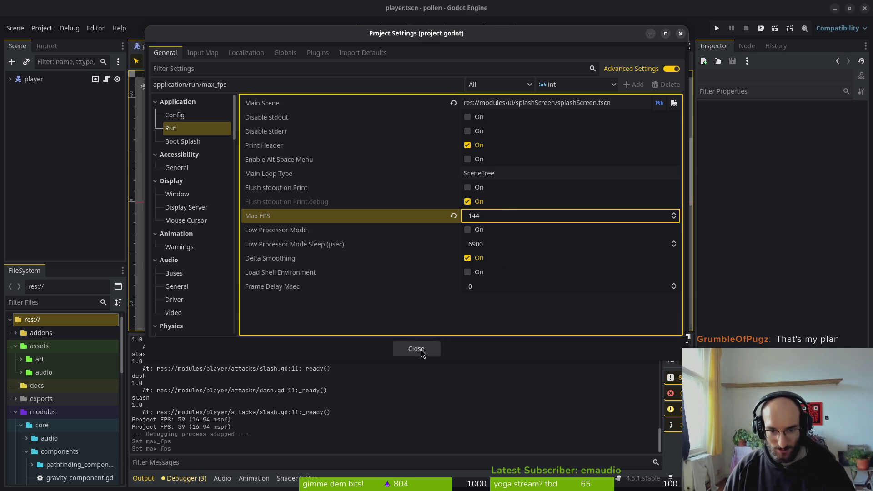
pyautogui.click(417, 349)
pyautogui.click(717, 28)
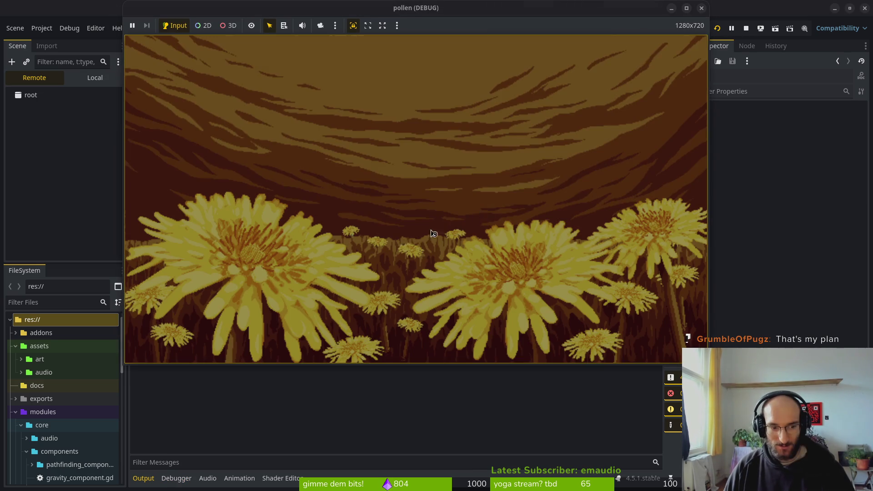
# Start from the title screen, show the editor's output log, then bring the game window back into focus
pyautogui.click(416, 162)
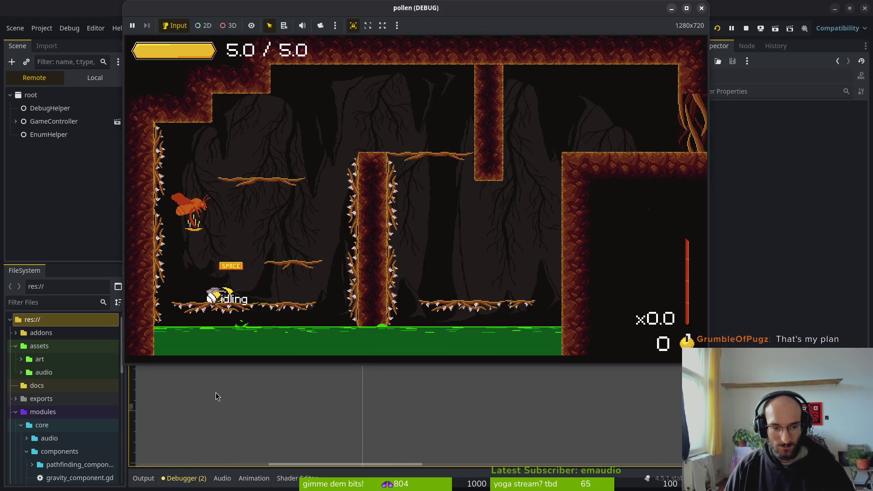
pyautogui.click(200, 413)
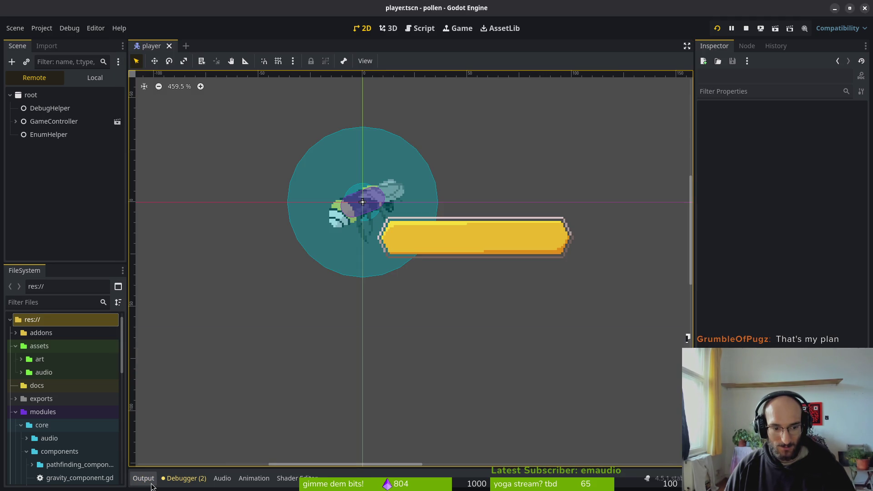
pyautogui.click(144, 478)
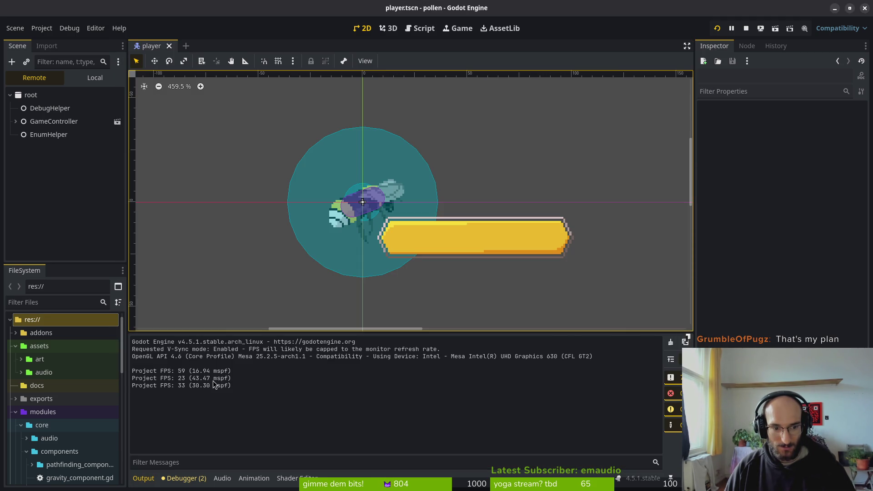
pyautogui.hotkey('alt', 'Tab')
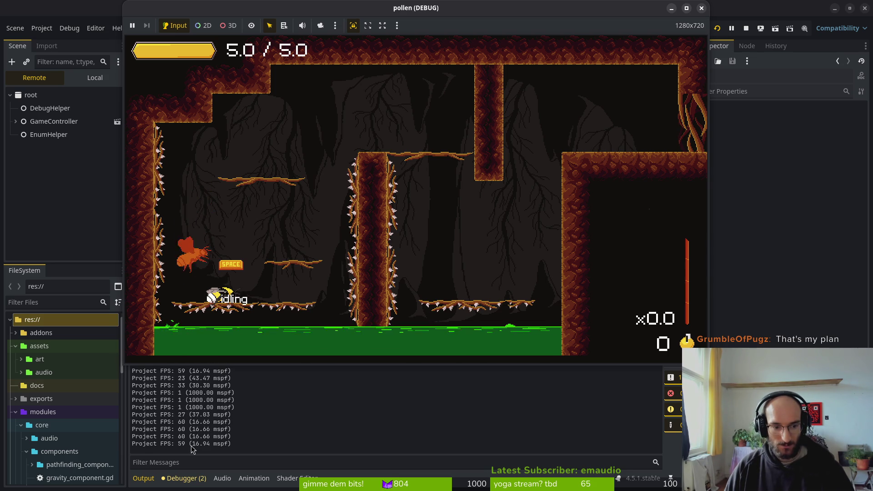
pyautogui.click(206, 302)
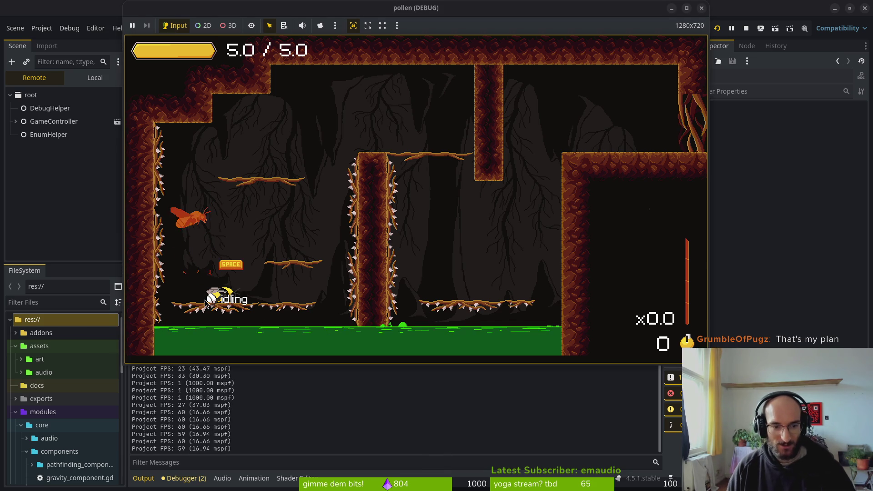
# Test jumping, slashing and dashing left under the 144 cap, then return to the editor's Project menu
pyautogui.press('space')
pyautogui.press('space')
pyautogui.press('Left')
pyautogui.press('j')
pyautogui.press('j')
pyautogui.press('j')
pyautogui.press('k')
pyautogui.press('j')
pyautogui.press('k')
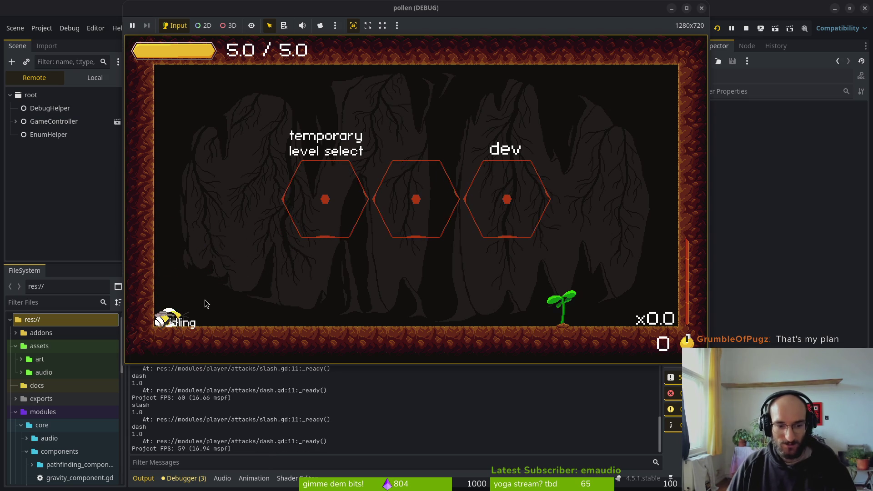
pyautogui.click(42, 28)
pyautogui.click(44, 28)
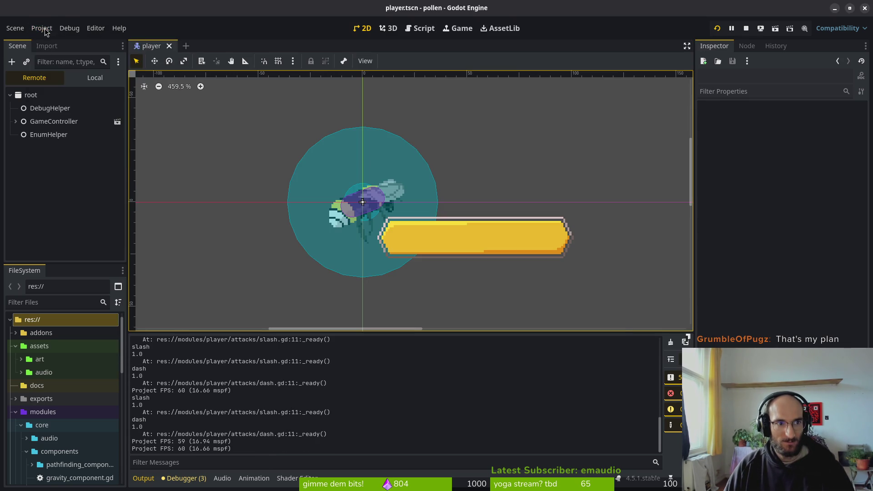
# Set Max FPS back to 60 in Project Settings and close the dialog
pyautogui.click(48, 42)
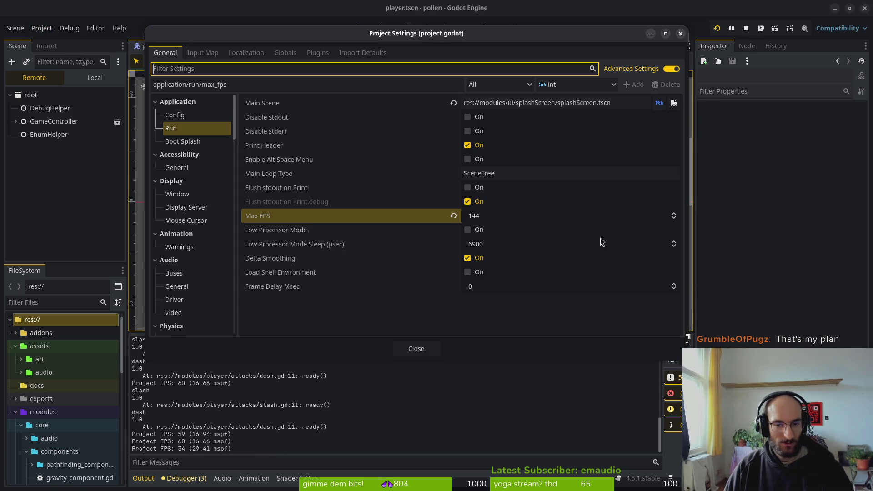
pyautogui.click(520, 217)
pyautogui.write('60')
pyautogui.press('Return')
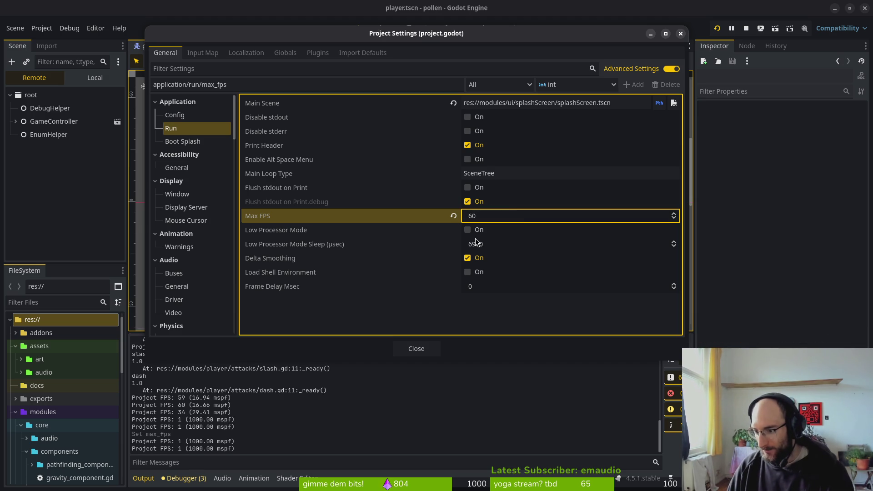
pyautogui.click(416, 349)
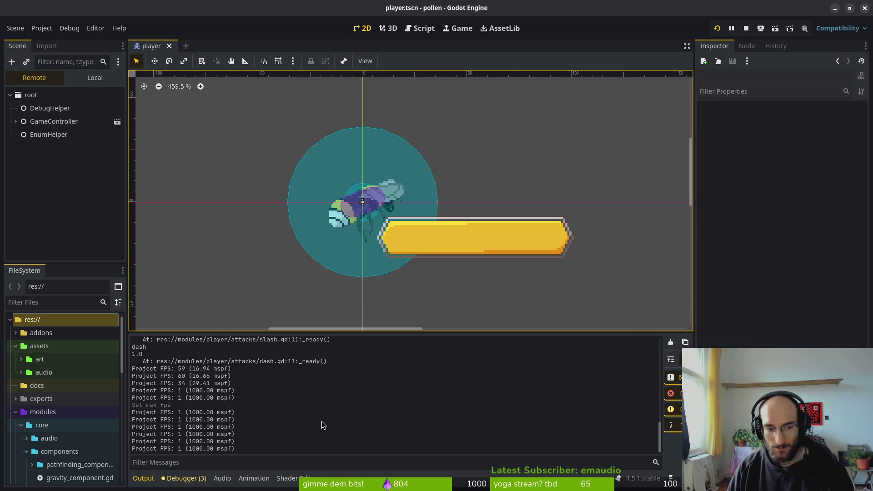
# Reopen Project Settings, browse to Physics > 2D and focus the Filter Settings box
pyautogui.click(41, 28)
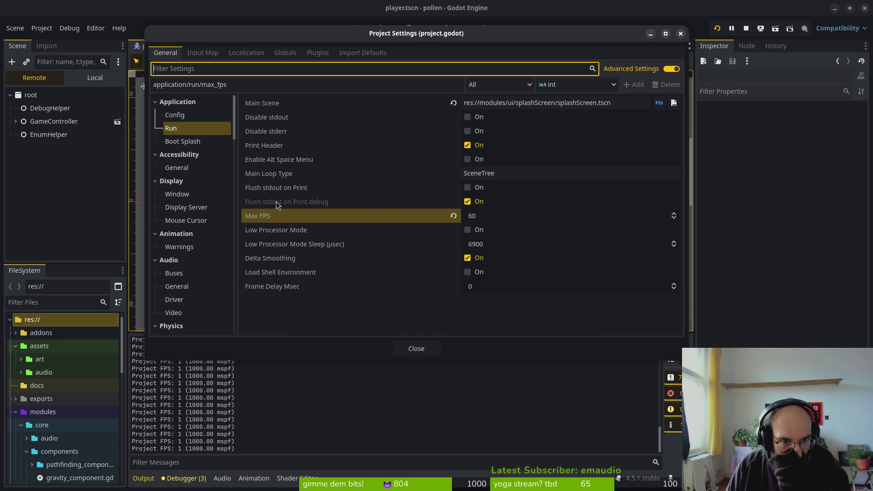
pyautogui.click(282, 320)
pyautogui.moveTo(273, 285)
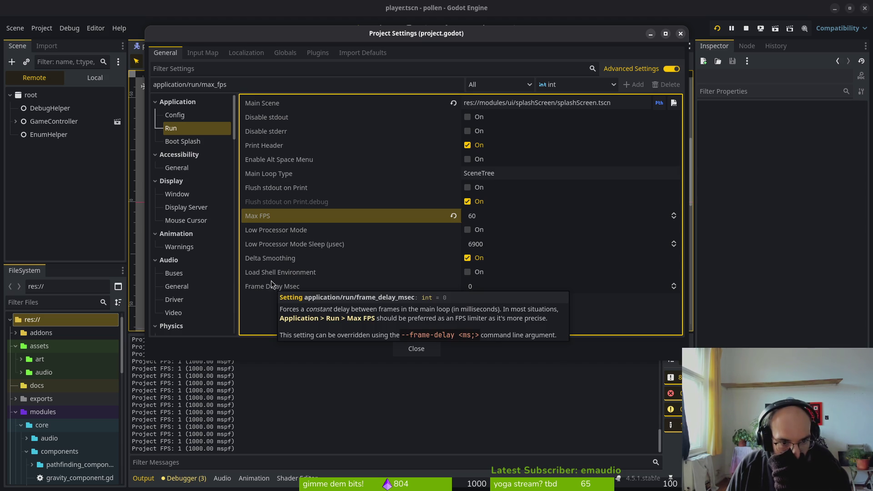
pyautogui.scroll(-1, 195, 244)
pyautogui.scroll(-3, 174, 242)
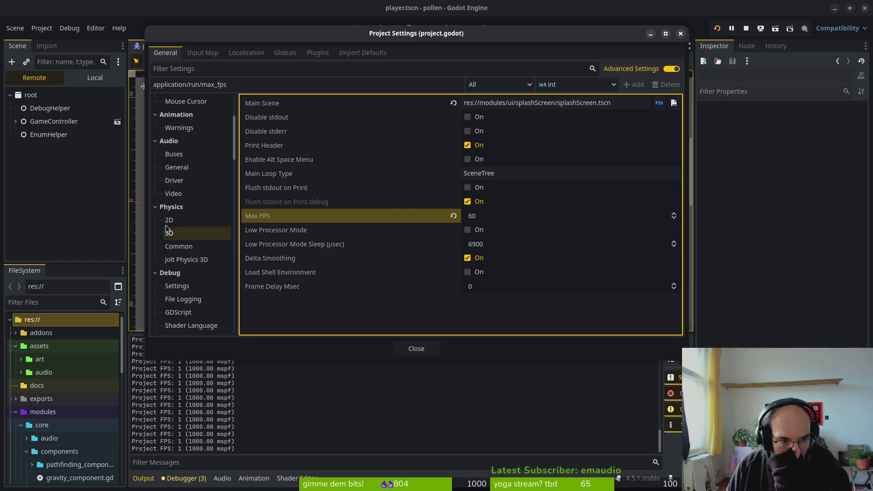
pyautogui.click(168, 220)
pyautogui.click(209, 69)
pyautogui.write('thre')
# Search the settings for 'fps', switch off Debug > Settings > Print FPS and close the dialog
pyautogui.press('BackSpace')
pyautogui.press('BackSpace')
pyautogui.press('BackSpace')
pyautogui.press('BackSpace')
pyautogui.write('fps')
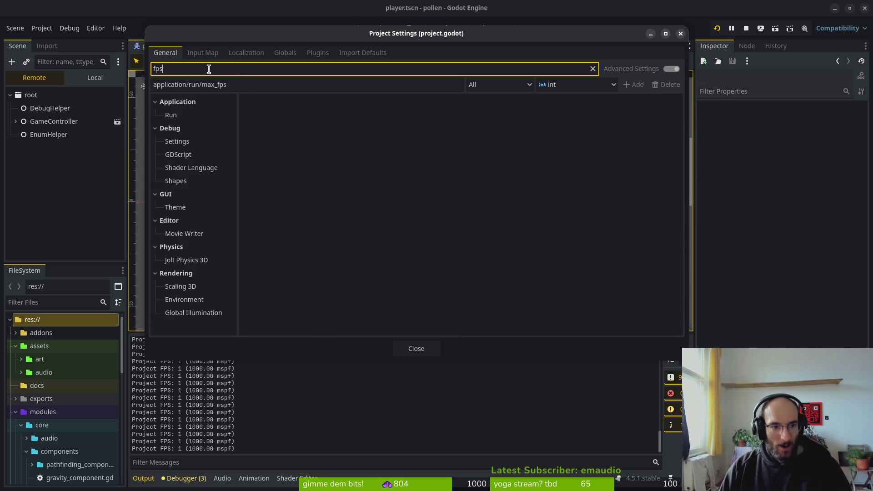
pyautogui.click(178, 155)
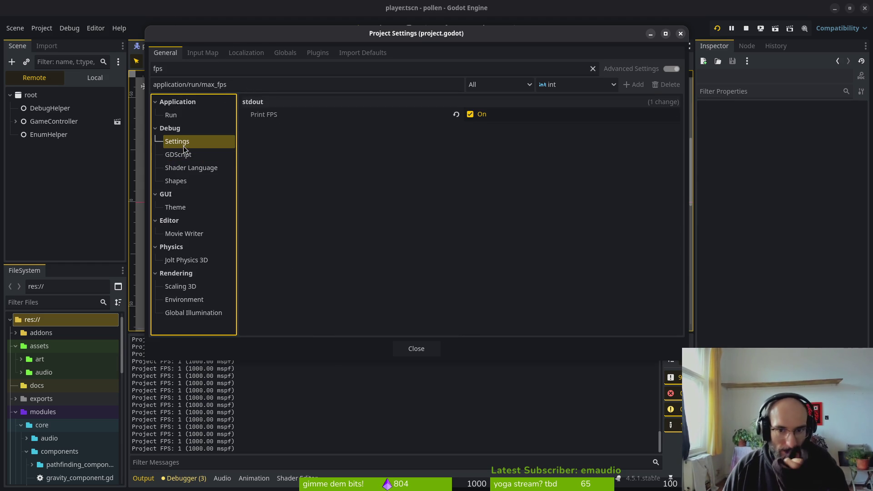
pyautogui.click(471, 114)
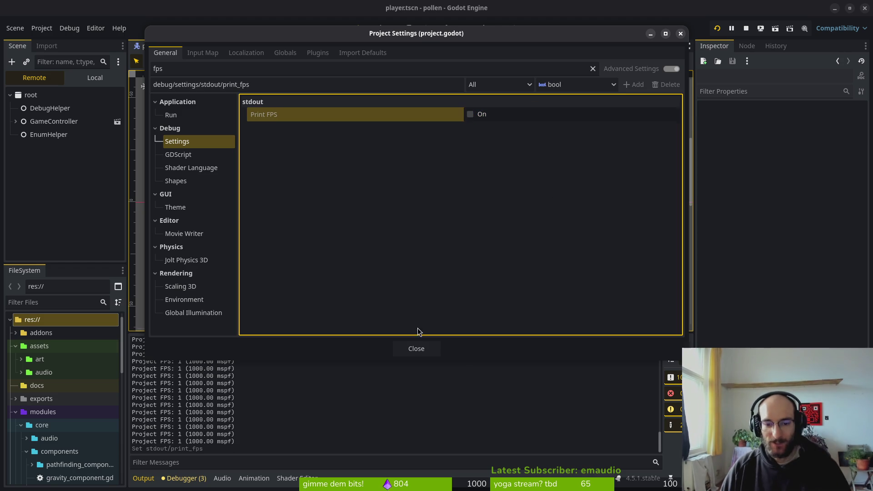
pyautogui.click(416, 349)
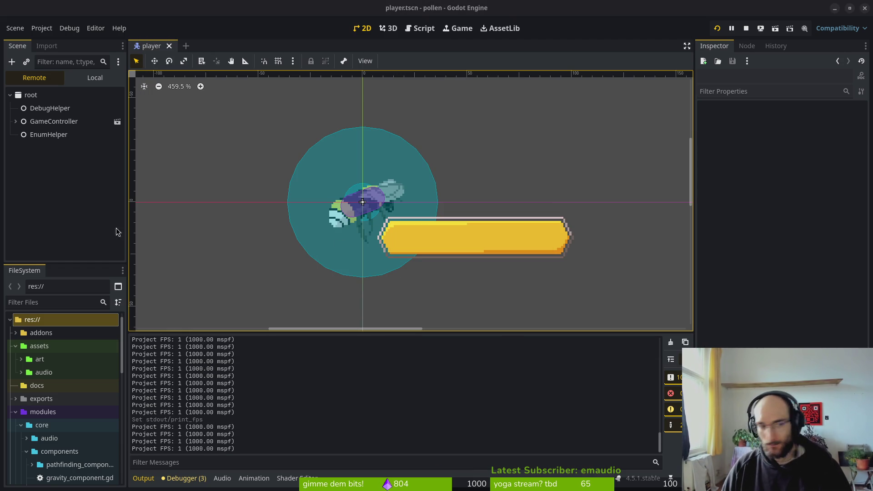
# Show the player scene's Local node tree, stop the running game and open the Debug and Project menus
pyautogui.click(72, 71)
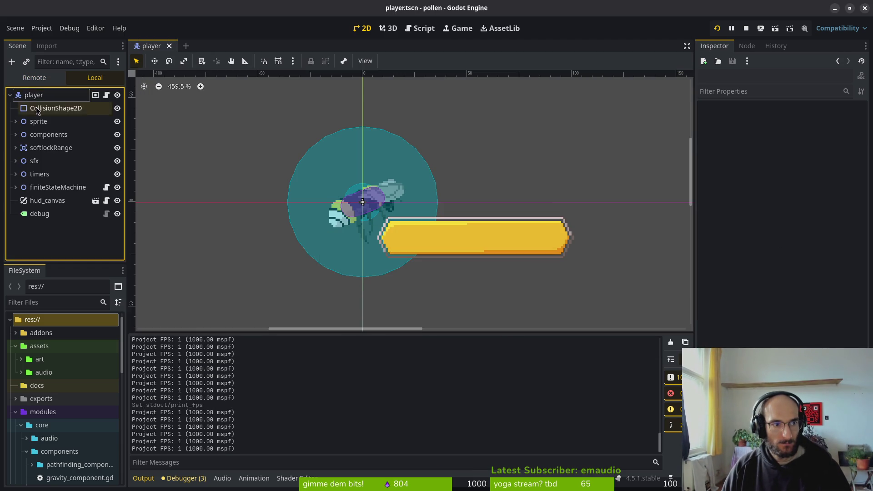
pyautogui.click(747, 28)
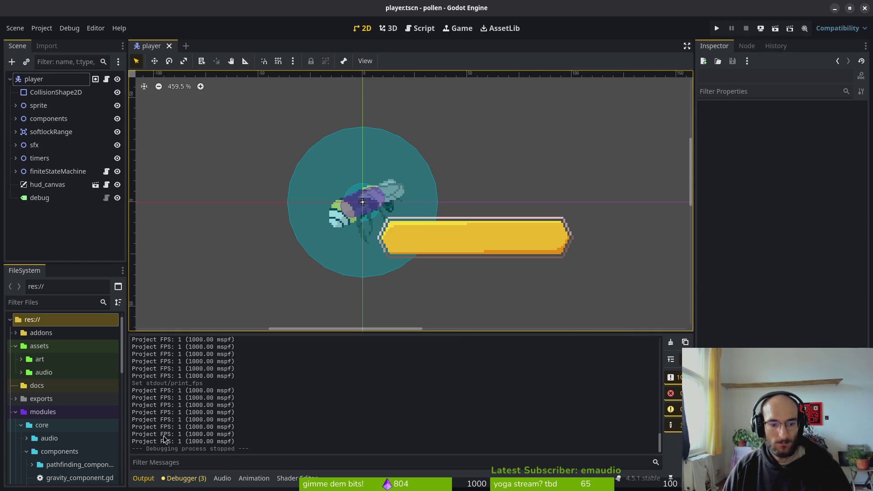
pyautogui.click(68, 28)
pyautogui.click(42, 28)
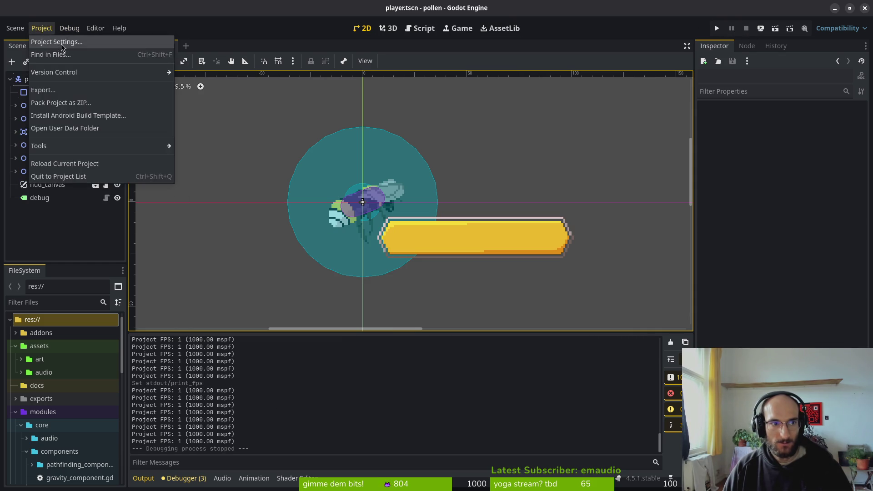
# Close Project Settings, run the project to its main menu, then stop the game
pyautogui.click(59, 39)
pyautogui.click(416, 349)
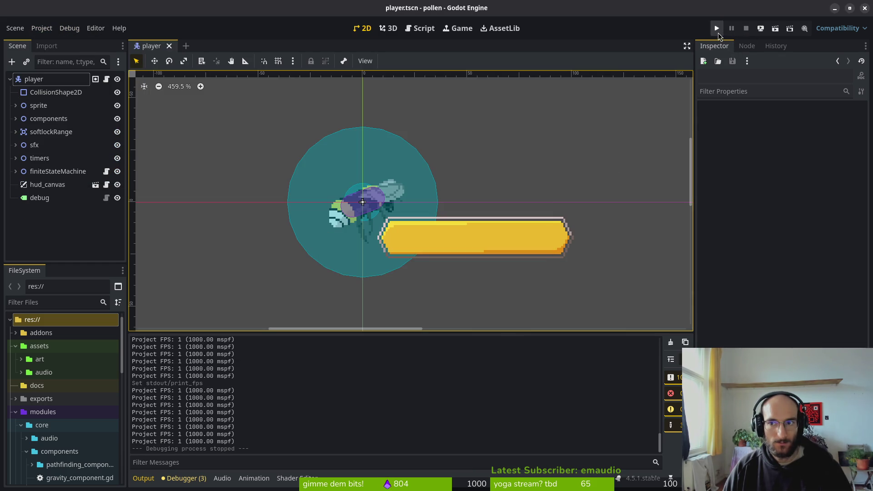
pyautogui.click(719, 32)
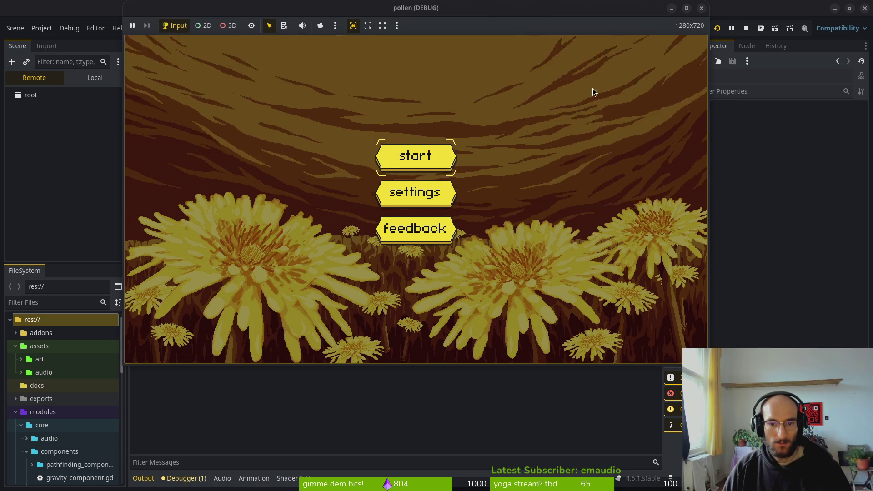
pyautogui.press('F8')
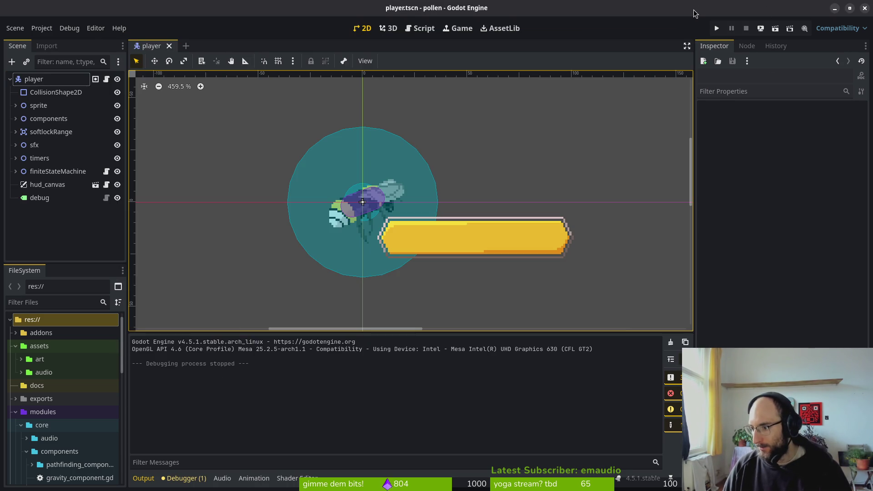
# Glance at the Reddit frame-rate reference, return to Godot, then switch to Aseprite
pyautogui.hotkey('alt', 'Tab')
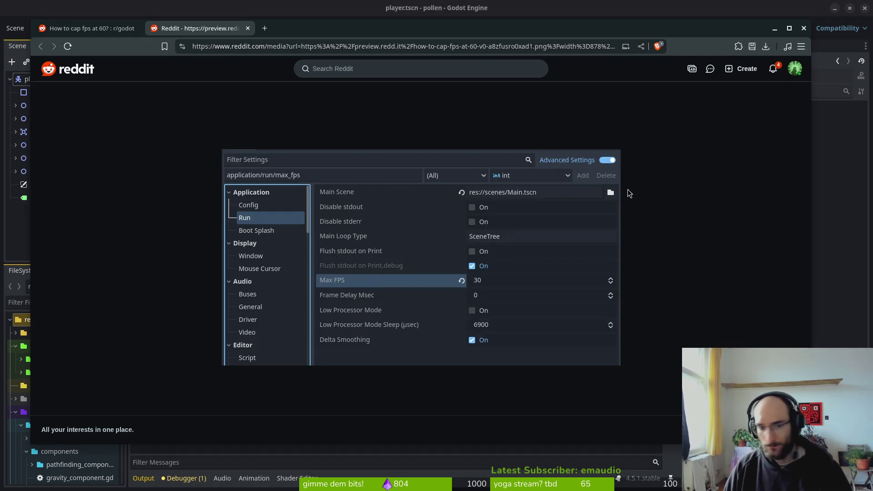
pyautogui.hotkey('alt', 'Tab')
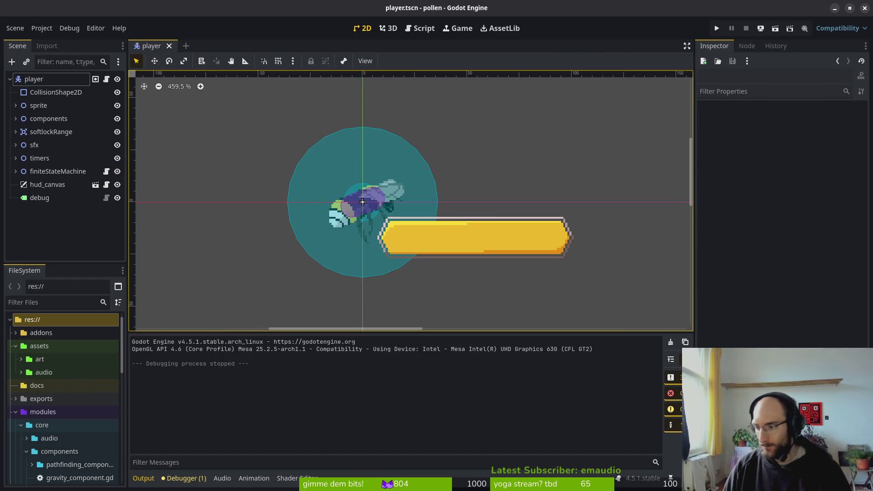
pyautogui.hotkey('alt', 'Tab')
pyautogui.scroll(-2, 510, 293)
pyautogui.scroll(1, 493, 233)
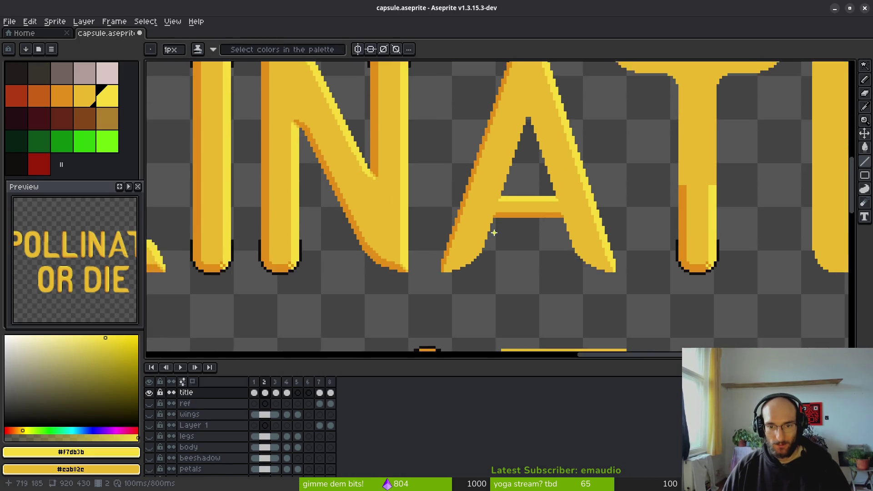
pyautogui.scroll(1, 552, 245)
pyautogui.scroll(-1, 556, 201)
# Compare frames 3 and 2 of the title animation and zoom in on the letter A
pyautogui.click(276, 383)
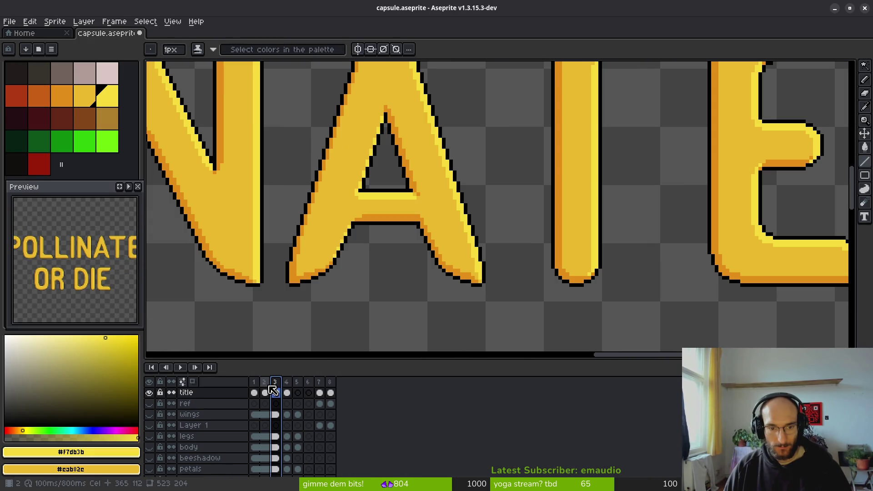
pyautogui.click(265, 392)
pyautogui.scroll(1, 545, 205)
pyautogui.scroll(1, 550, 204)
pyautogui.scroll(1, 527, 112)
pyautogui.click(513, 128)
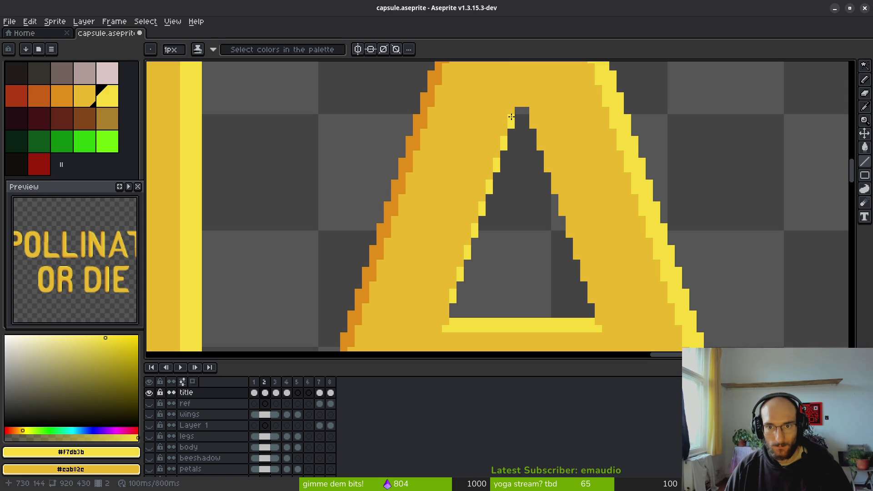
pyautogui.scroll(-3, 543, 145)
pyautogui.scroll(1, 535, 146)
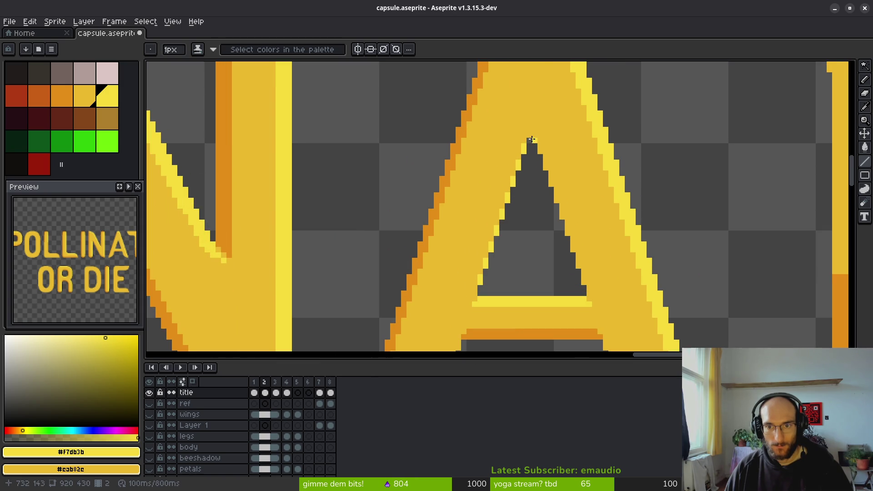
pyautogui.scroll(-1, 533, 134)
pyautogui.scroll(-1, 532, 147)
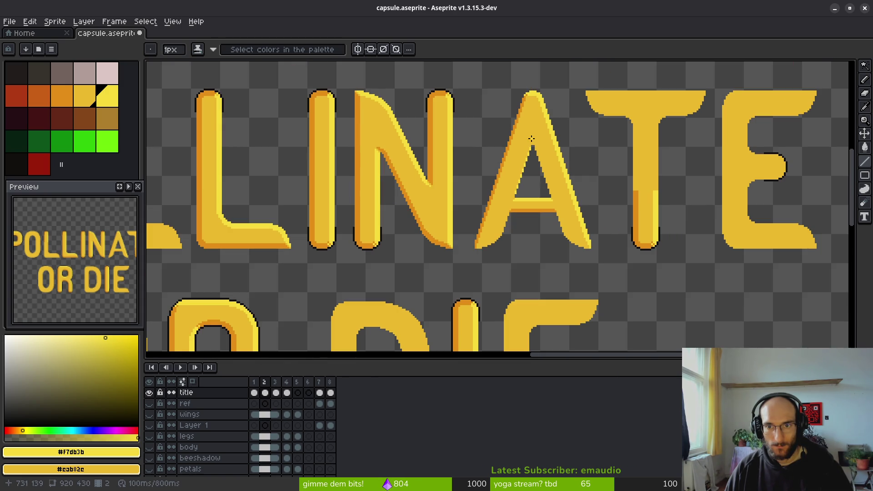
pyautogui.scroll(2, 533, 152)
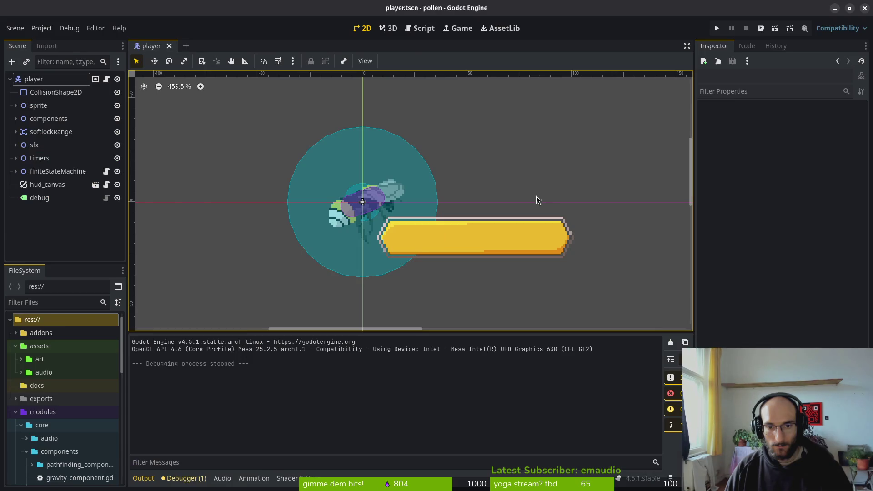
pyautogui.scroll(-1, 509, 187)
pyautogui.press('m')
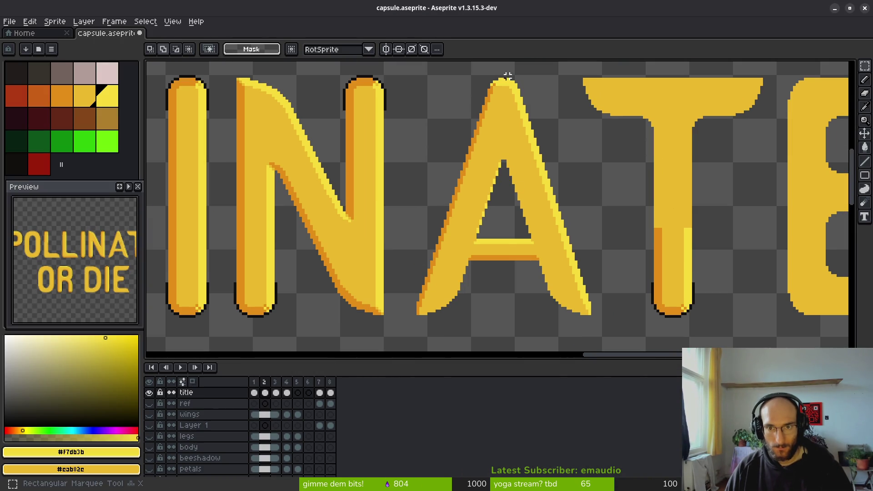
# Marquee the A's right half and nudge it one pixel sideways, then drop the selection
pyautogui.moveTo(508, 70); pyautogui.dragTo(565, 329)
pyautogui.keyDown('shift'); pyautogui.moveTo(609, 176); pyautogui.dragTo(558, 333); pyautogui.keyUp('shift')
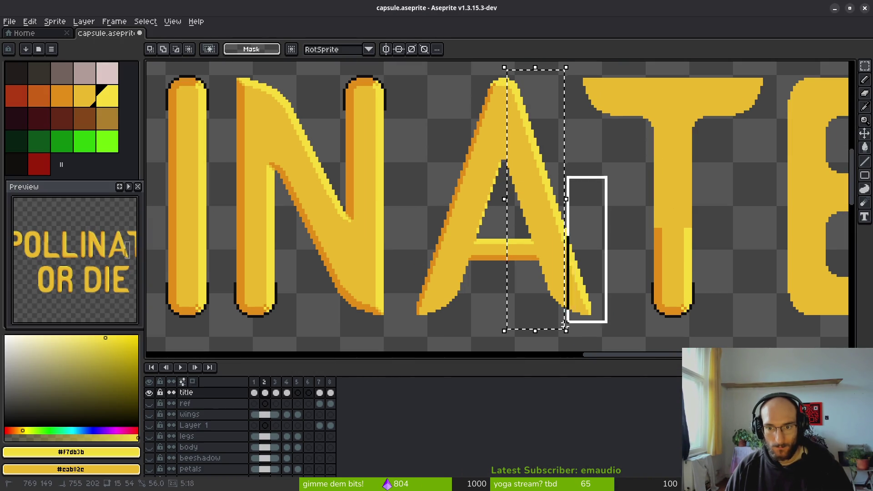
pyautogui.press('Left')
pyautogui.hotkey('ctrl', 'd')
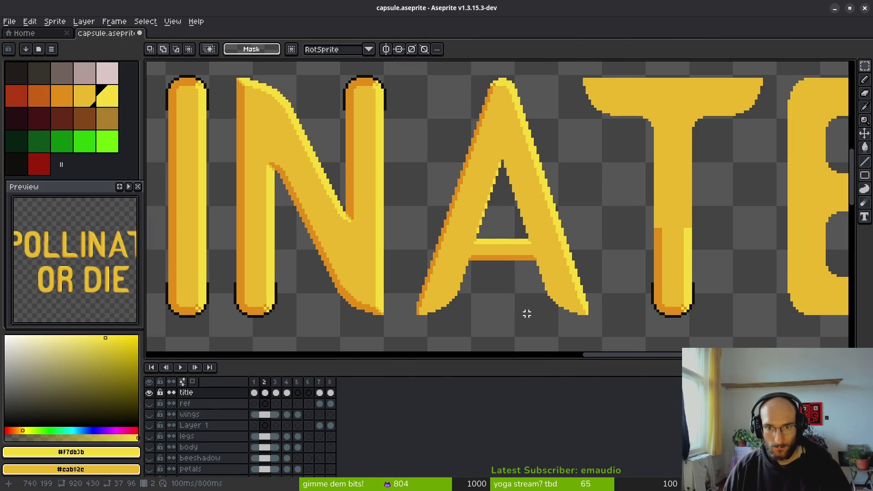
pyautogui.scroll(-3, 516, 216)
pyautogui.scroll(3, 517, 216)
pyautogui.hotkey('ctrl', 'z')
pyautogui.hotkey('ctrl', 'z')
pyautogui.scroll(-1, 517, 218)
pyautogui.scroll(1, 523, 208)
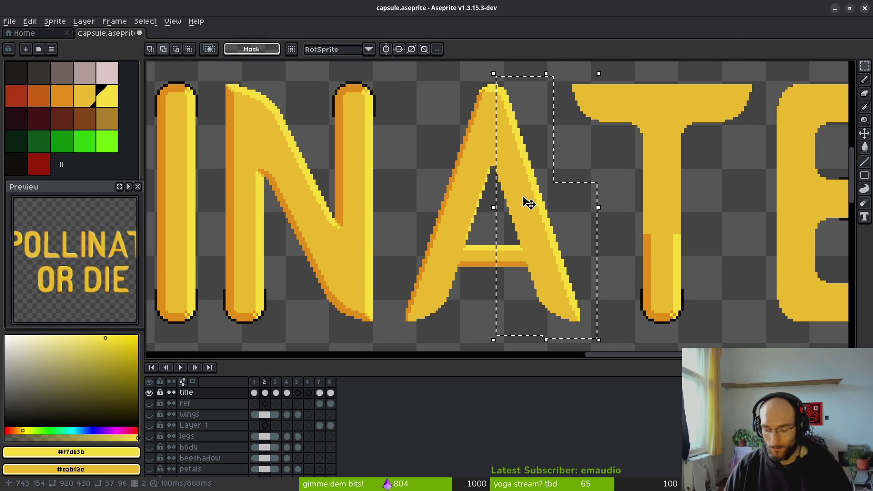
pyautogui.hotkey('ctrl', 'd')
pyautogui.scroll(1, 508, 159)
# Sample the mid yellow and fill the opened gap near the A's apex with Pencil and Paint Bucket
pyautogui.press('b')
pyautogui.scroll(1, 507, 160)
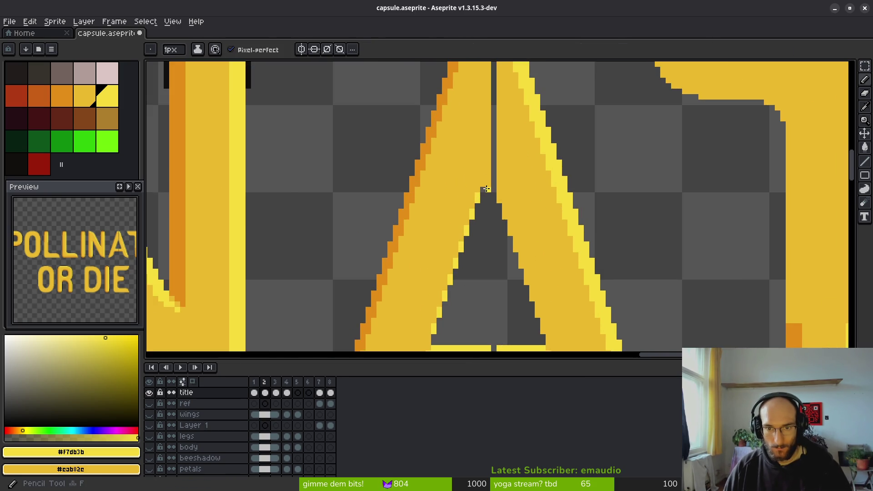
pyautogui.scroll(1, 479, 188)
pyautogui.scroll(-1, 500, 188)
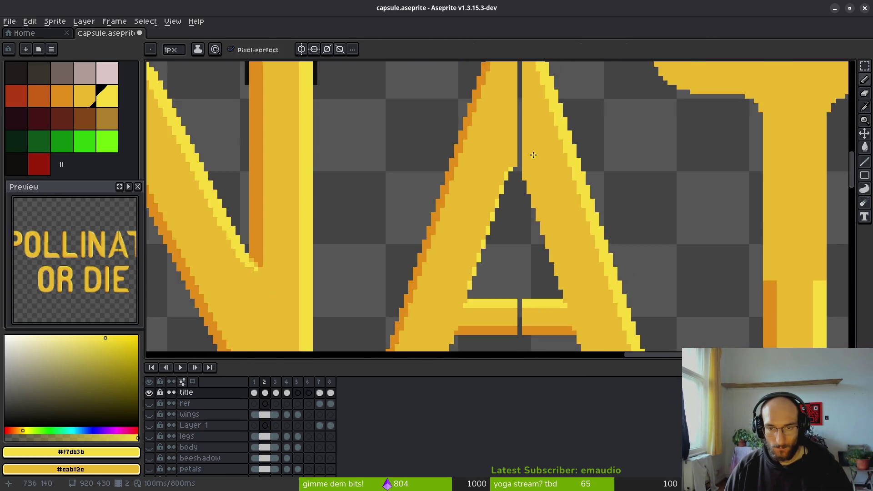
pyautogui.scroll(-1, 515, 198)
pyautogui.keyDown('alt'); pyautogui.click(529, 200); pyautogui.keyUp('alt')
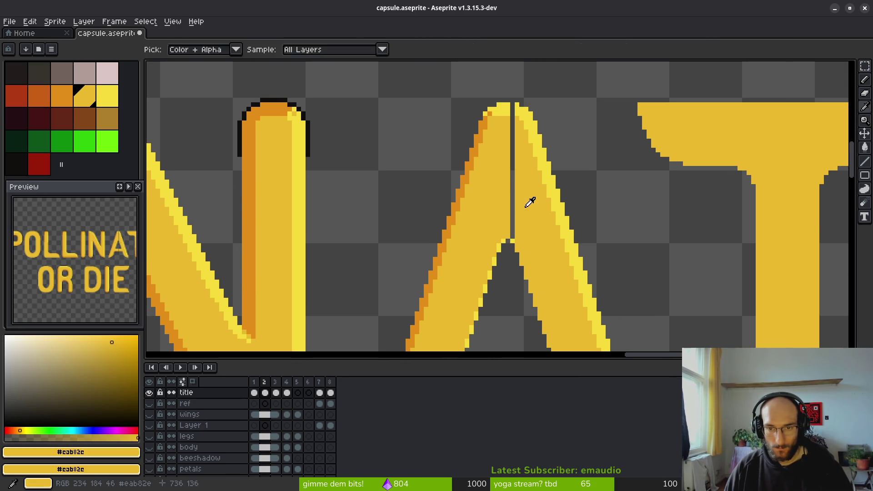
pyautogui.scroll(1, 517, 204)
pyautogui.scroll(2, 523, 189)
pyautogui.click(488, 120)
pyautogui.scroll(-2, 487, 119)
pyautogui.press('g')
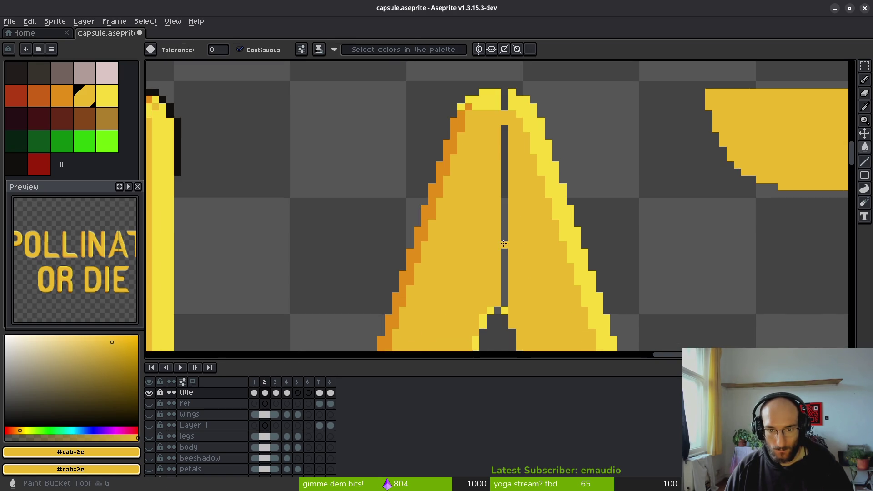
pyautogui.click(504, 243)
pyautogui.scroll(1, 520, 257)
pyautogui.scroll(1, 529, 205)
pyautogui.moveTo(532, 187); pyautogui.dragTo(539, 98)
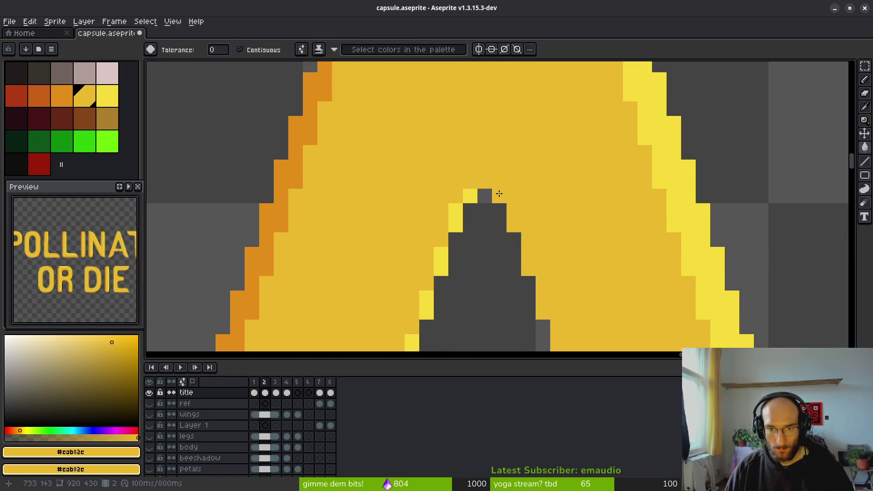
pyautogui.scroll(-2, 522, 167)
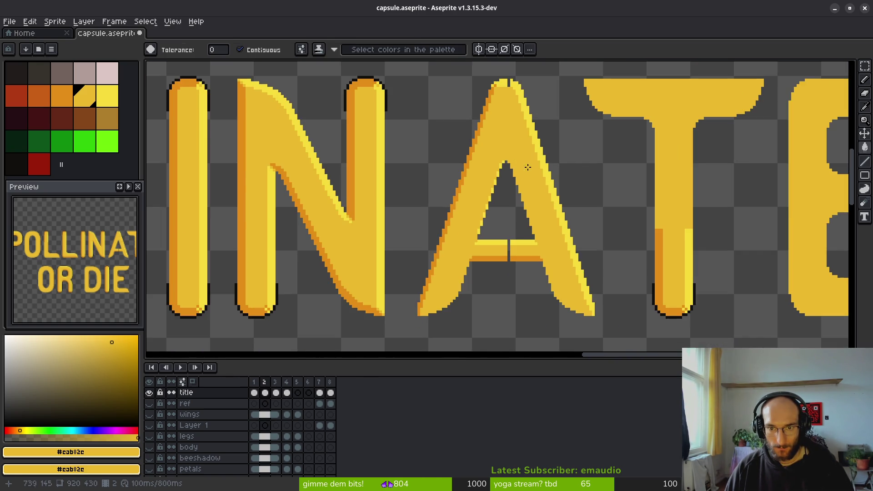
pyautogui.scroll(2, 523, 150)
pyautogui.keyDown('alt'); pyautogui.click(519, 166); pyautogui.keyUp('alt')
pyautogui.scroll(2, 500, 112)
# Undo an accidental canvas fill and paint the A's apex gap light yellow with the Pencil
pyautogui.click(495, 144)
pyautogui.hotkey('ctrl', 'z')
pyautogui.press('b')
pyautogui.moveTo(495, 126); pyautogui.dragTo(504, 145)
pyautogui.scroll(-1, 542, 162)
pyautogui.click(521, 144)
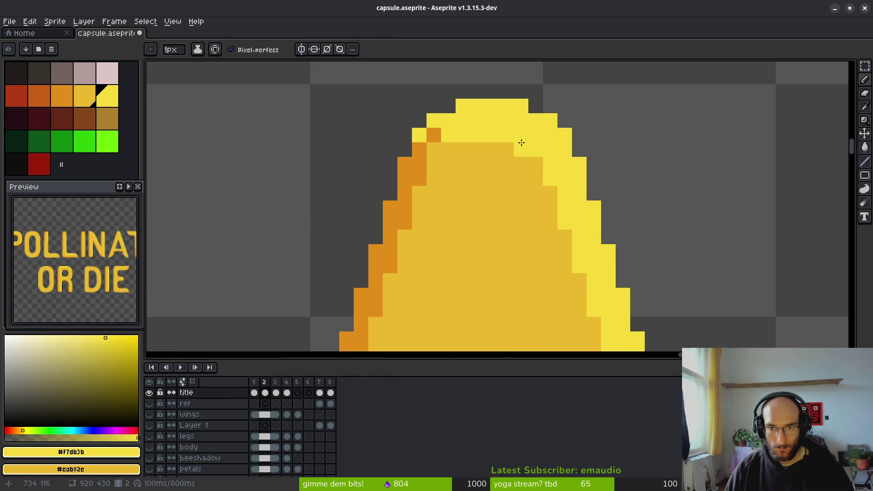
pyautogui.scroll(-3, 568, 248)
pyautogui.scroll(-1, 562, 258)
pyautogui.hotkey('ctrl', 'z')
pyautogui.scroll(-3, 558, 273)
pyautogui.scroll(1, 533, 267)
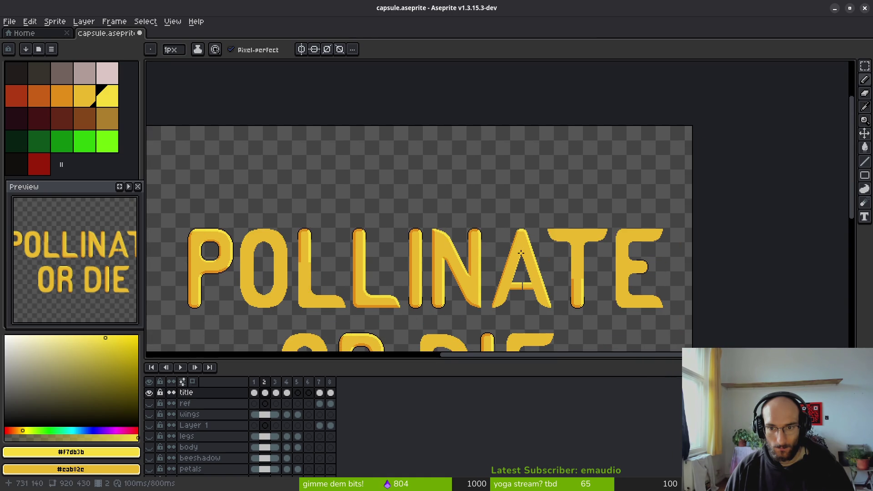
pyautogui.scroll(1, 512, 248)
pyautogui.scroll(2, 505, 240)
pyautogui.scroll(1, 504, 242)
pyautogui.scroll(1, 491, 229)
pyautogui.scroll(1, 481, 219)
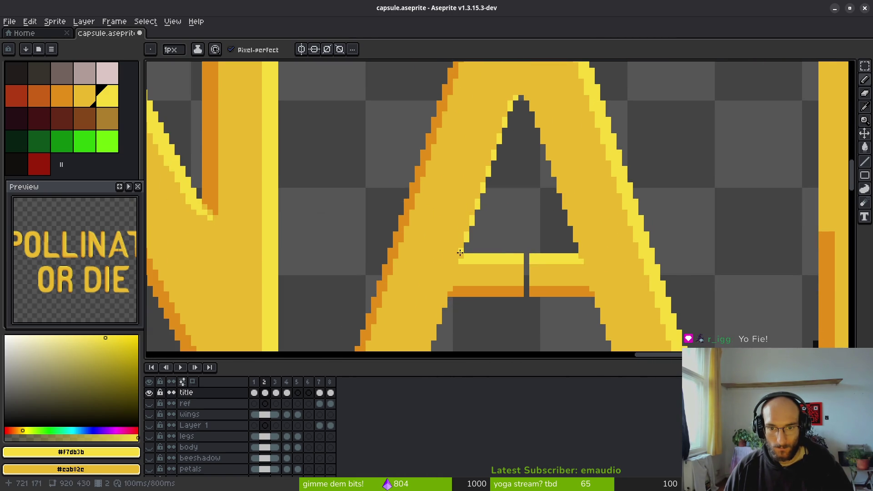
pyautogui.scroll(3, 510, 259)
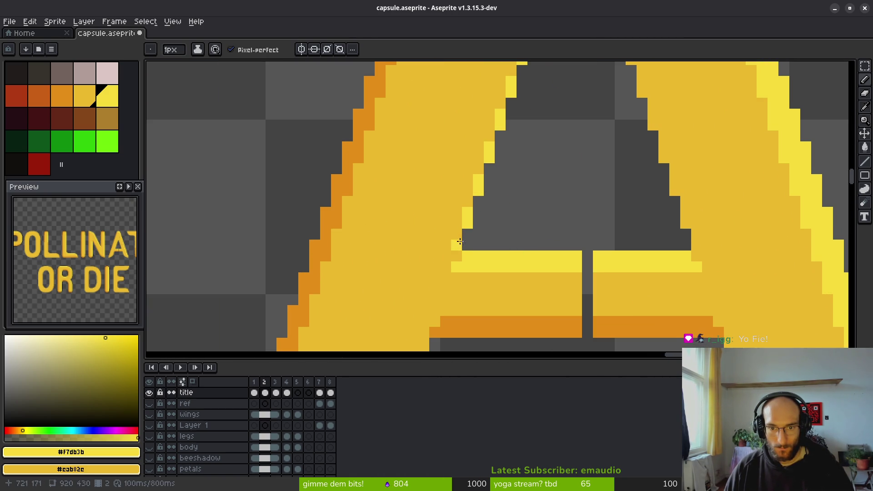
pyautogui.moveTo(534, 176); pyautogui.dragTo(514, 292)
pyautogui.moveTo(502, 161)
pyautogui.mouseDown()
pyautogui.moveTo(536, 279)
pyautogui.moveTo(486, 236)
pyautogui.mouseUp()
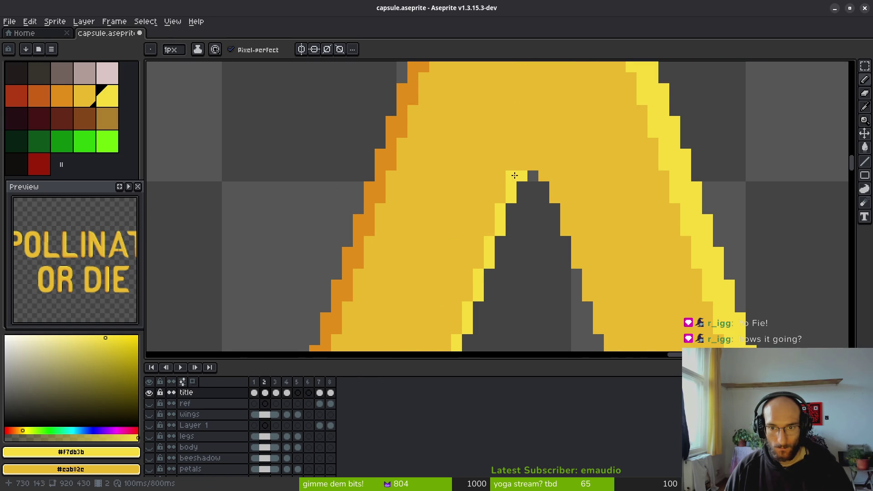
pyautogui.scroll(-2, 532, 167)
pyautogui.scroll(-1, 519, 191)
pyautogui.scroll(-1, 503, 205)
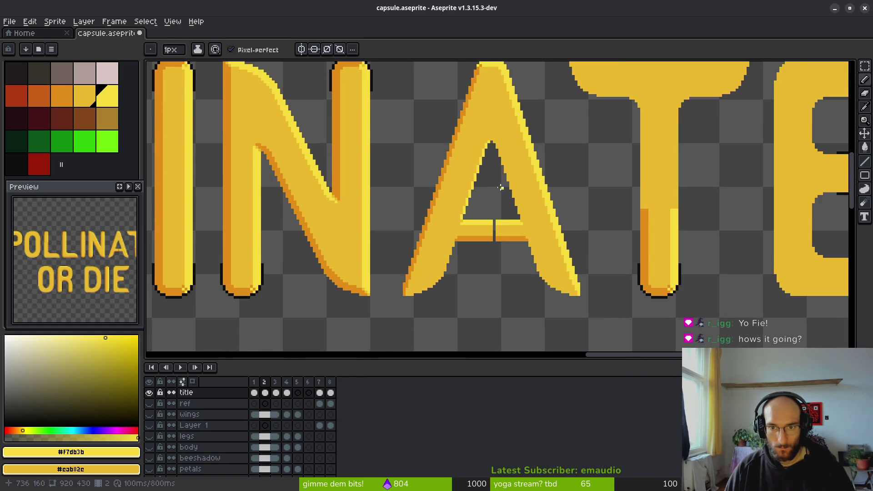
pyautogui.scroll(1, 488, 170)
pyautogui.scroll(2, 495, 278)
# Close the split in the A's crossbar with light yellow, yellow and orange pixels
pyautogui.click(494, 232)
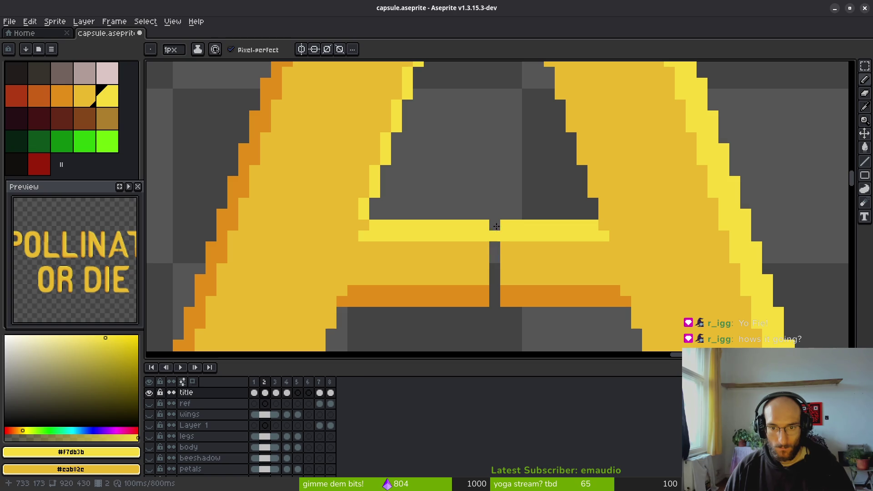
pyautogui.moveTo(495, 281); pyautogui.dragTo(494, 245)
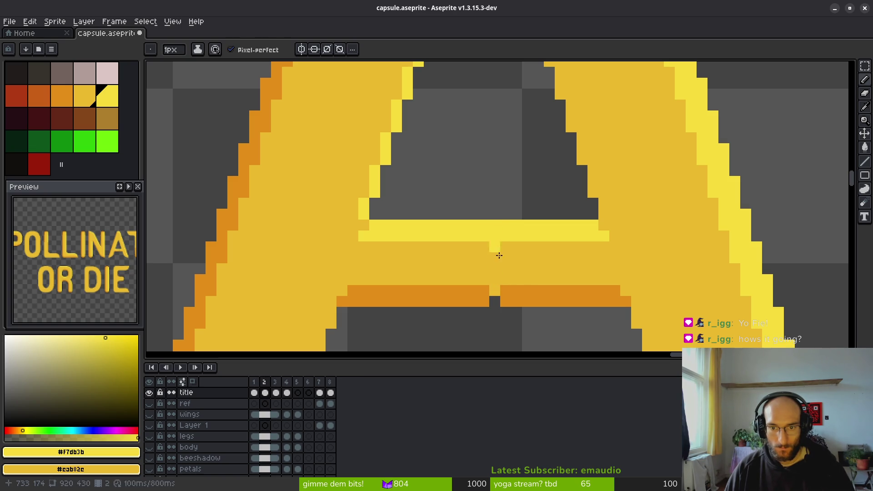
pyautogui.keyDown('alt'); pyautogui.click(485, 296); pyautogui.keyUp('alt')
pyautogui.scroll(3, 511, 272)
pyautogui.scroll(2, 481, 121)
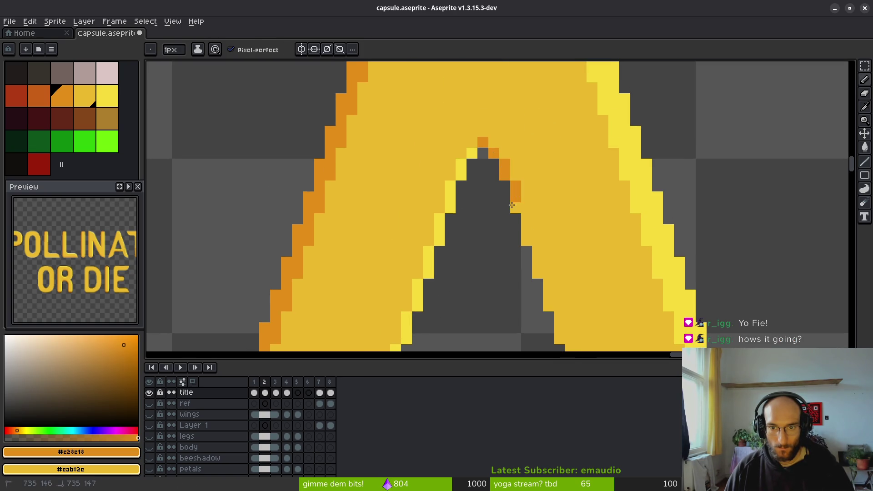
pyautogui.scroll(-2, 508, 191)
pyautogui.scroll(-1, 506, 184)
pyautogui.scroll(-1, 505, 185)
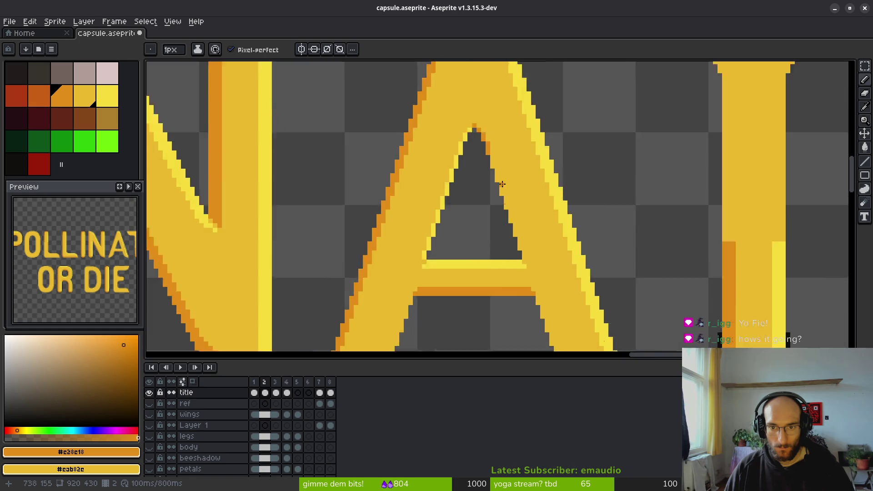
pyautogui.scroll(2, 503, 201)
pyautogui.scroll(1, 503, 201)
# Draw an orange shadow line down the A's inner right edge and reposition the strip with Magic Wand
pyautogui.click(478, 173)
pyautogui.moveTo(482, 184); pyautogui.dragTo(517, 298)
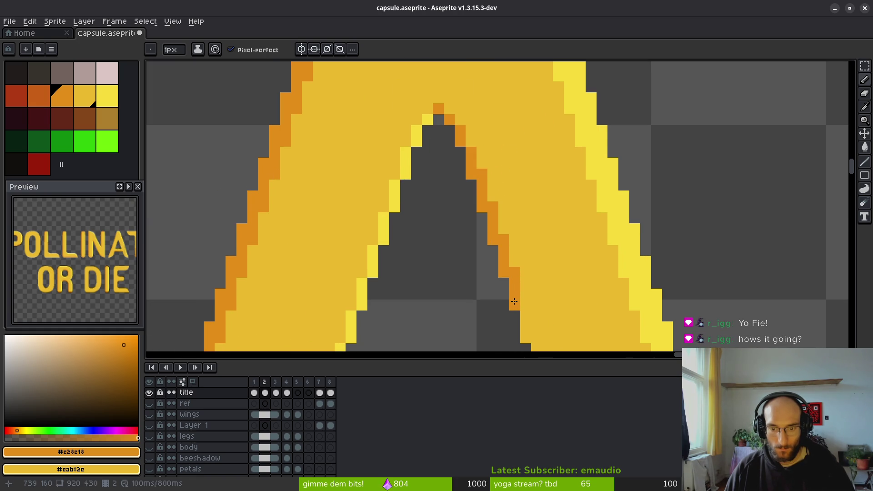
pyautogui.press('w')
pyautogui.click(492, 205)
pyautogui.moveTo(552, 252); pyautogui.dragTo(522, 205)
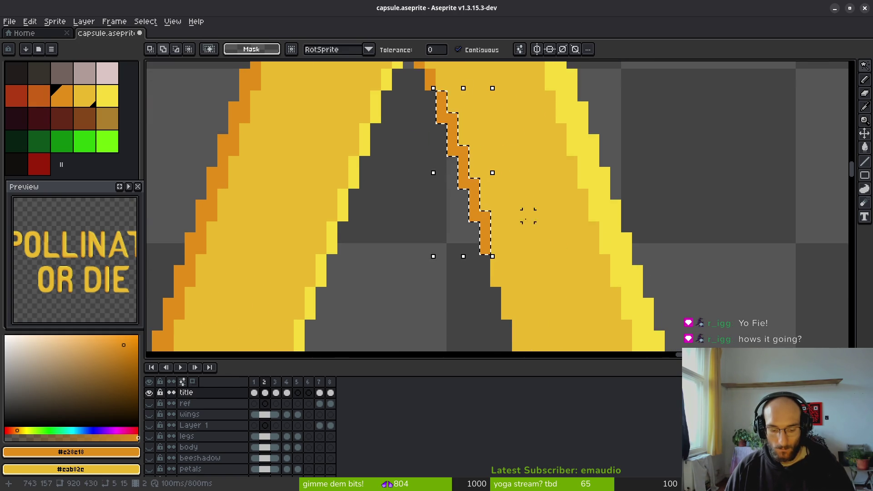
pyautogui.click(487, 243)
pyautogui.moveTo(488, 243)
pyautogui.mouseDown()
pyautogui.moveTo(453, 161)
pyautogui.moveTo(487, 305)
pyautogui.mouseUp()
pyautogui.scroll(-2, 493, 264)
pyautogui.press('Return')
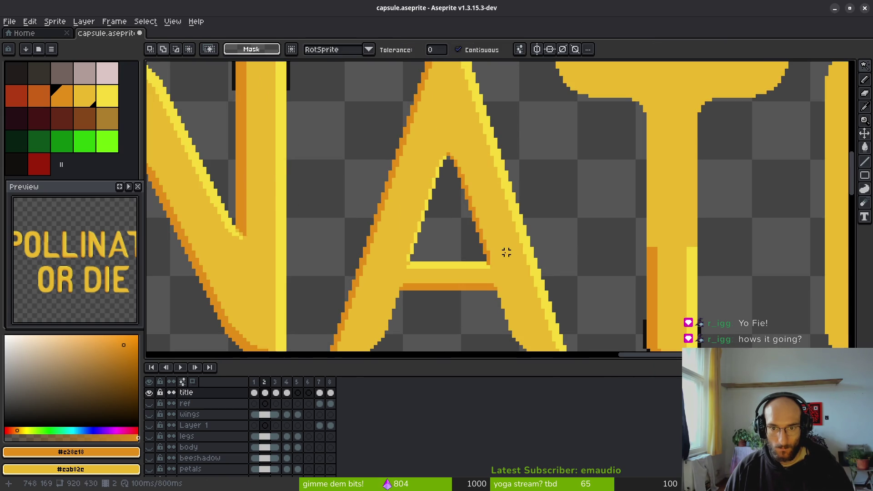
pyautogui.scroll(-2, 504, 250)
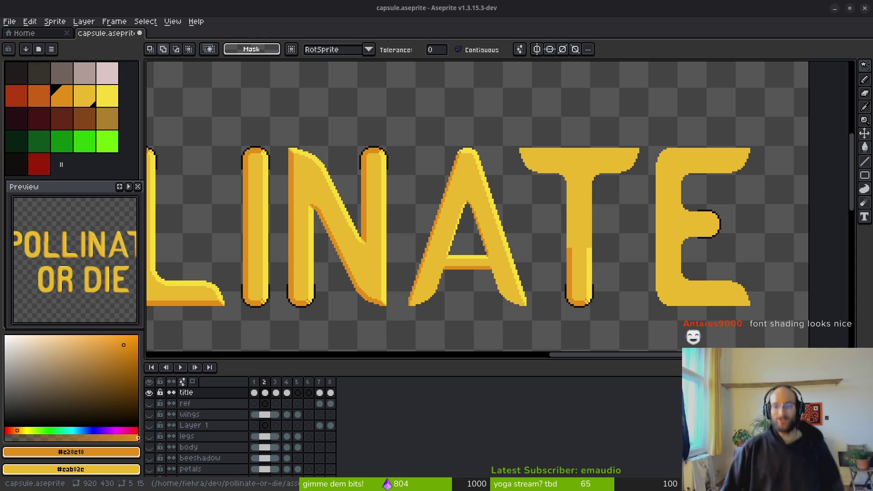
pyautogui.scroll(2, 464, 272)
pyautogui.scroll(1, 563, 195)
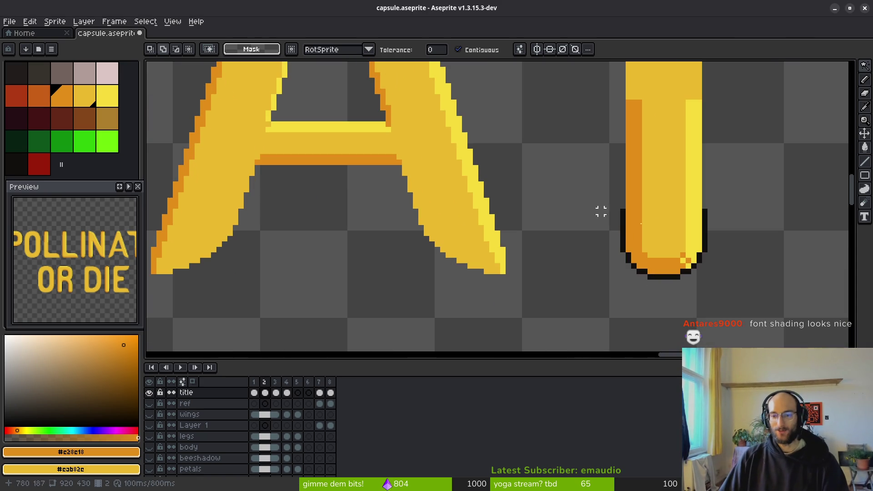
pyautogui.scroll(1, 628, 204)
pyautogui.scroll(1, 628, 205)
pyautogui.scroll(-4, 628, 208)
pyautogui.scroll(1, 525, 198)
pyautogui.scroll(-2, 539, 212)
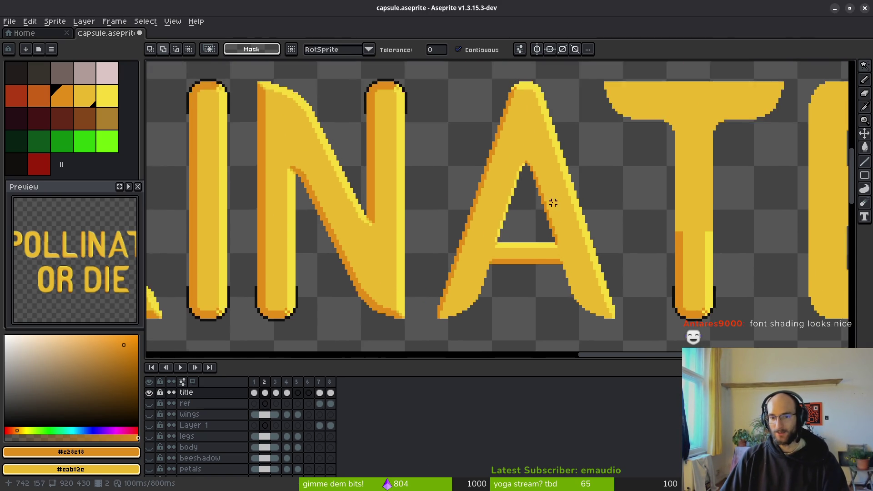
pyautogui.scroll(4, 550, 223)
# Pencil orange pixels at the A's apex and down its inner edge toward the crossbar
pyautogui.press('b')
pyautogui.scroll(1, 455, 269)
pyautogui.scroll(2, 545, 302)
pyautogui.click(479, 157)
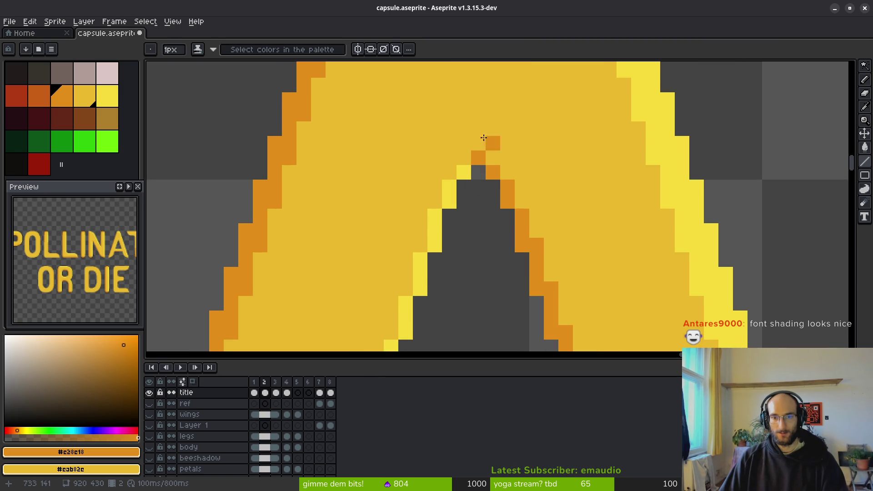
pyautogui.click(475, 147)
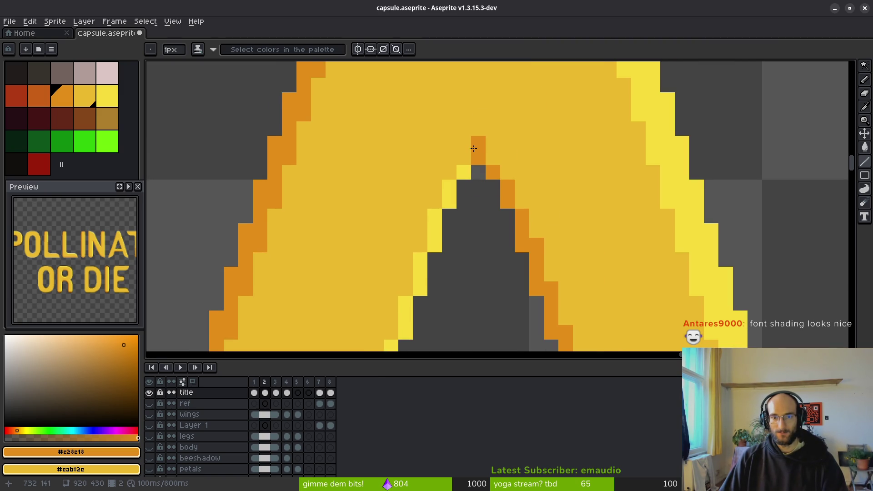
pyautogui.click(494, 160)
pyautogui.moveTo(609, 259); pyautogui.dragTo(477, 157)
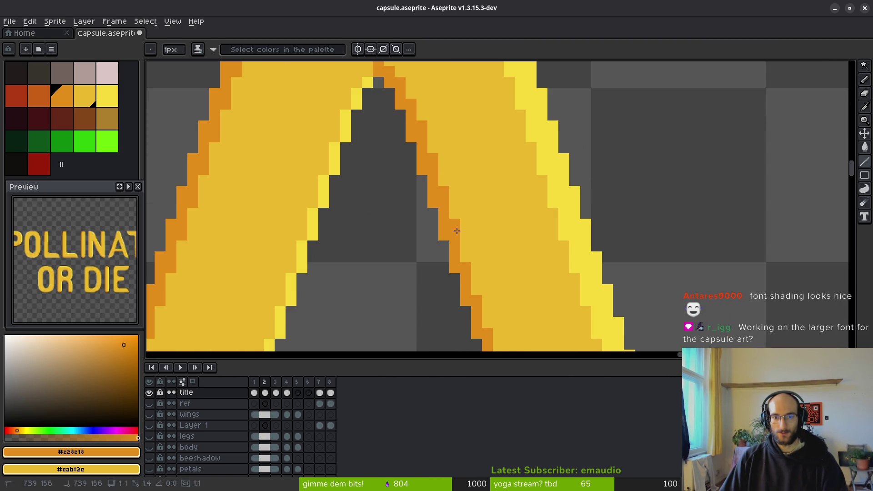
pyautogui.moveTo(575, 312); pyautogui.dragTo(412, 168)
pyautogui.click(414, 190)
pyautogui.click(424, 224)
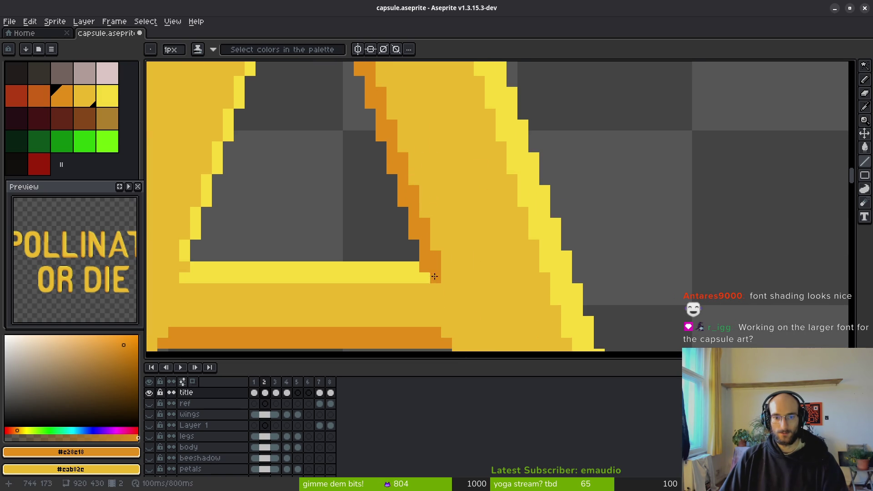
pyautogui.scroll(-3, 500, 281)
pyautogui.scroll(-1, 501, 293)
pyautogui.scroll(1, 492, 287)
pyautogui.scroll(-1, 478, 255)
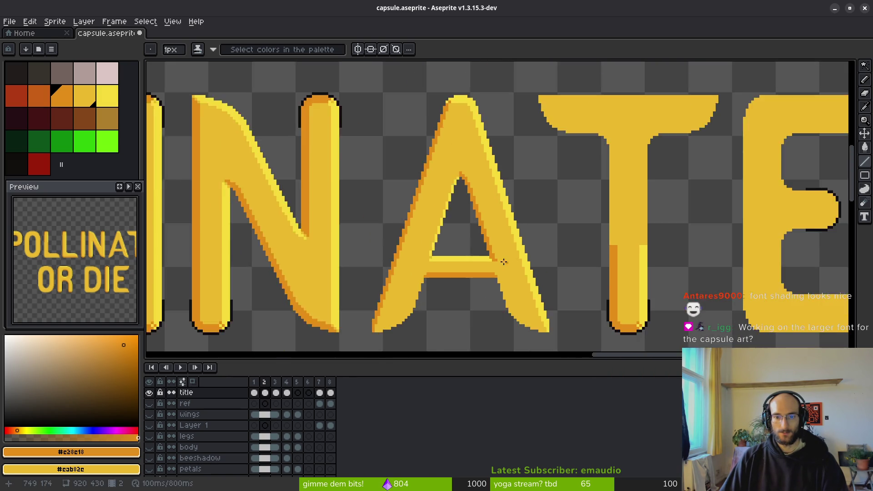
pyautogui.scroll(2, 506, 262)
# Switch to light yellow and add highlight pixels left of the crossbar and near the inner apex
pyautogui.keyDown('alt'); pyautogui.click(458, 254); pyautogui.keyUp('alt')
pyautogui.scroll(-3, 521, 278)
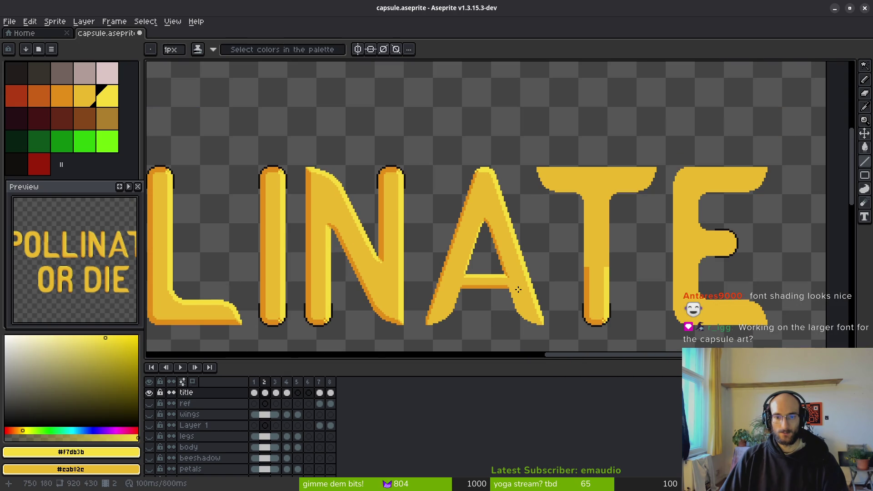
pyautogui.scroll(2, 468, 272)
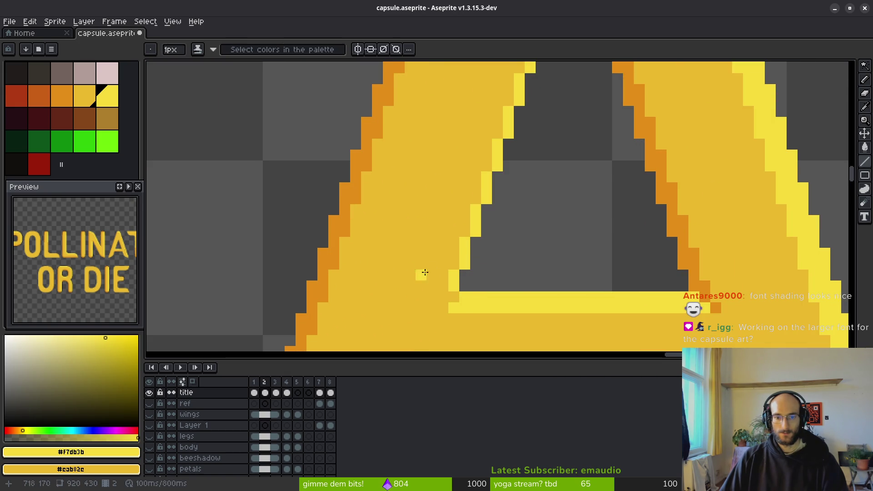
pyautogui.scroll(-1, 531, 284)
pyautogui.scroll(1, 484, 290)
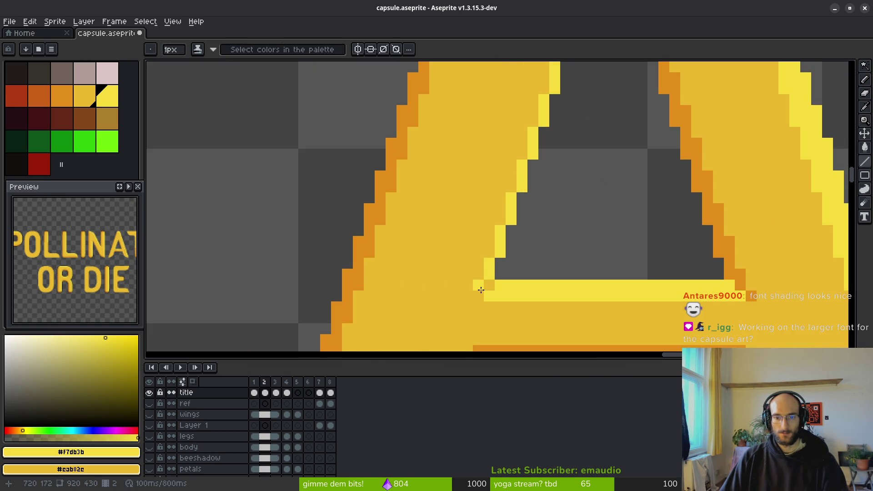
pyautogui.click(479, 295)
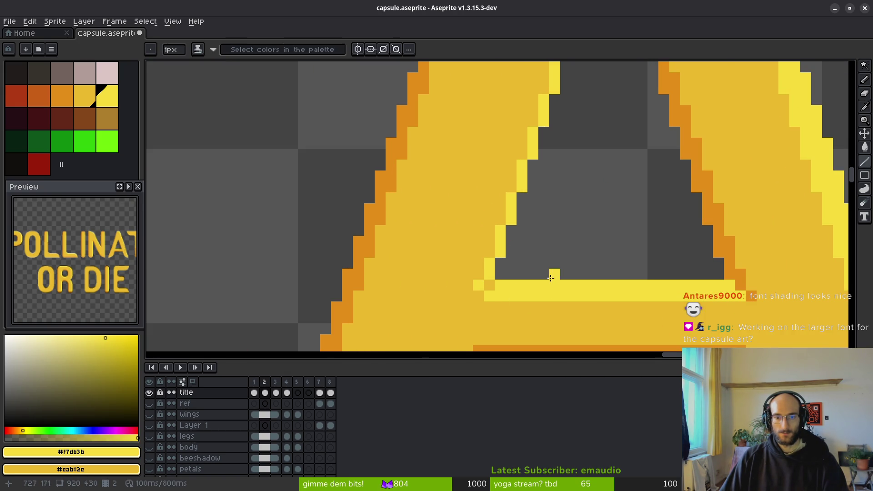
pyautogui.scroll(-1, 532, 303)
pyautogui.scroll(-2, 571, 308)
pyautogui.moveTo(570, 312)
pyautogui.mouseDown()
pyautogui.moveTo(498, 300)
pyautogui.moveTo(429, 249)
pyautogui.mouseUp()
pyautogui.scroll(3, 497, 299)
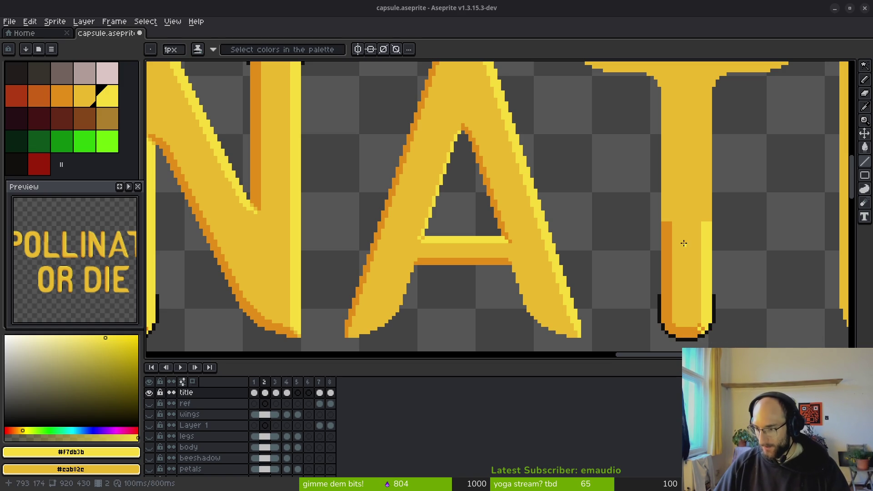
pyautogui.scroll(-2, 532, 247)
pyautogui.scroll(2, 478, 251)
pyautogui.scroll(1, 498, 248)
pyautogui.scroll(1, 489, 228)
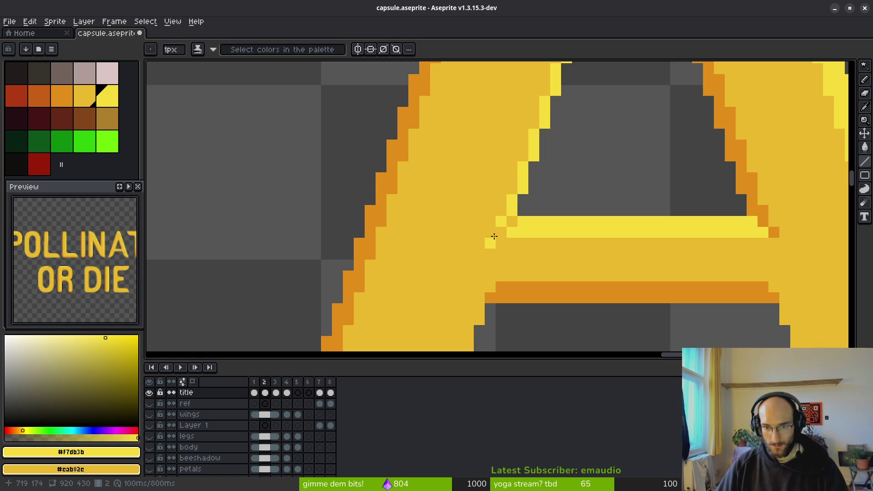
pyautogui.scroll(-2, 531, 225)
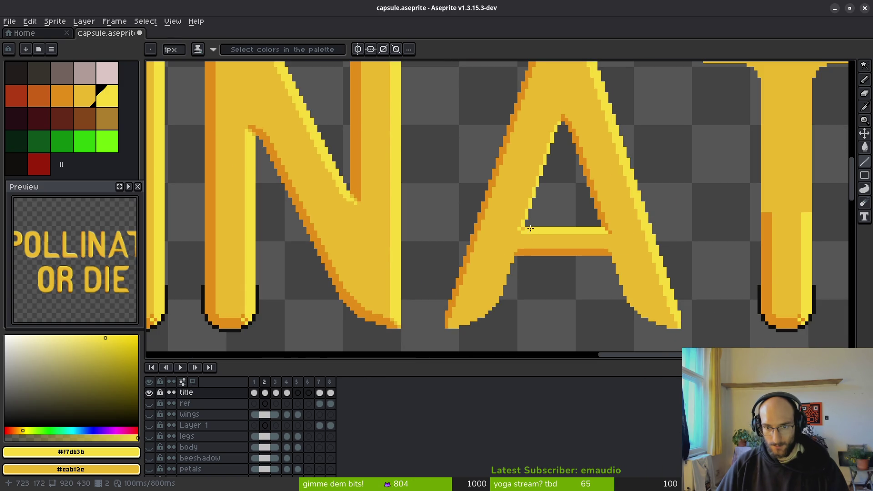
pyautogui.scroll(-1, 537, 169)
pyautogui.scroll(2, 541, 191)
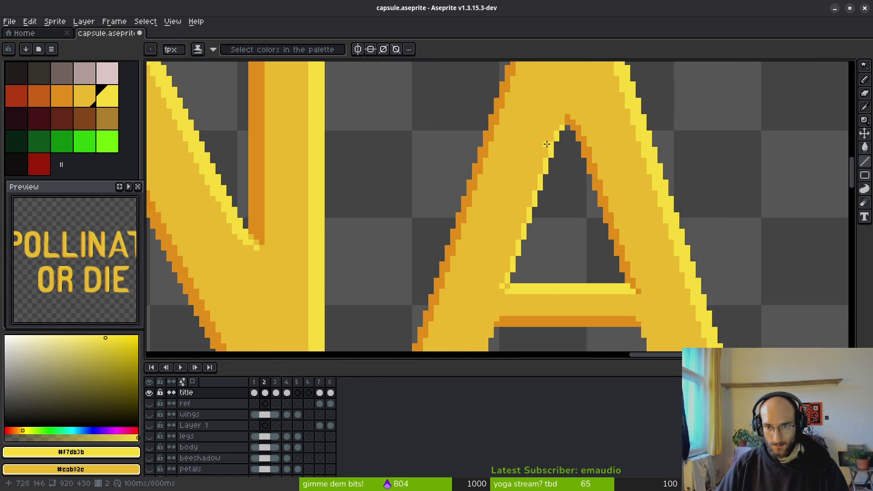
pyautogui.scroll(2, 551, 127)
pyautogui.click(577, 120)
pyautogui.scroll(-1, 592, 193)
pyautogui.scroll(-1, 608, 249)
pyautogui.scroll(1, 608, 254)
pyautogui.scroll(1, 582, 206)
pyautogui.click(567, 218)
pyautogui.click(557, 252)
pyautogui.scroll(-1, 577, 205)
pyautogui.scroll(-2, 528, 144)
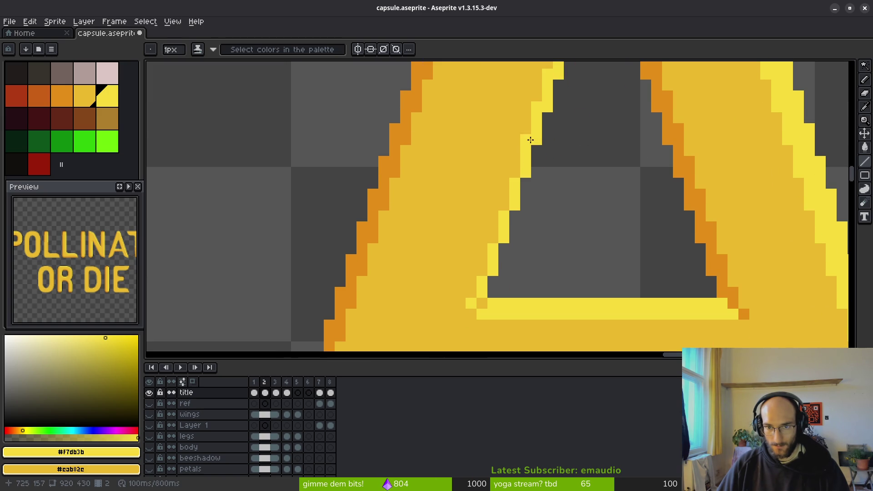
# Extend the light-yellow highlight down the A's inner edge to just above the crossbar
pyautogui.click(527, 143)
pyautogui.click(512, 174)
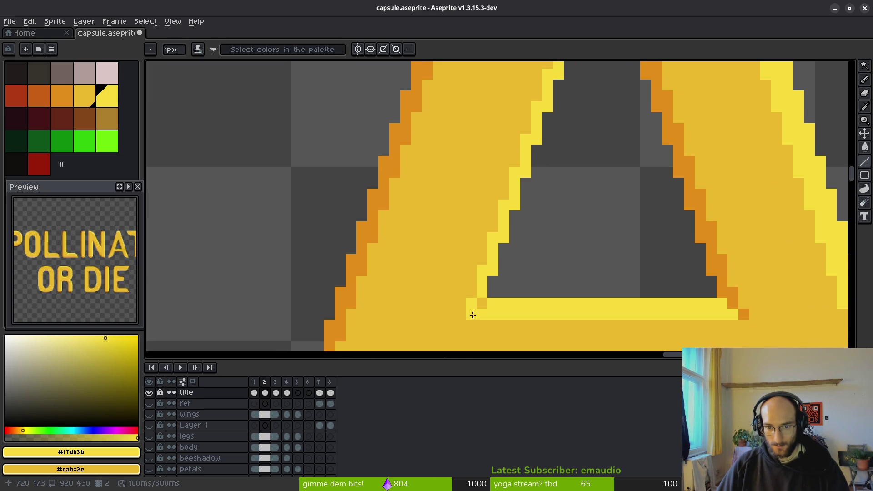
pyautogui.scroll(-1, 477, 306)
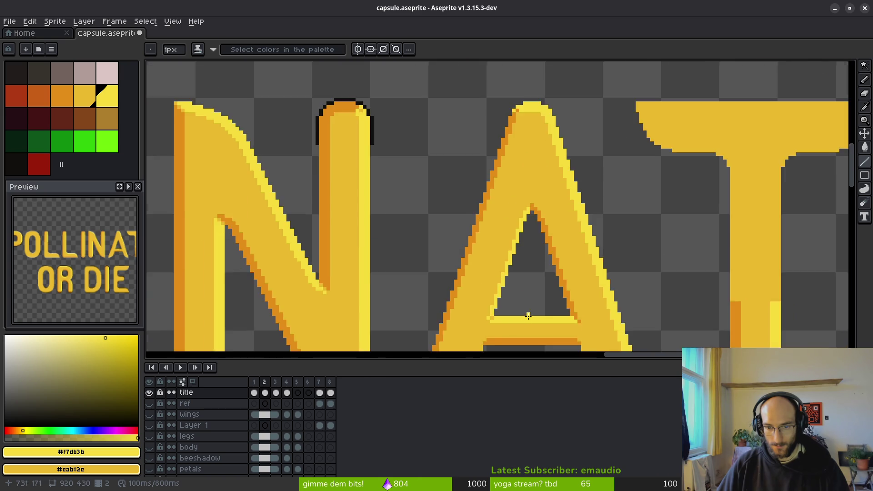
pyautogui.scroll(-1, 477, 310)
pyautogui.scroll(2, 530, 252)
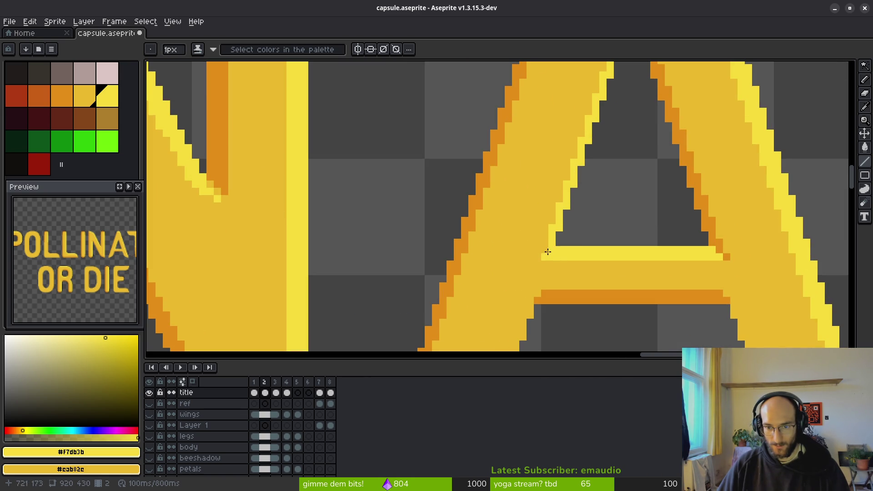
pyautogui.scroll(-2, 626, 276)
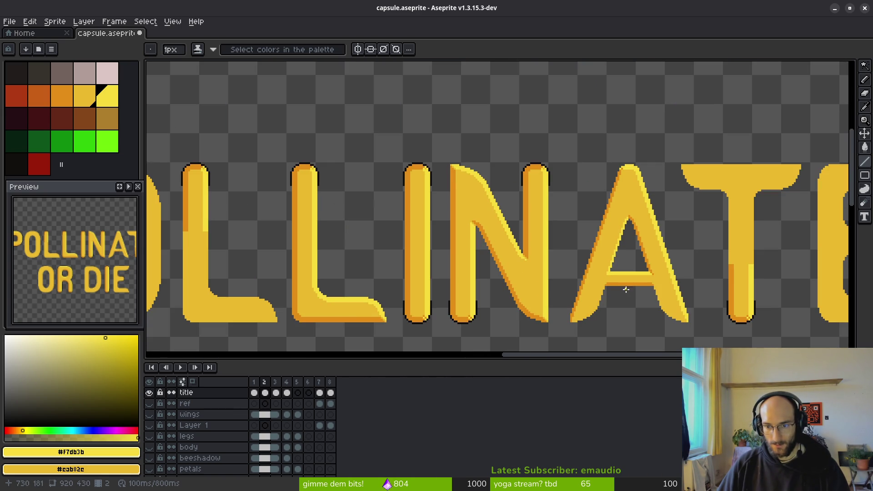
pyautogui.scroll(2, 625, 289)
pyautogui.scroll(-2, 657, 263)
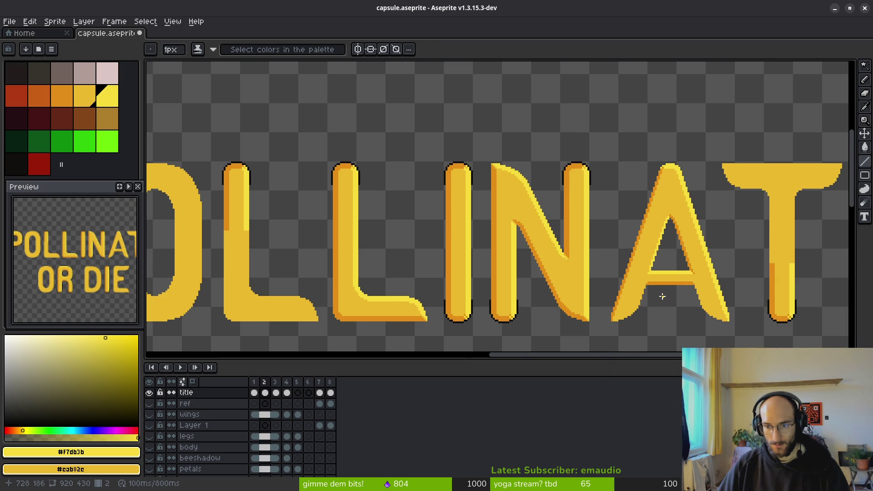
pyautogui.scroll(1, 659, 292)
pyautogui.scroll(1, 629, 308)
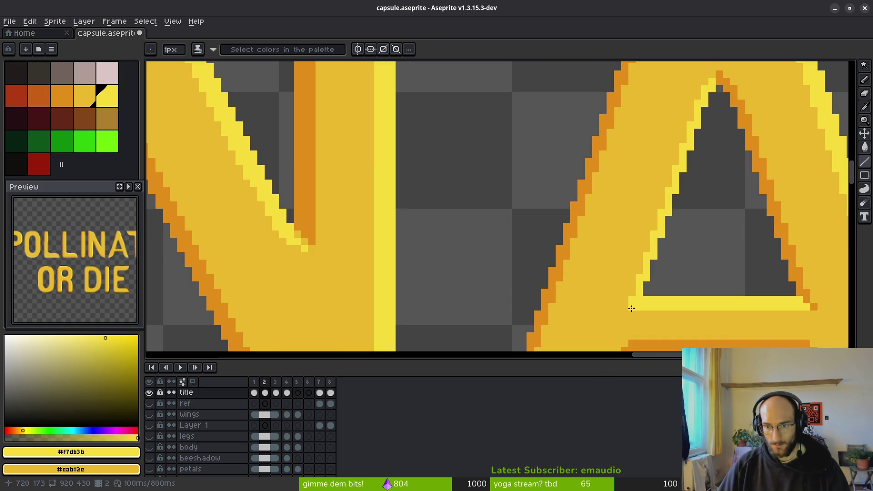
pyautogui.scroll(-1, 627, 309)
pyautogui.scroll(-1, 664, 303)
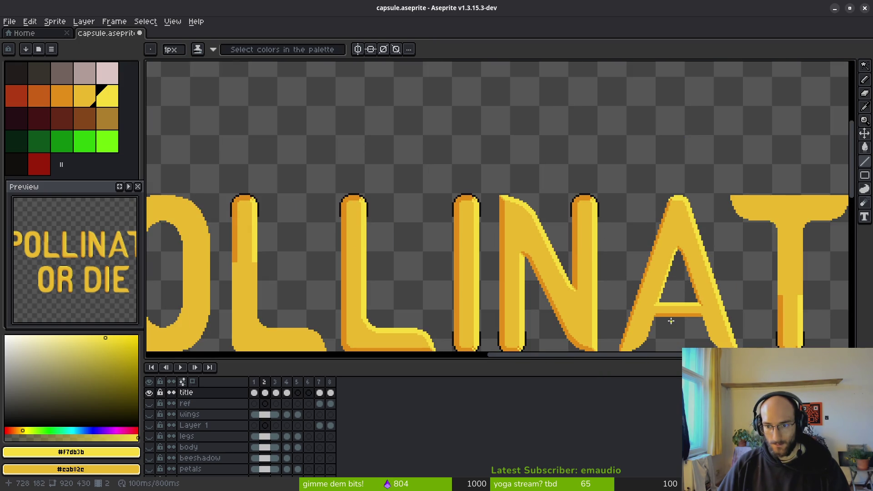
pyautogui.scroll(-1, 624, 302)
pyautogui.scroll(-2, 633, 303)
pyautogui.moveTo(636, 303); pyautogui.dragTo(462, 237)
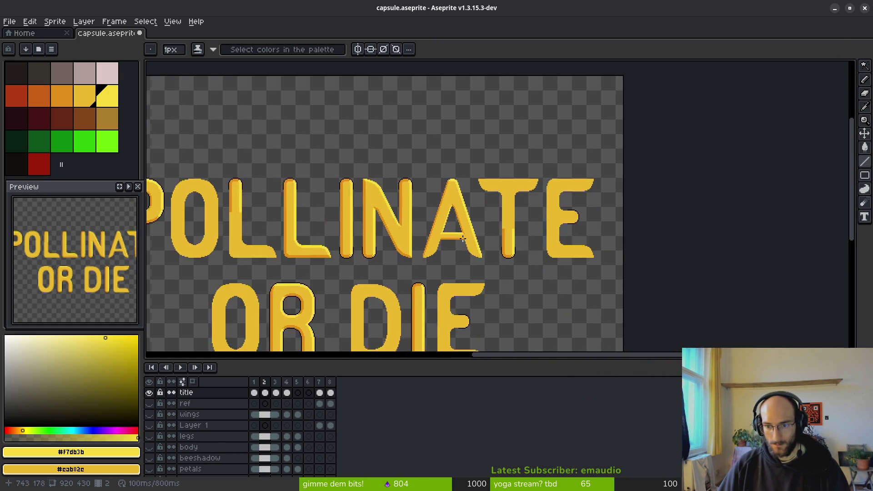
pyautogui.scroll(3, 450, 246)
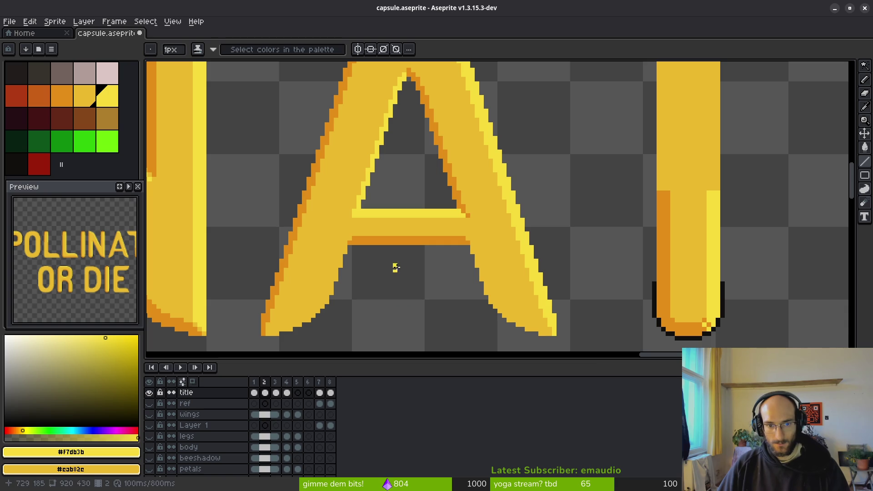
pyautogui.scroll(-2, 403, 257)
pyautogui.scroll(2, 396, 259)
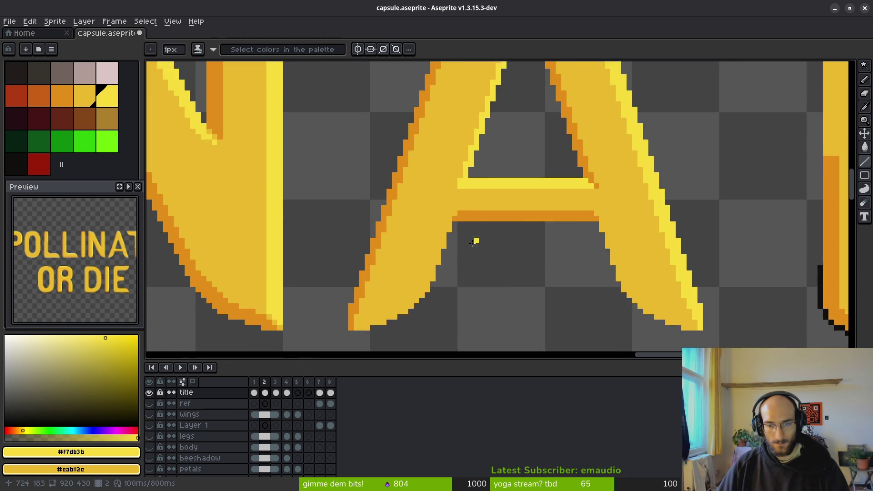
pyautogui.scroll(1, 488, 229)
pyautogui.press('i')
pyautogui.press('b')
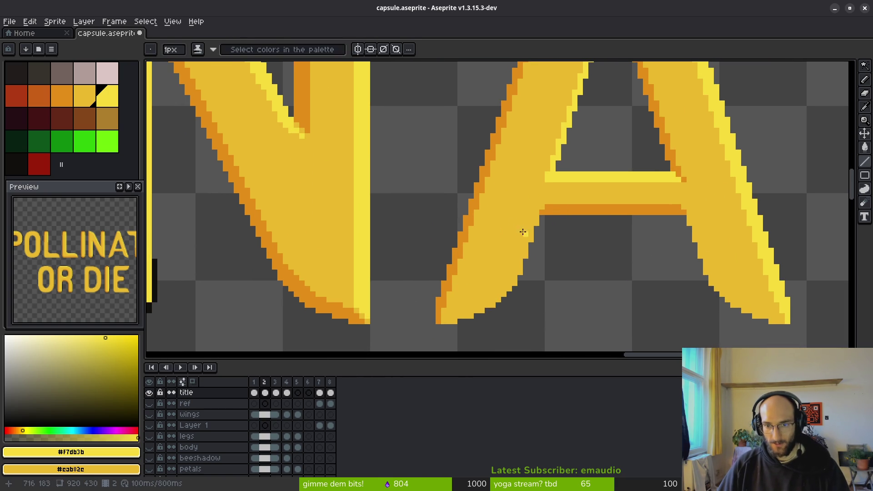
pyautogui.scroll(1, 521, 221)
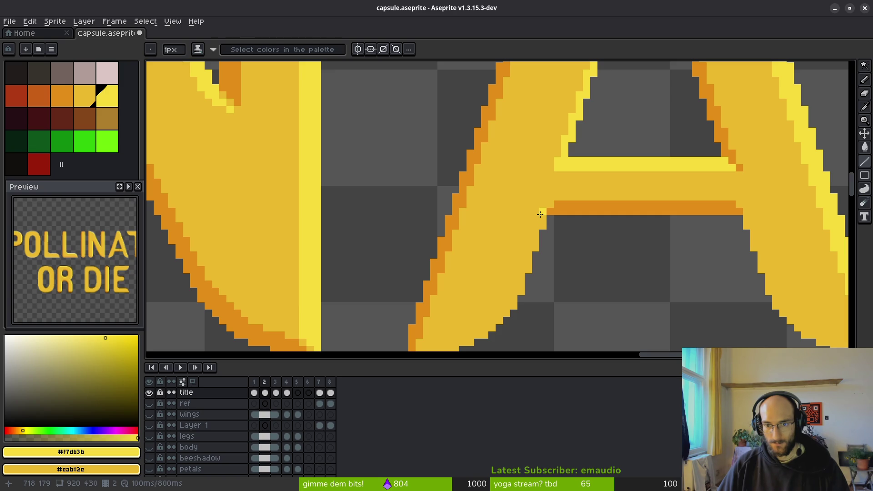
pyautogui.keyDown('alt'); pyautogui.click(544, 206); pyautogui.keyUp('alt')
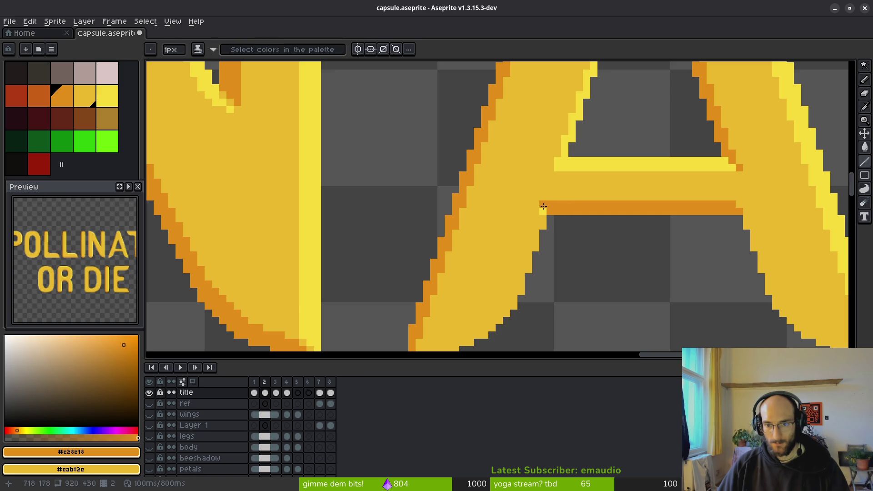
pyautogui.scroll(-4, 579, 255)
pyautogui.scroll(2, 578, 256)
pyautogui.scroll(2, 571, 246)
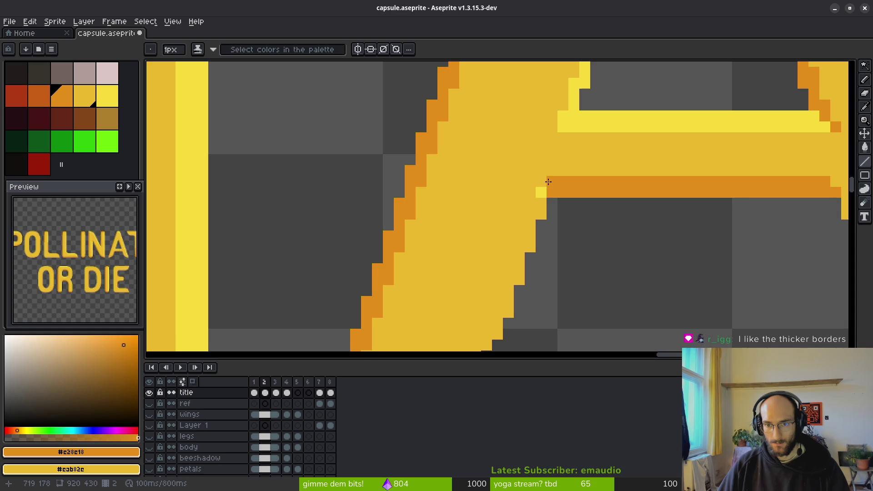
pyautogui.scroll(-3, 544, 182)
pyautogui.scroll(3, 617, 259)
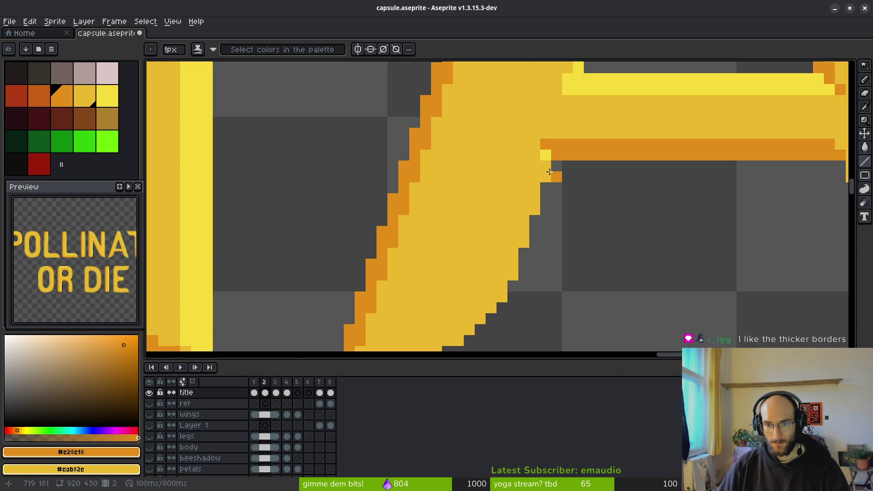
pyautogui.keyDown('alt'); pyautogui.click(546, 154); pyautogui.keyUp('alt')
pyautogui.click(536, 175)
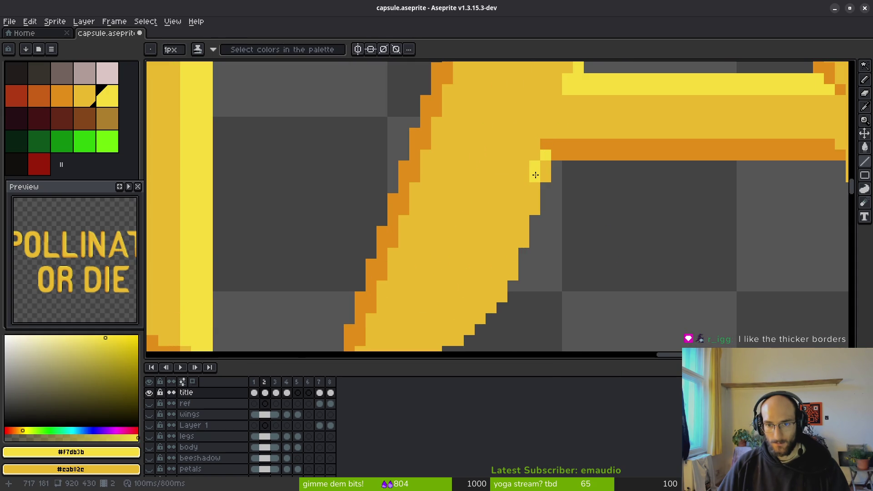
pyautogui.hotkey('ctrl', 'z')
pyautogui.scroll(-3, 539, 198)
pyautogui.scroll(2, 542, 205)
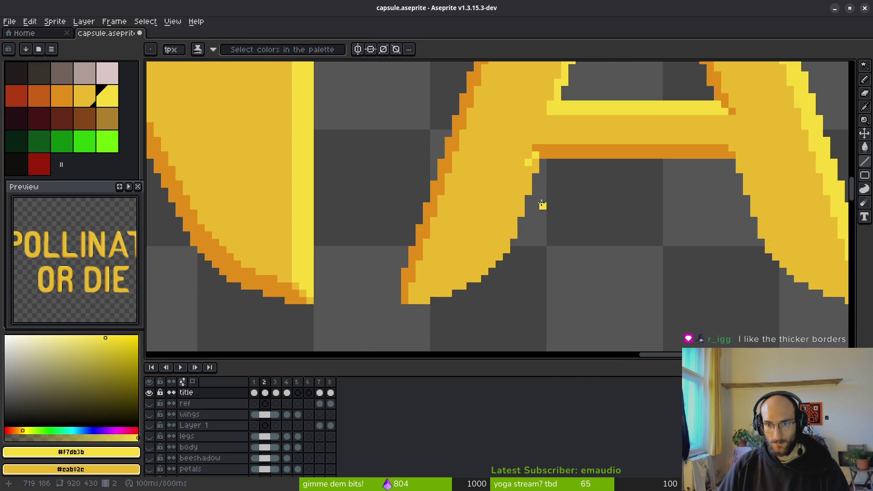
pyautogui.moveTo(527, 169); pyautogui.dragTo(514, 232)
pyautogui.scroll(1, 514, 236)
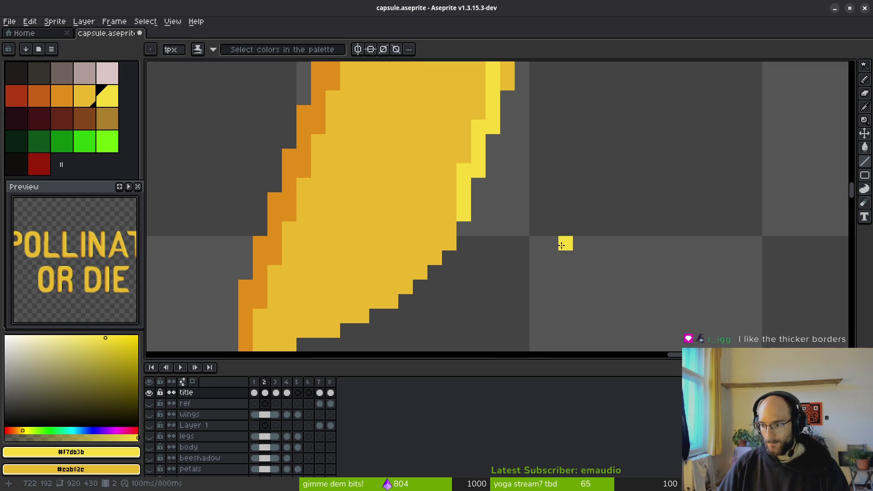
pyautogui.scroll(-2, 536, 242)
pyautogui.hscroll(2, 546, 235)
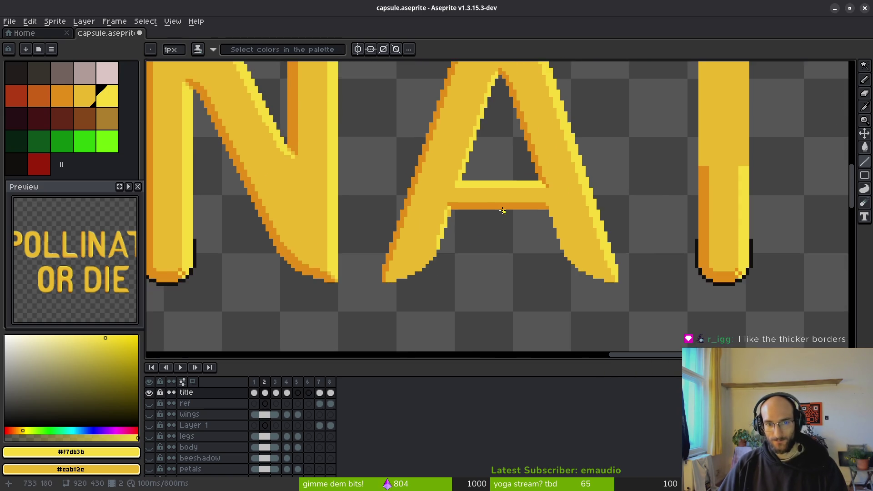
pyautogui.scroll(-1, 477, 196)
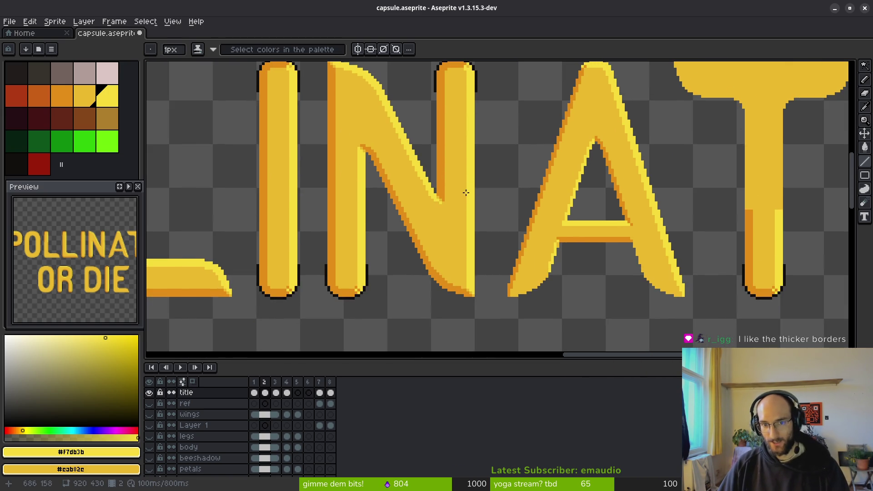
pyautogui.scroll(-1, 476, 199)
pyautogui.scroll(-2, 478, 204)
pyautogui.scroll(2, 492, 212)
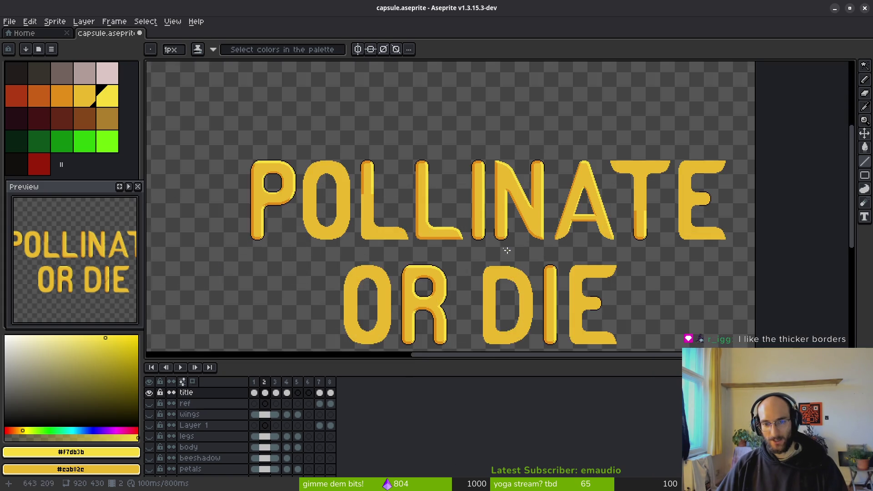
pyautogui.scroll(-1, 497, 218)
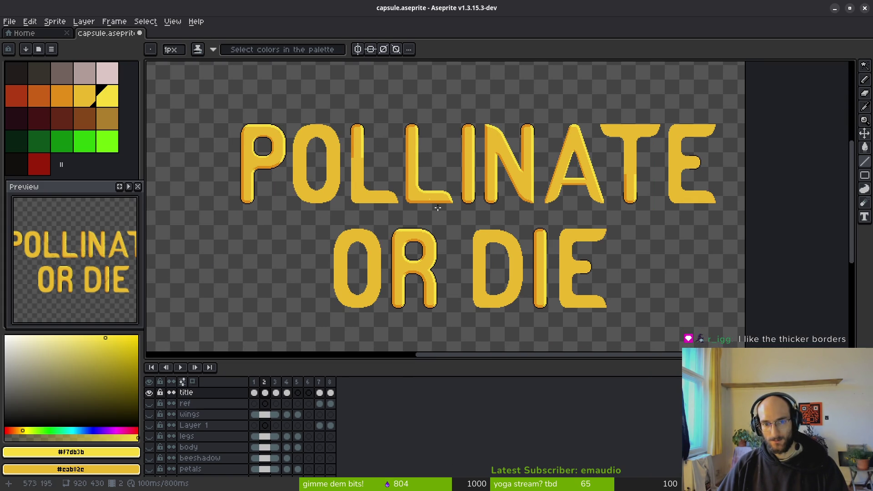
pyautogui.scroll(2, 583, 212)
pyautogui.scroll(1, 521, 185)
pyautogui.scroll(1, 578, 230)
pyautogui.moveTo(496, 207); pyautogui.dragTo(499, 209)
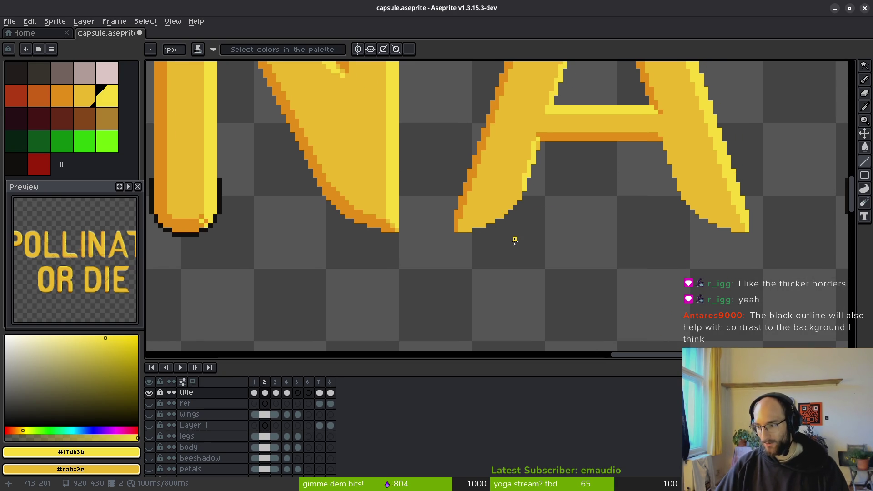
pyautogui.scroll(-2, 524, 261)
pyautogui.scroll(-1, 450, 223)
pyautogui.scroll(1, 432, 245)
pyautogui.scroll(-1, 432, 245)
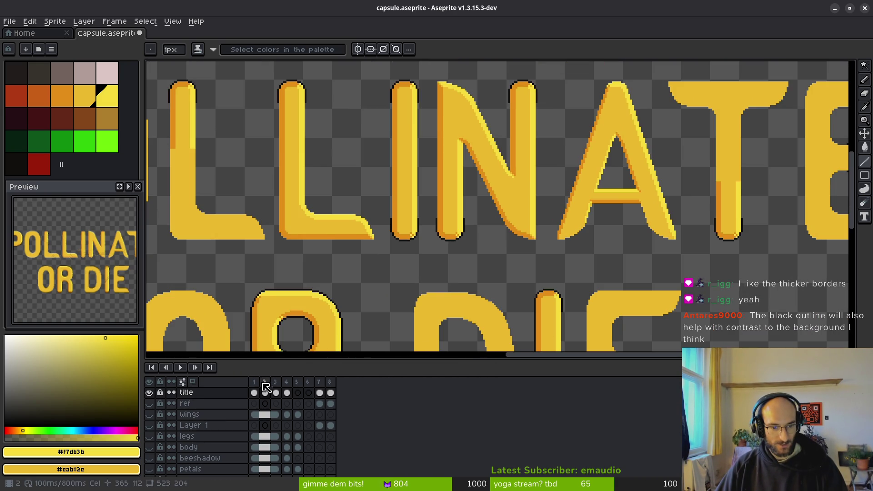
pyautogui.scroll(-3, 171, 462)
pyautogui.click(151, 460)
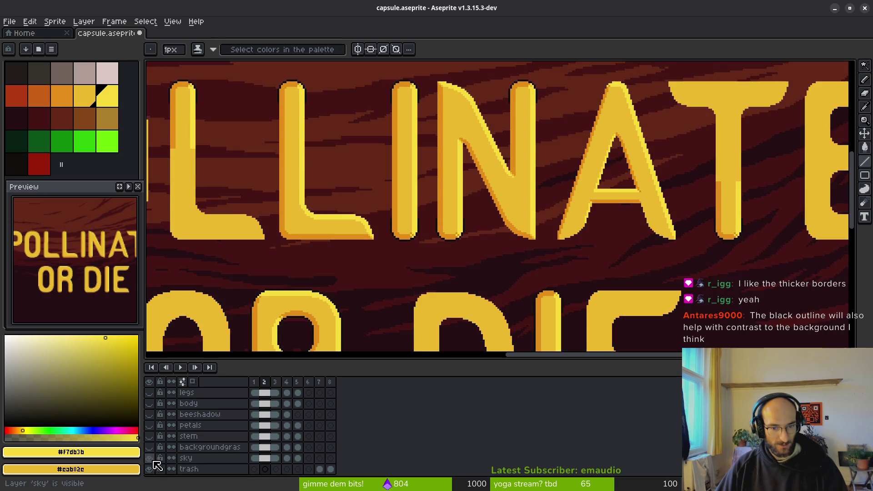
pyautogui.scroll(-3, 426, 251)
pyautogui.scroll(3, 343, 262)
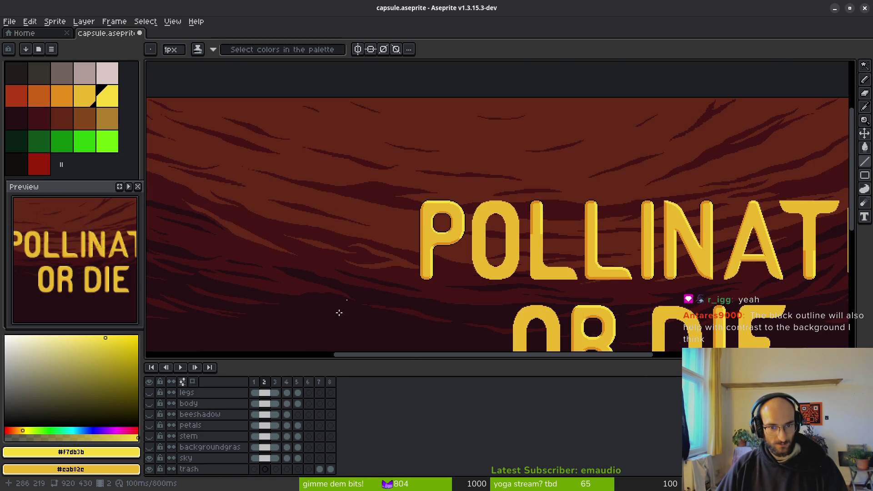
pyautogui.click(150, 438)
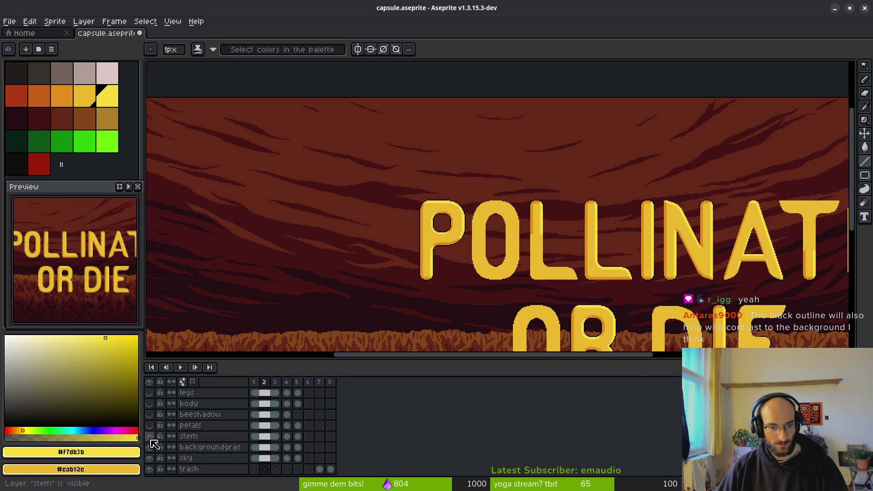
pyautogui.scroll(-2, 314, 292)
pyautogui.scroll(1, 355, 206)
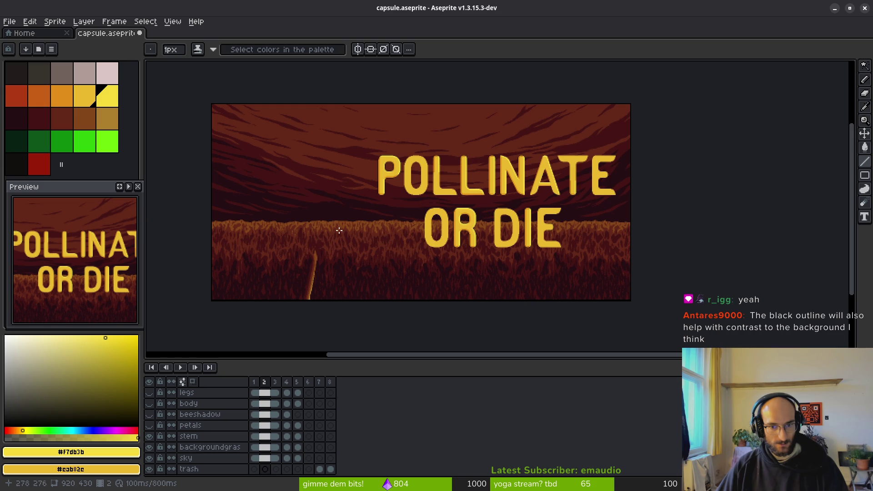
pyautogui.click(149, 426)
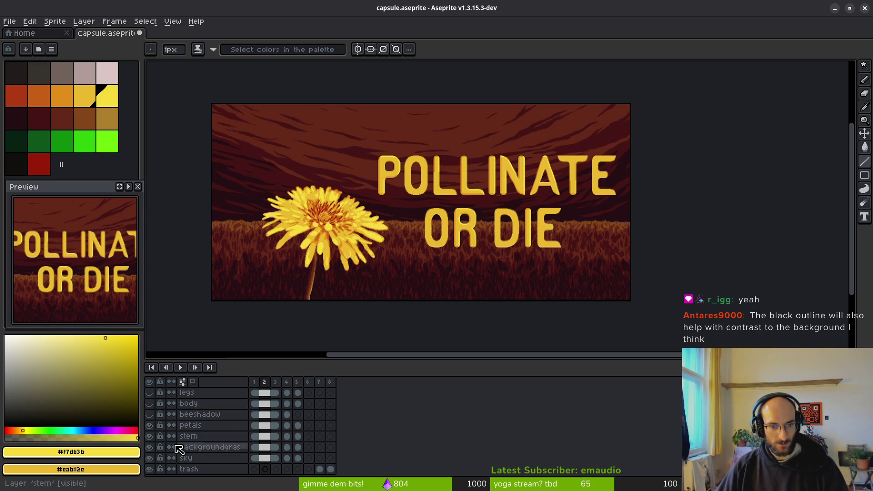
pyautogui.moveTo(150, 425); pyautogui.dragTo(150, 458)
pyautogui.scroll(4, 452, 253)
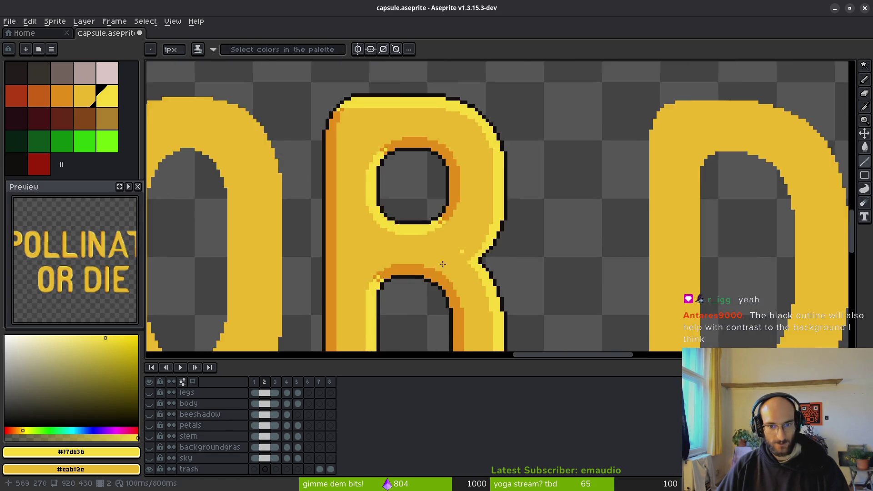
pyautogui.scroll(-2, 476, 157)
pyautogui.scroll(2, 464, 260)
pyautogui.scroll(1, 521, 189)
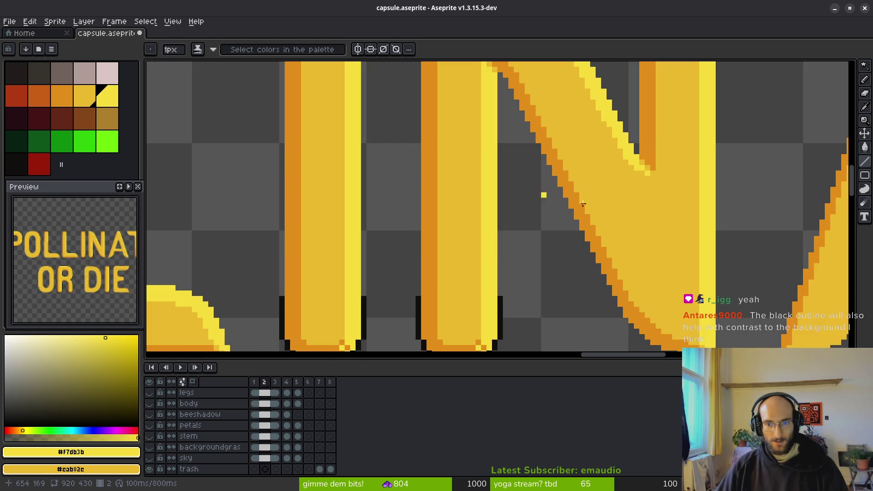
pyautogui.scroll(1, 589, 223)
pyautogui.scroll(1, 483, 205)
# Switch to frame 3 of the title animation with its black-outlined lettering
pyautogui.moveTo(550, 245)
pyautogui.mouseDown()
pyautogui.moveTo(564, 130)
pyautogui.moveTo(470, 250)
pyautogui.mouseUp()
pyautogui.scroll(-1, 470, 251)
pyautogui.scroll(1, 626, 162)
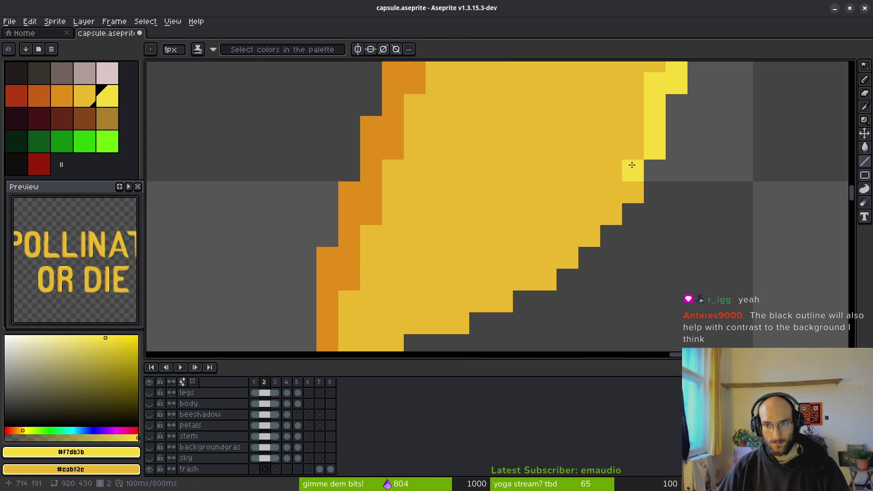
pyautogui.scroll(-2, 702, 257)
pyautogui.scroll(-2, 572, 285)
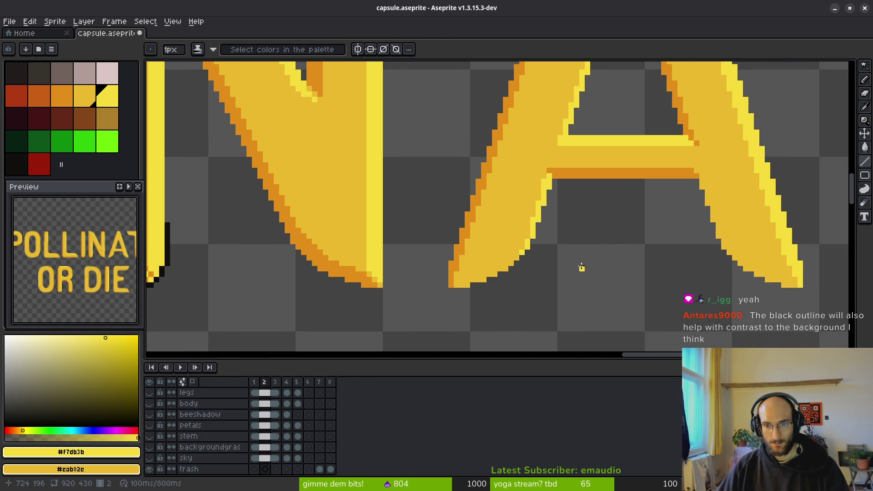
pyautogui.scroll(2, 277, 409)
pyautogui.click(275, 393)
pyautogui.moveTo(305, 268); pyautogui.dragTo(414, 292)
pyautogui.scroll(1, 414, 292)
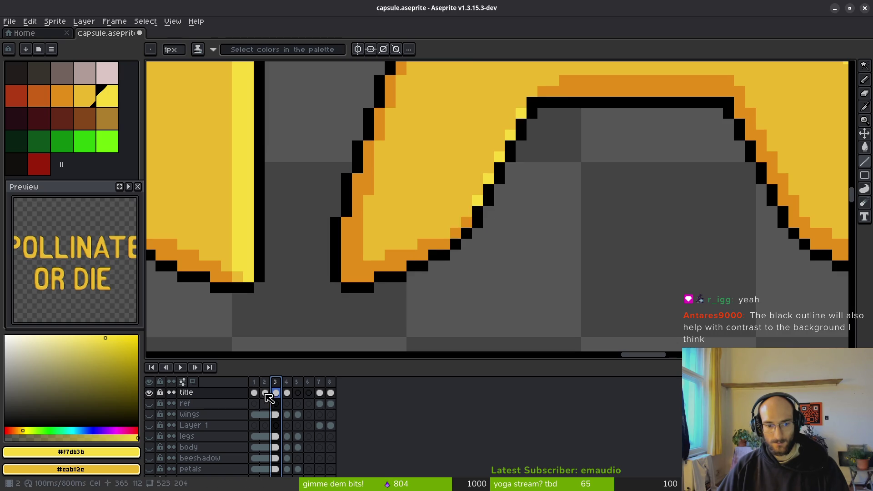
# Return to frame 2 and add a light-yellow pixel inside the A's inner triangle
pyautogui.click(264, 393)
pyautogui.moveTo(359, 337); pyautogui.dragTo(522, 268)
pyautogui.scroll(-1, 655, 245)
pyautogui.moveTo(655, 245); pyautogui.dragTo(546, 260)
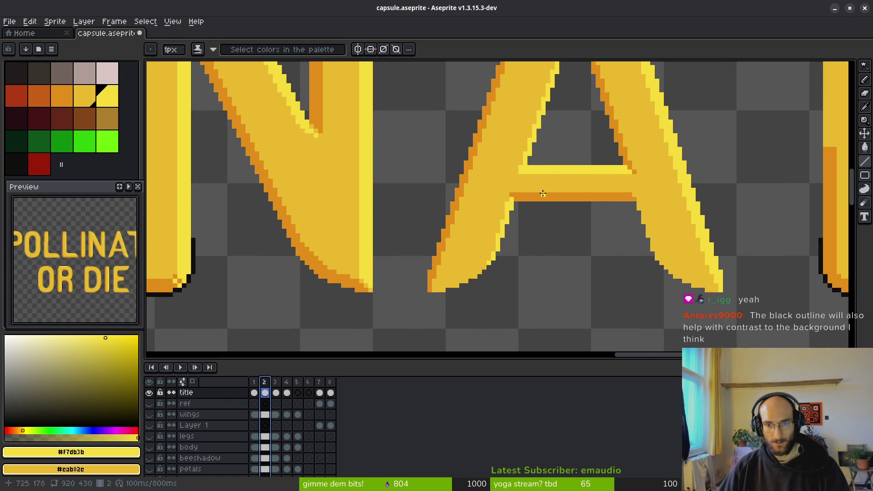
pyautogui.scroll(1, 525, 181)
pyautogui.moveTo(548, 161); pyautogui.dragTo(508, 246)
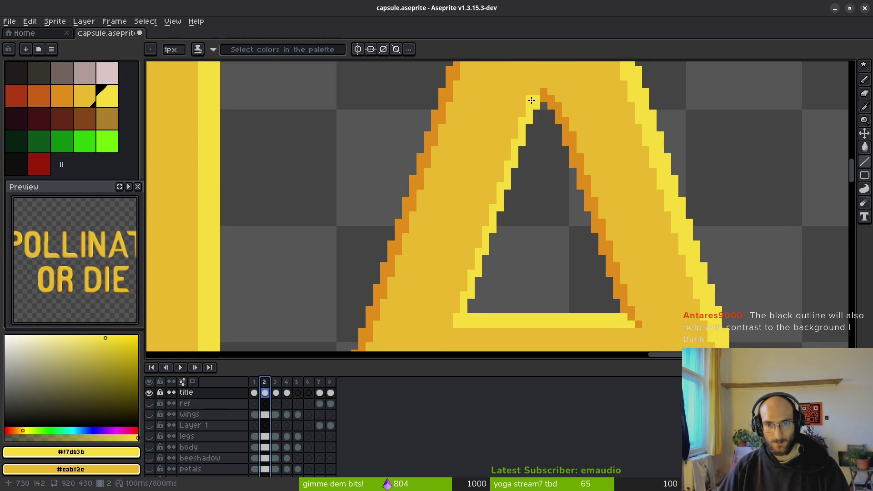
pyautogui.click(537, 142)
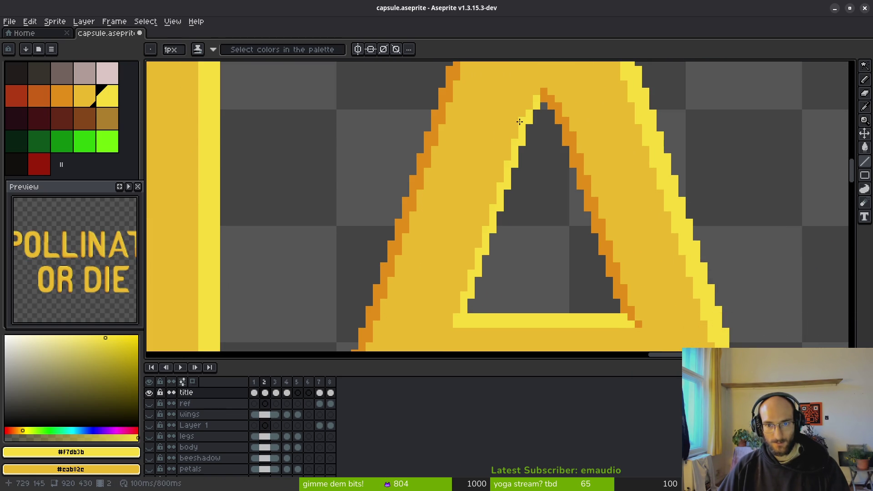
pyautogui.scroll(-1, 529, 190)
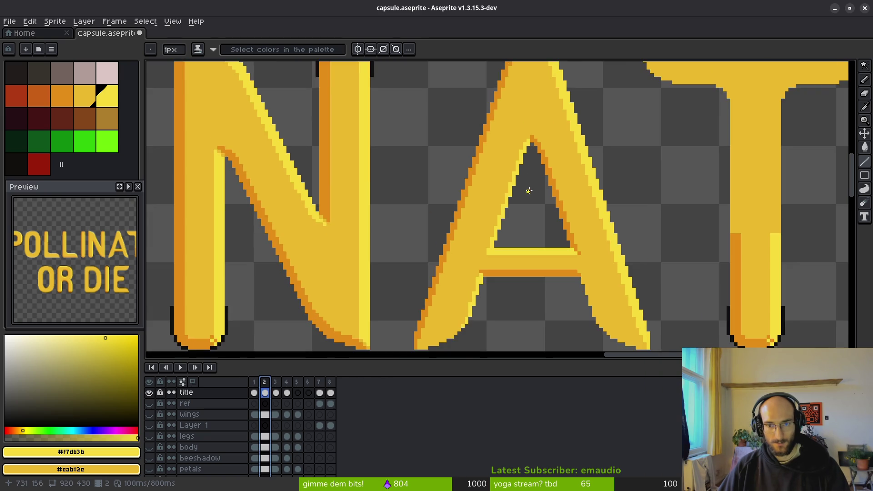
pyautogui.scroll(-1, 531, 198)
pyautogui.scroll(-1, 524, 217)
pyautogui.scroll(2, 523, 223)
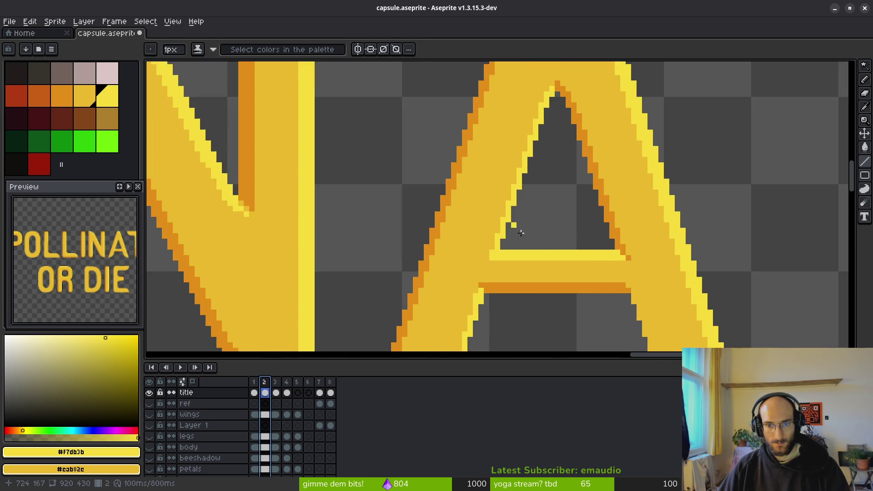
pyautogui.scroll(1, 505, 230)
pyautogui.scroll(1, 522, 194)
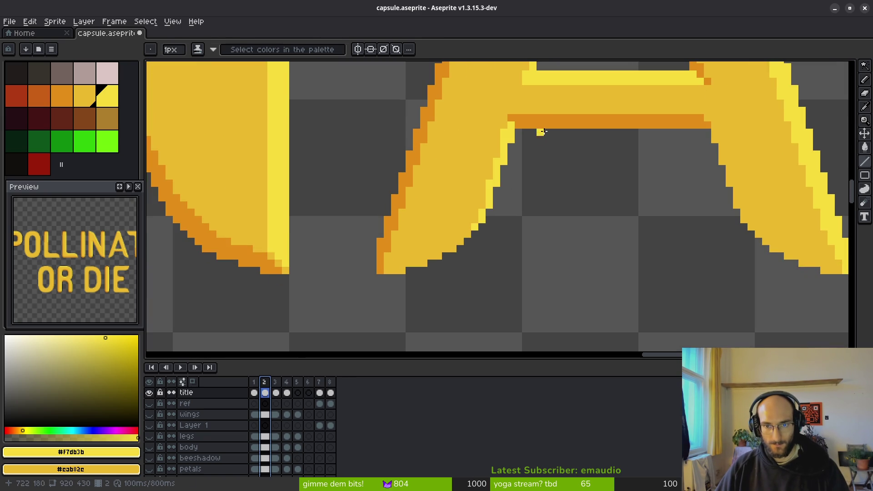
# Paint orange shadow pixels along the A's right-leg lower edge and correct a neighbour to yellow
pyautogui.keyDown('alt'); pyautogui.click(536, 124); pyautogui.keyUp('alt')
pyautogui.scroll(1, 446, 252)
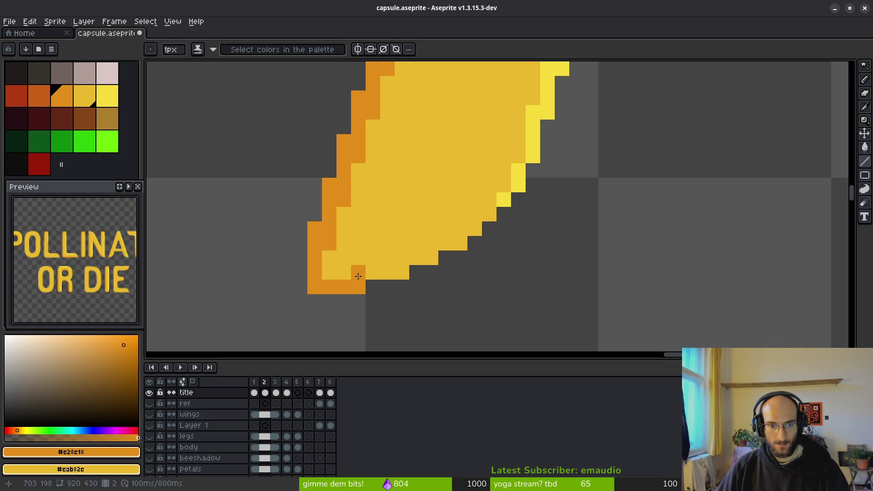
pyautogui.moveTo(364, 275)
pyautogui.mouseDown()
pyautogui.moveTo(477, 237)
pyautogui.moveTo(480, 216)
pyautogui.mouseUp()
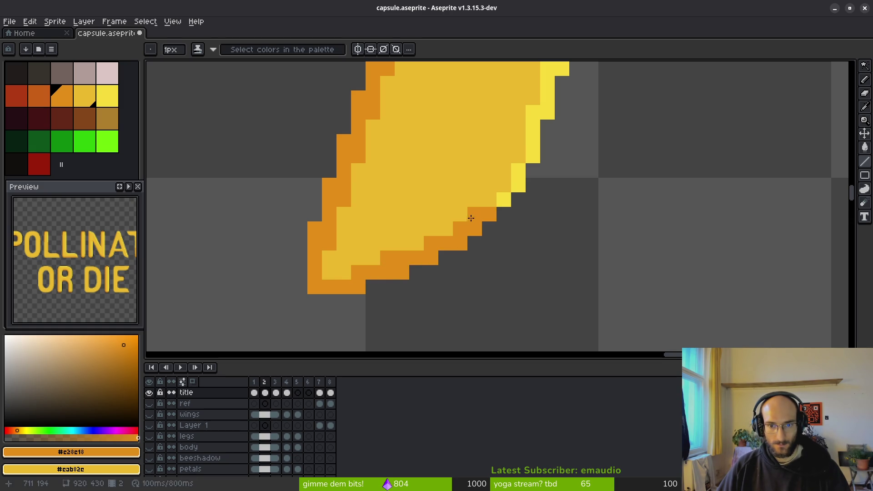
pyautogui.scroll(-1, 534, 216)
pyautogui.scroll(-1, 542, 262)
pyautogui.scroll(2, 539, 233)
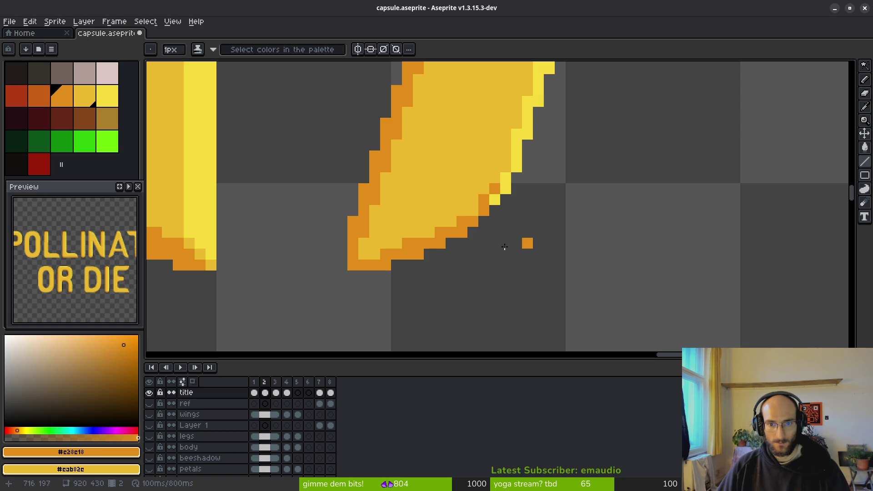
pyautogui.scroll(-1, 523, 243)
pyautogui.scroll(-1, 530, 269)
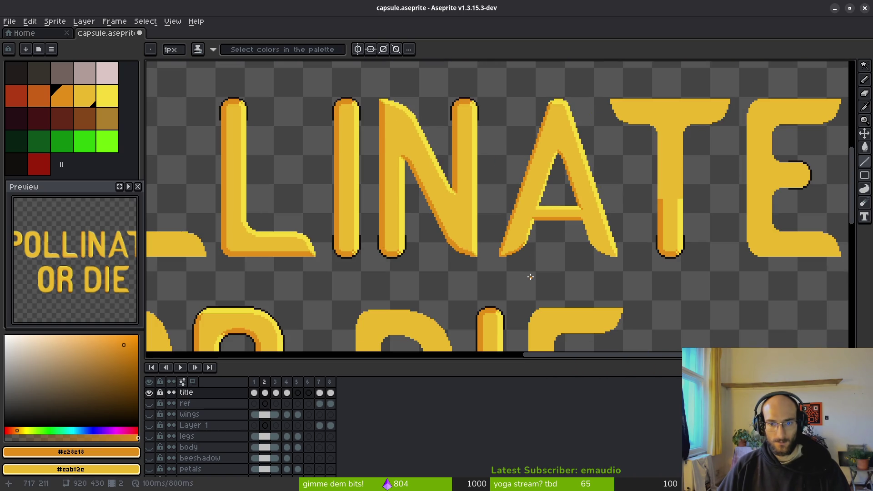
pyautogui.scroll(3, 540, 259)
pyautogui.scroll(4, 519, 240)
pyautogui.scroll(1, 485, 307)
pyautogui.keyDown('alt'); pyautogui.click(391, 249); pyautogui.keyUp('alt')
pyautogui.scroll(-1, 503, 250)
pyautogui.scroll(-1, 520, 277)
pyautogui.scroll(-1, 521, 293)
pyautogui.scroll(-1, 529, 297)
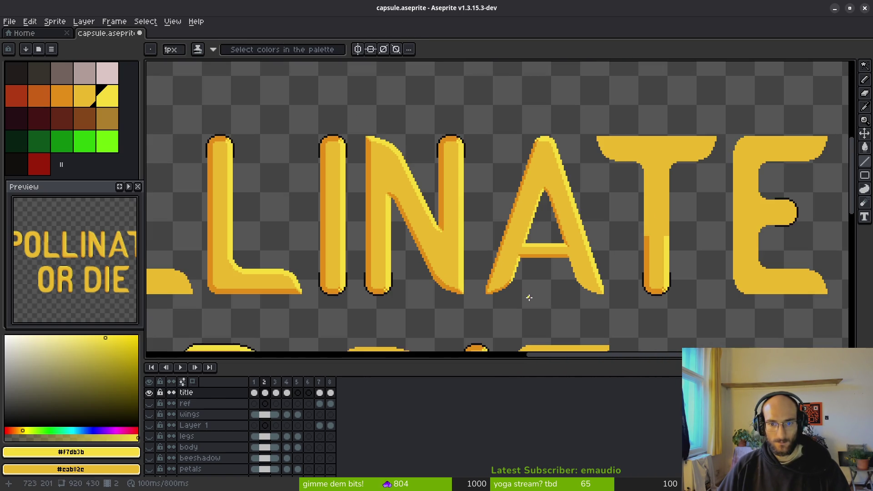
pyautogui.scroll(-1, 529, 297)
pyautogui.scroll(-1, 498, 296)
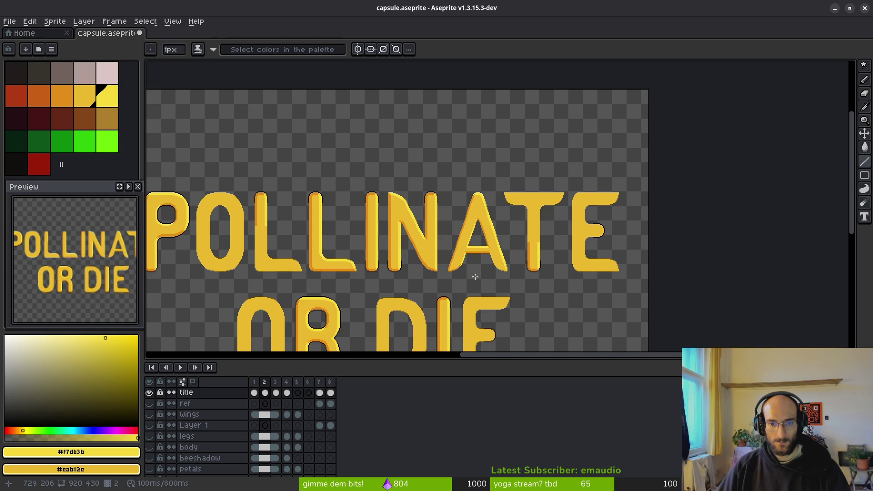
pyautogui.scroll(1, 468, 273)
pyautogui.scroll(1, 464, 263)
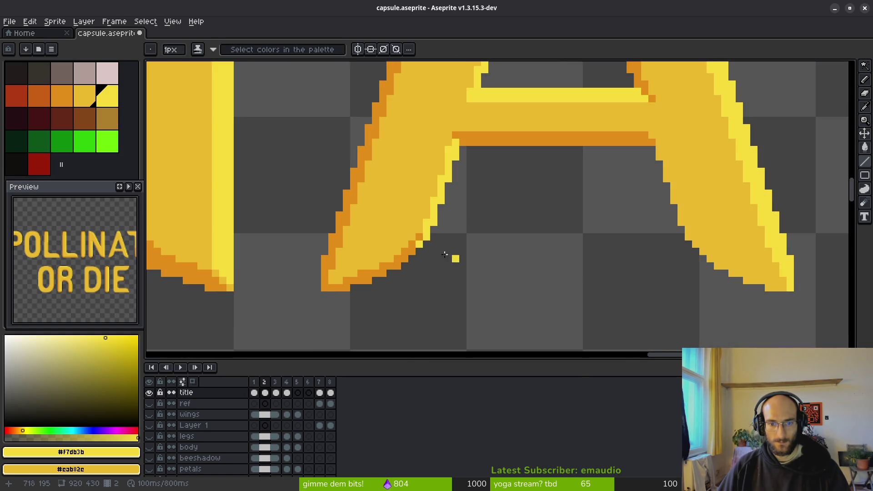
pyautogui.scroll(1, 450, 256)
pyautogui.click(403, 256)
pyautogui.keyDown('alt'); pyautogui.click(402, 269); pyautogui.keyUp('alt')
pyautogui.click(417, 255)
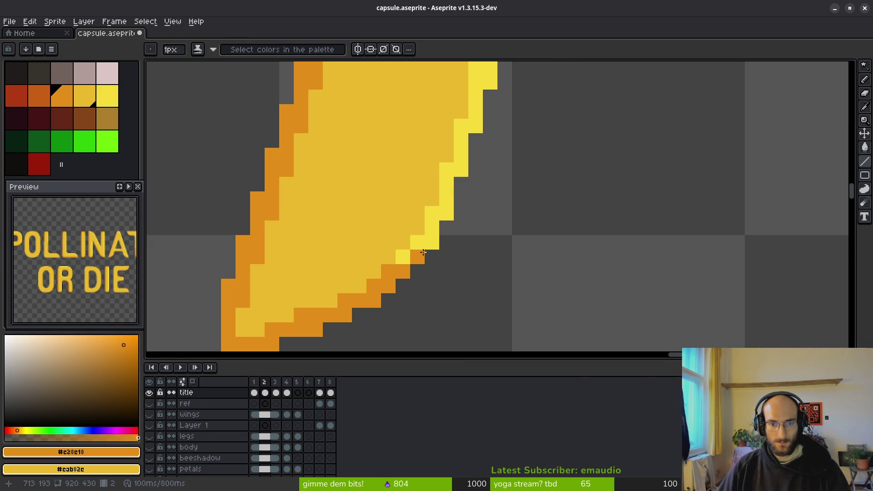
pyautogui.scroll(-2, 537, 320)
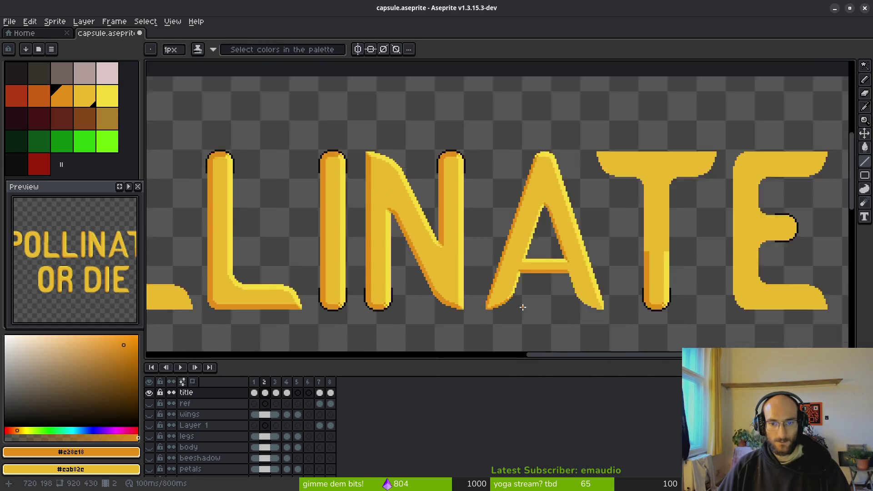
pyautogui.scroll(-1, 536, 319)
pyautogui.scroll(3, 535, 319)
pyautogui.scroll(-1, 464, 277)
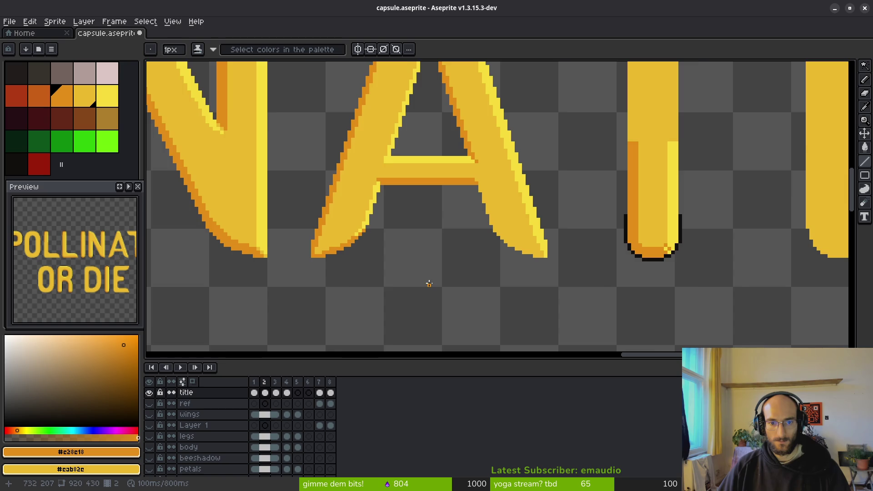
pyautogui.scroll(-1, 429, 283)
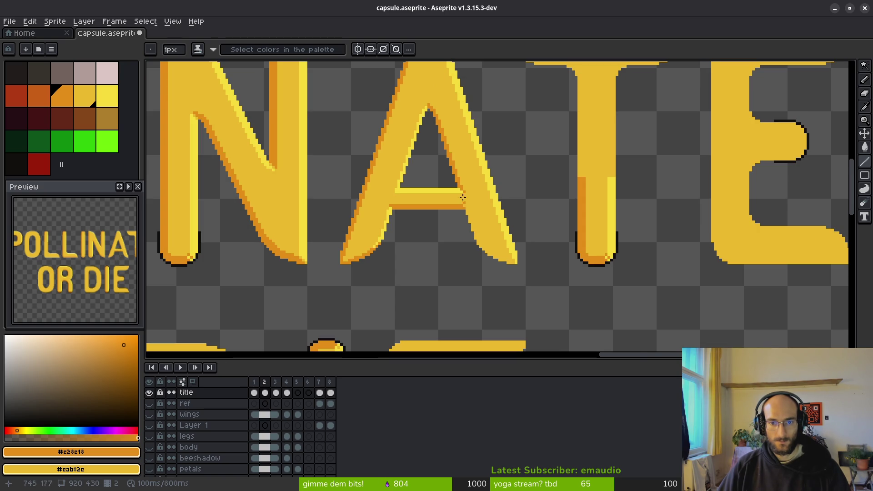
pyautogui.scroll(1, 464, 200)
pyautogui.scroll(1, 468, 184)
pyautogui.scroll(1, 440, 143)
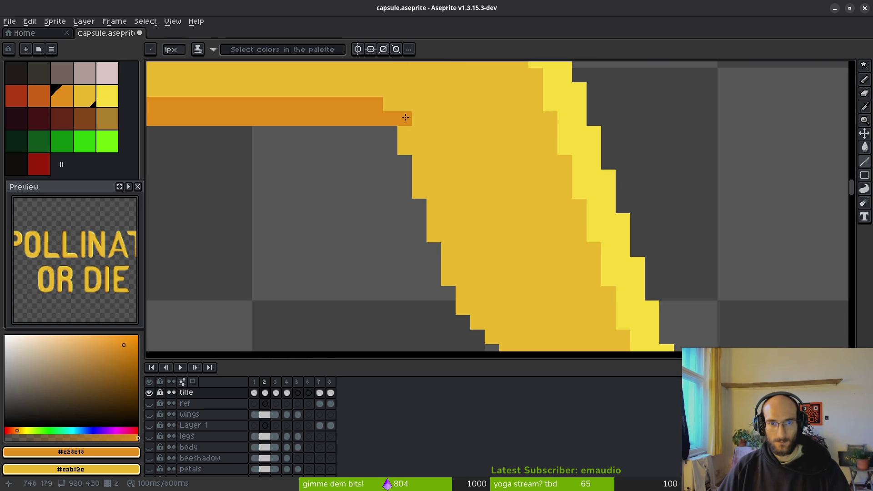
pyautogui.scroll(-1, 476, 221)
pyautogui.scroll(-1, 433, 160)
pyautogui.scroll(-1, 442, 152)
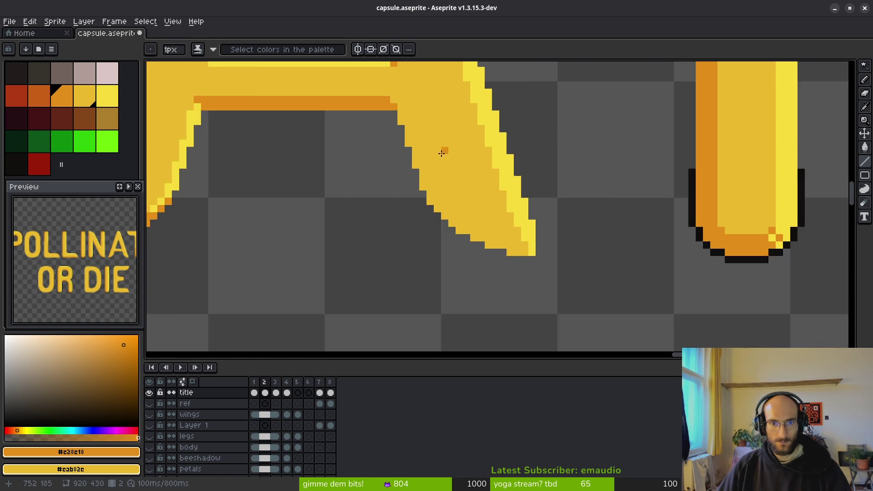
pyautogui.scroll(-1, 437, 198)
pyautogui.scroll(1, 437, 200)
pyautogui.press('w')
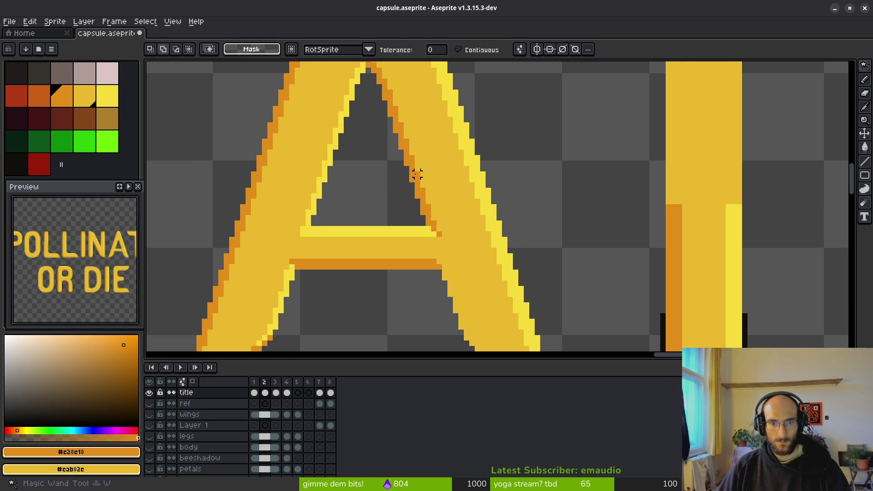
# Magic-wand the A's orange inner edge and subtract its upper part from the selection
pyautogui.click(411, 162)
pyautogui.scroll(-1, 463, 225)
pyautogui.scroll(1, 453, 215)
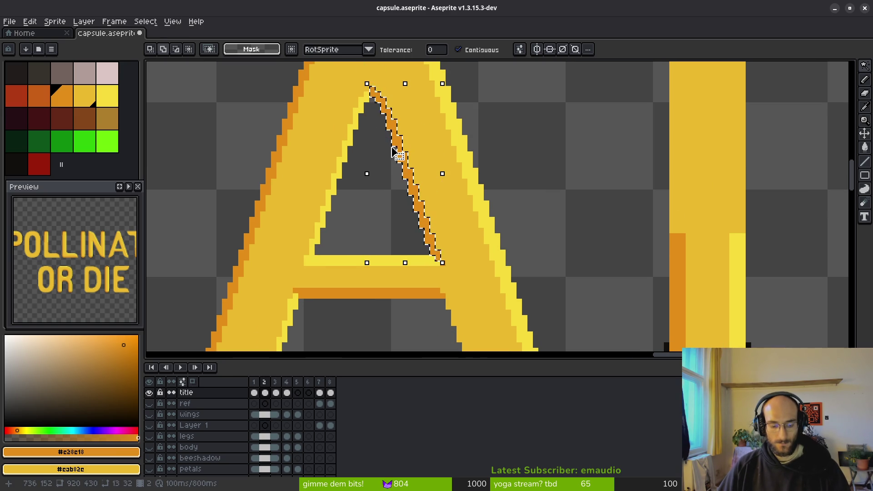
pyautogui.press('i')
pyautogui.press('m')
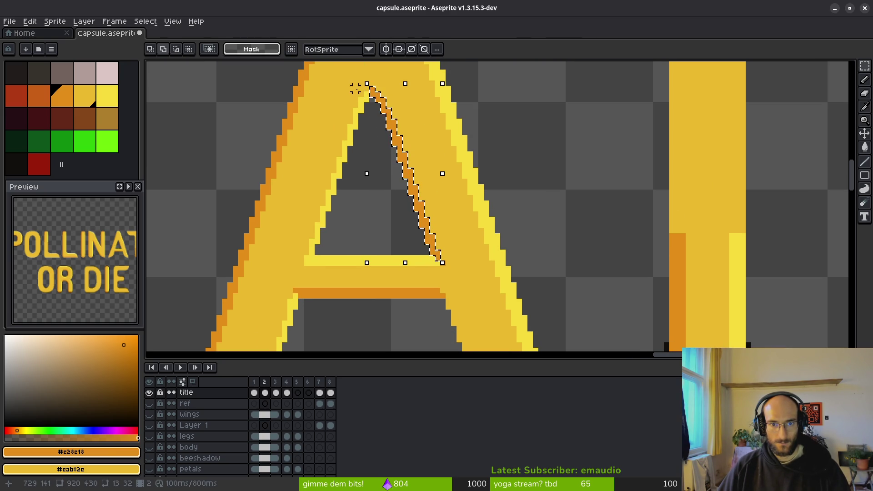
pyautogui.moveTo(352, 86); pyautogui.dragTo(444, 187)
pyautogui.scroll(-2, 449, 209)
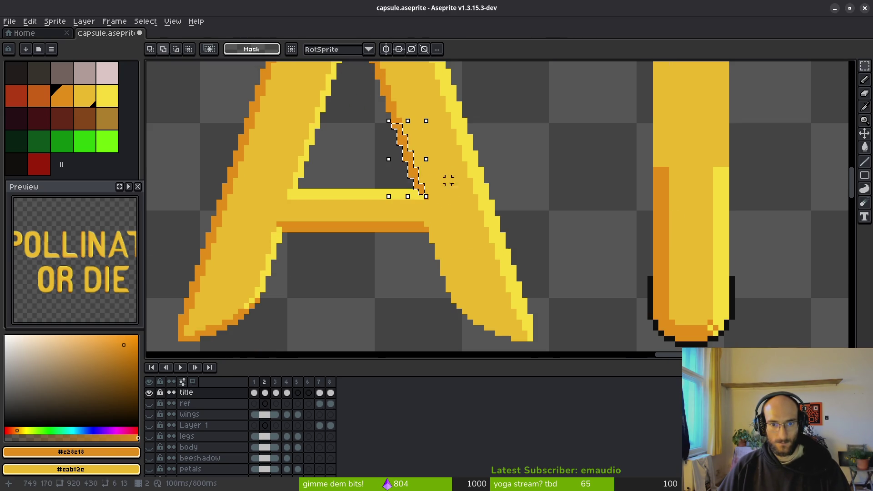
# Move the orange shadow strip down below the crossbar along the right leg and commit it
pyautogui.hotkey('ctrl', 't')
pyautogui.scroll(-2, 453, 227)
pyautogui.moveTo(404, 112); pyautogui.dragTo(442, 226)
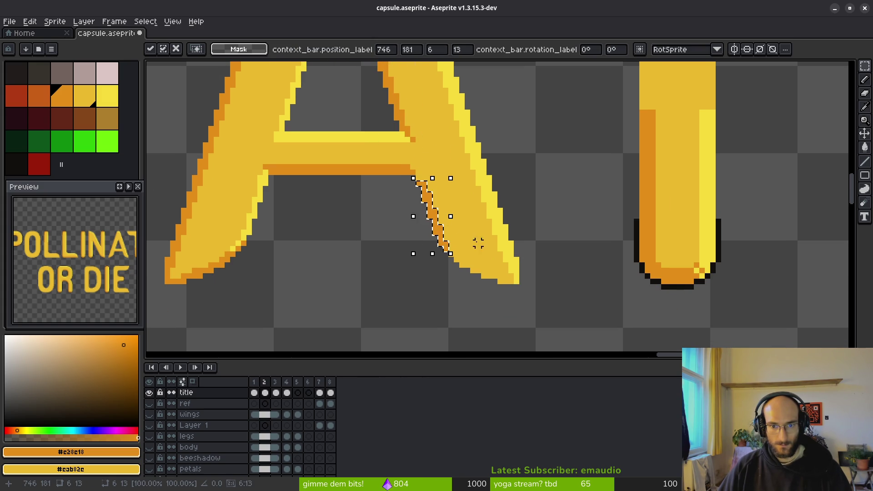
pyautogui.press('Return')
pyautogui.scroll(3, 468, 253)
pyautogui.scroll(-2, 445, 236)
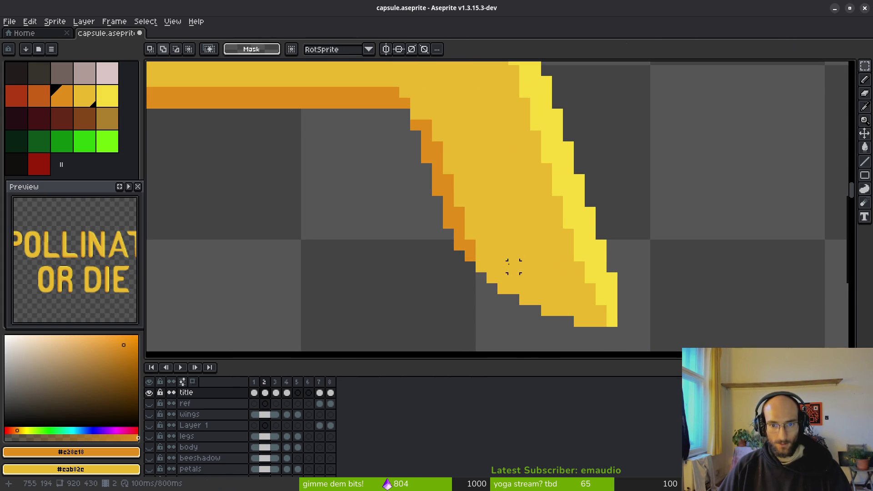
pyautogui.press('b')
pyautogui.scroll(2, 444, 169)
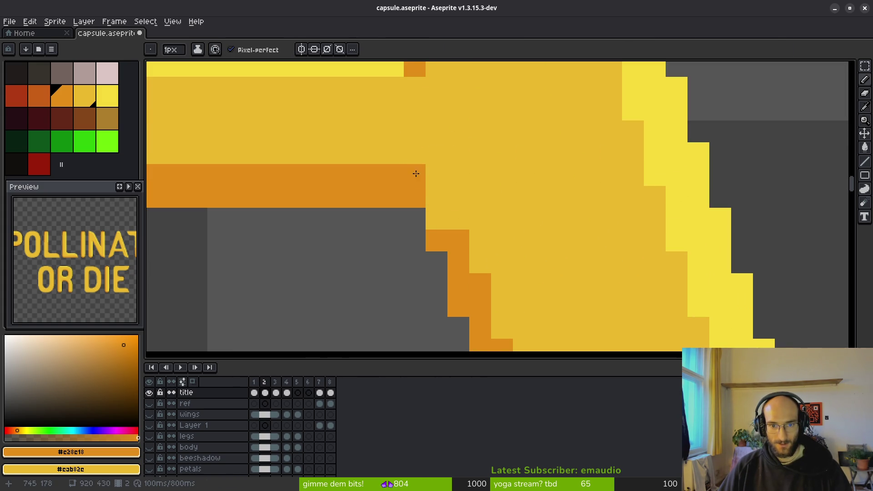
# Pencil and bucket-fill orange shadow down the A's right-leg inner edge to its foot
pyautogui.moveTo(436, 196); pyautogui.dragTo(431, 218)
pyautogui.scroll(-2, 536, 239)
pyautogui.scroll(1, 475, 188)
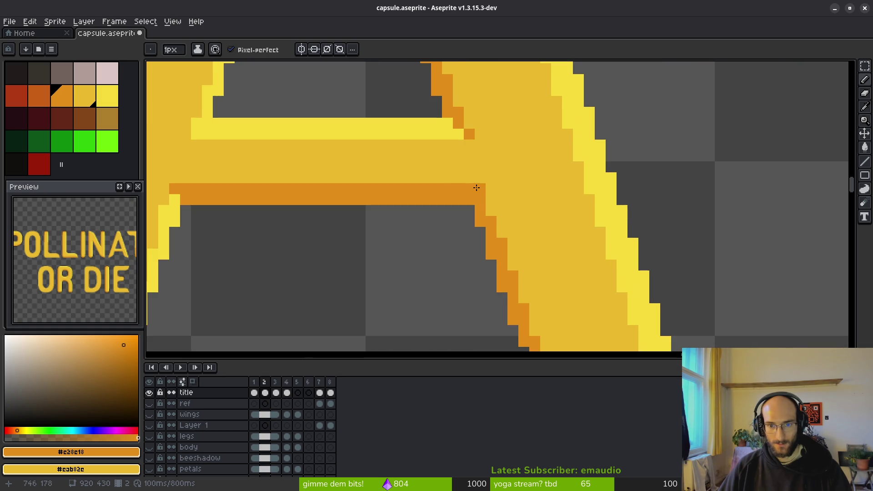
pyautogui.scroll(-2, 492, 207)
pyautogui.scroll(-1, 497, 185)
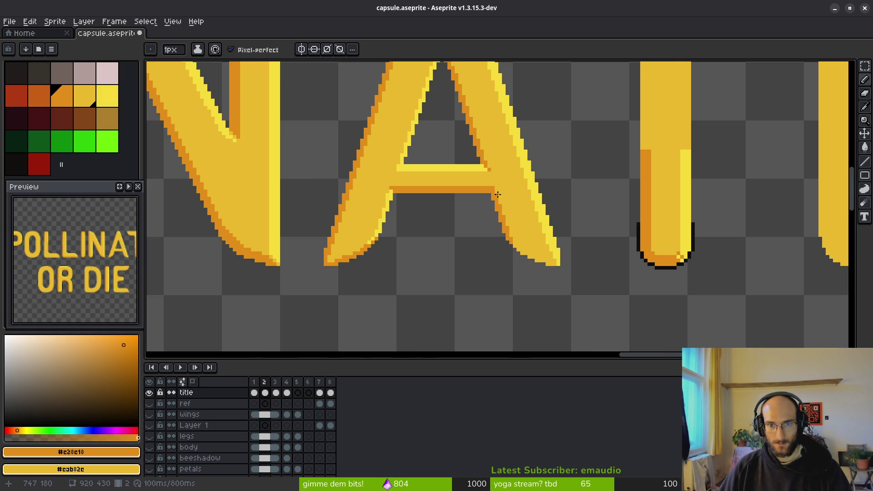
pyautogui.scroll(3, 453, 203)
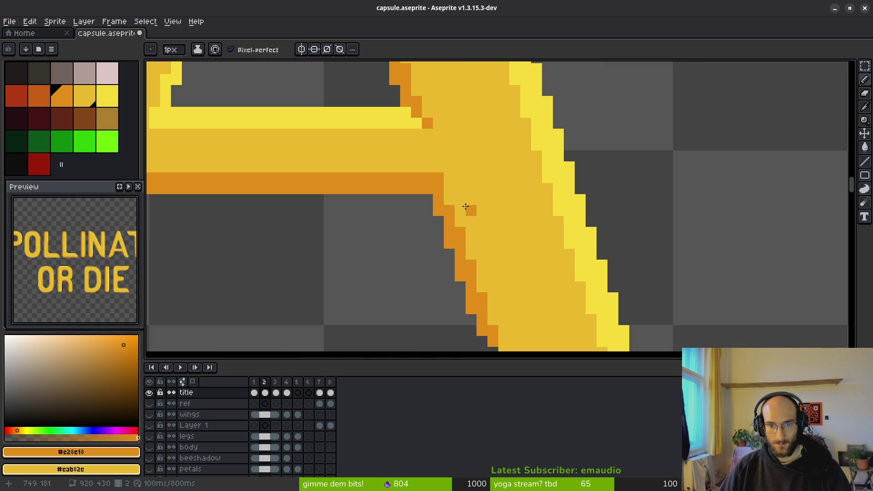
pyautogui.scroll(-2, 485, 196)
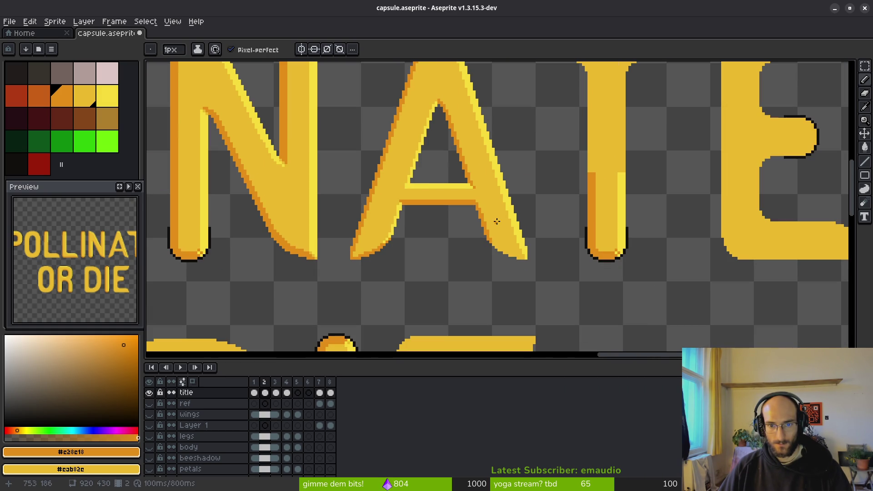
pyautogui.scroll(-2, 500, 239)
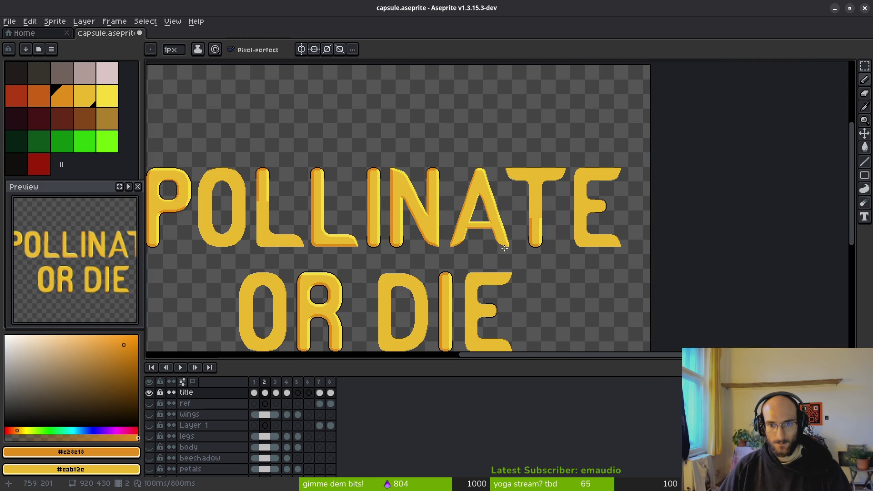
pyautogui.scroll(2, 503, 247)
pyautogui.scroll(1, 499, 228)
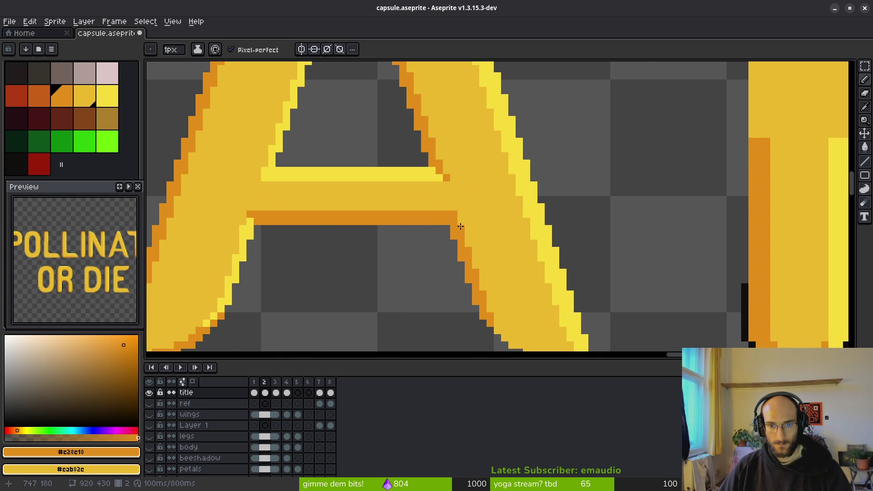
pyautogui.scroll(-1, 503, 234)
pyautogui.scroll(-1, 497, 238)
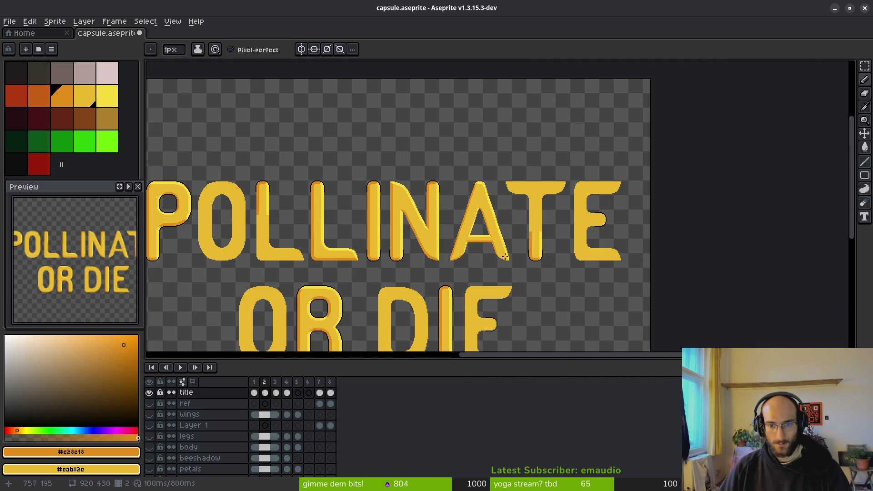
pyautogui.scroll(1, 511, 258)
pyautogui.scroll(1, 410, 221)
pyautogui.scroll(1, 455, 219)
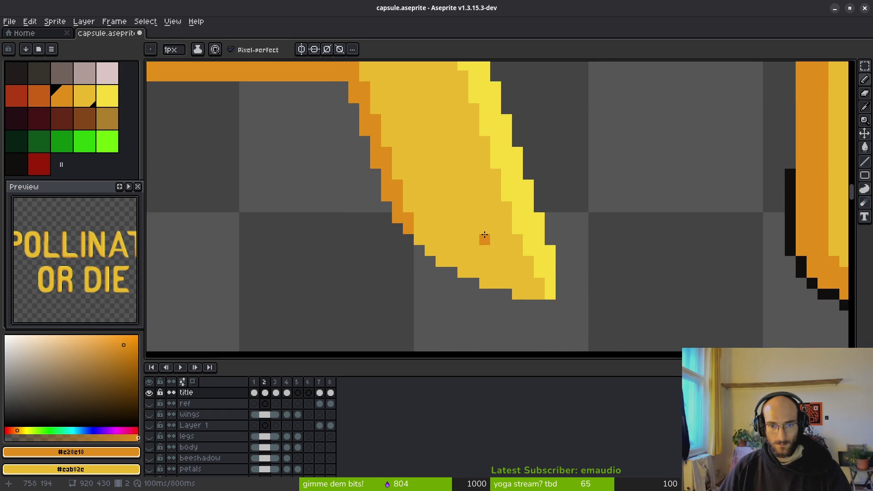
pyautogui.scroll(1, 491, 228)
pyautogui.click(372, 173)
pyautogui.moveTo(391, 186)
pyautogui.mouseDown()
pyautogui.moveTo(484, 239)
pyautogui.moveTo(391, 204)
pyautogui.mouseUp()
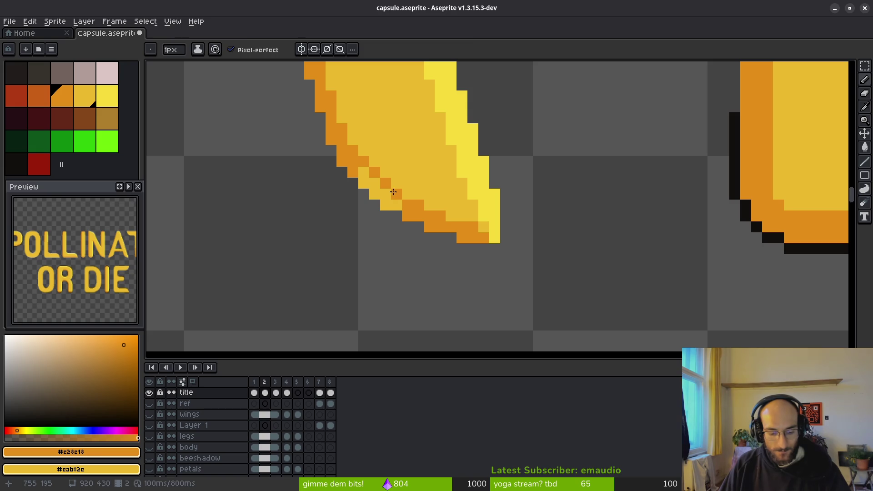
pyautogui.press('g')
pyautogui.click(385, 197)
pyautogui.scroll(-1, 396, 205)
pyautogui.scroll(-2, 410, 219)
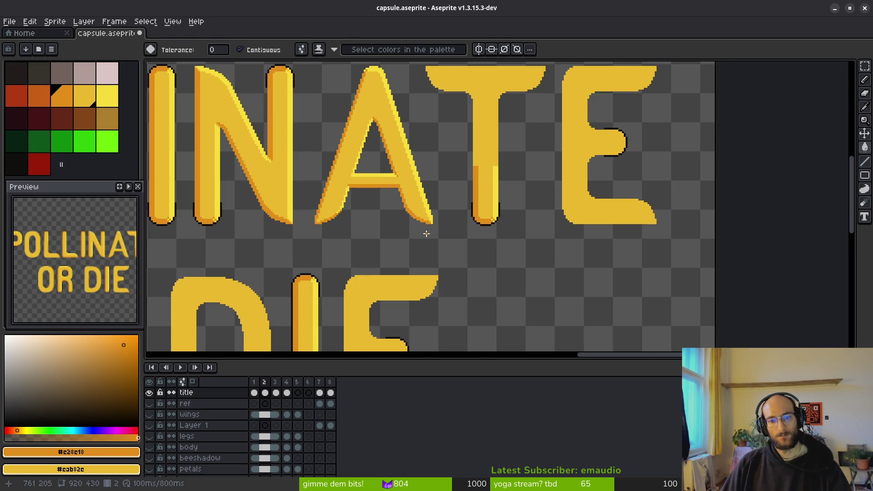
pyautogui.scroll(2, 398, 207)
# Repaint two stray orange pixels on the leg back to yellow
pyautogui.press('b')
pyautogui.scroll(1, 398, 207)
pyautogui.scroll(1, 387, 206)
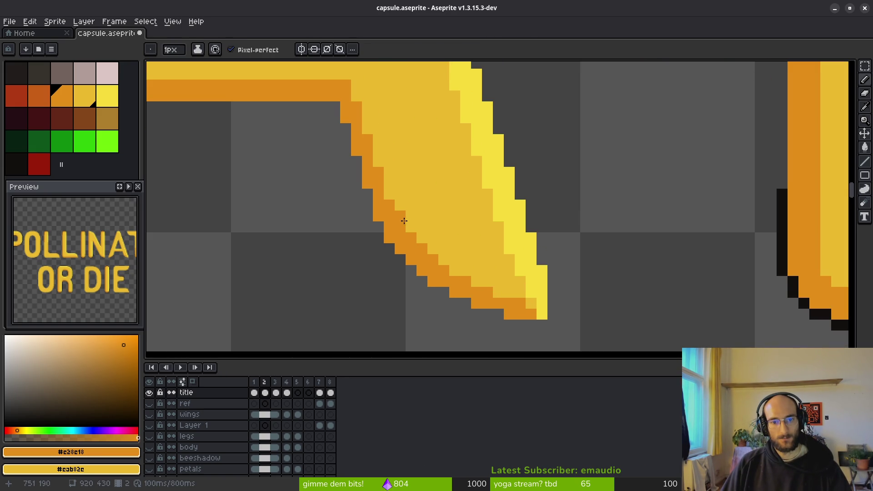
pyautogui.scroll(-2, 382, 166)
pyautogui.scroll(-2, 467, 267)
pyautogui.scroll(5, 474, 274)
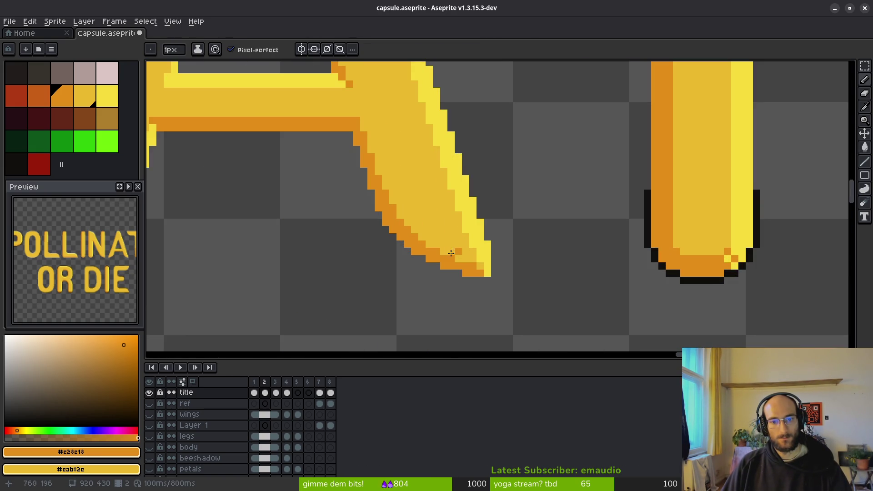
pyautogui.scroll(1, 431, 224)
pyautogui.rightClick(364, 172)
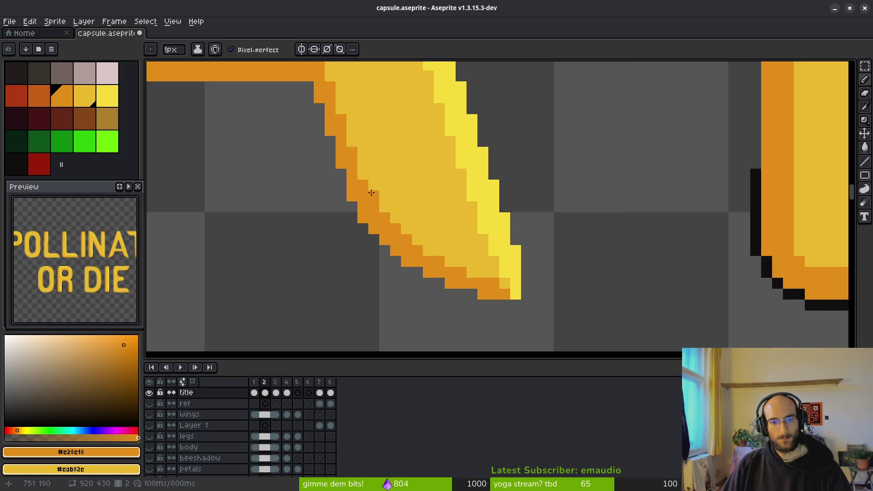
pyautogui.rightClick(417, 233)
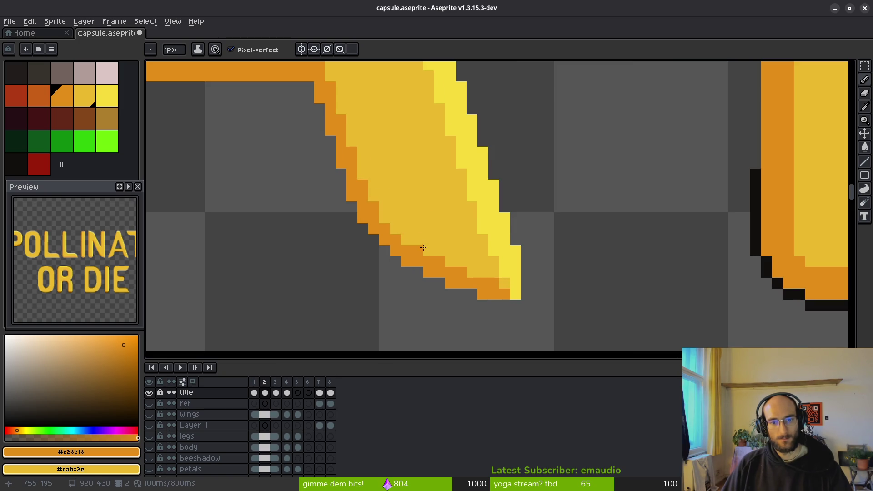
pyautogui.scroll(-2, 422, 249)
pyautogui.scroll(-2, 455, 261)
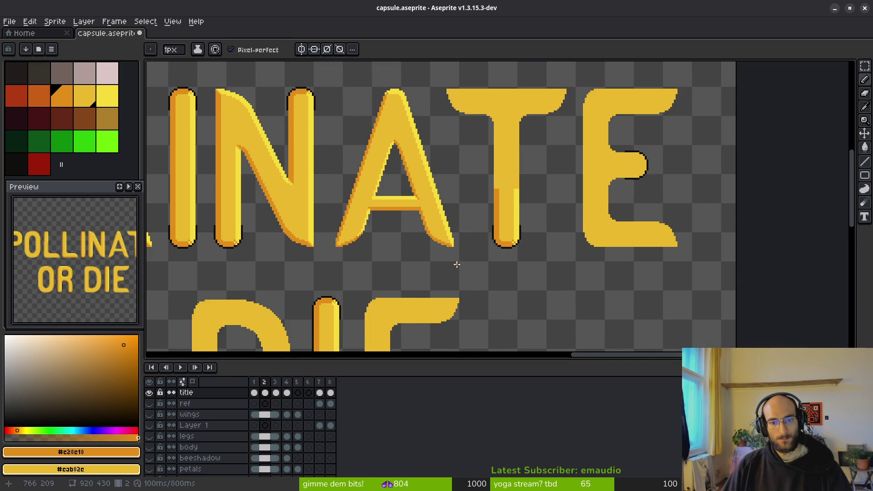
pyautogui.scroll(-1, 456, 265)
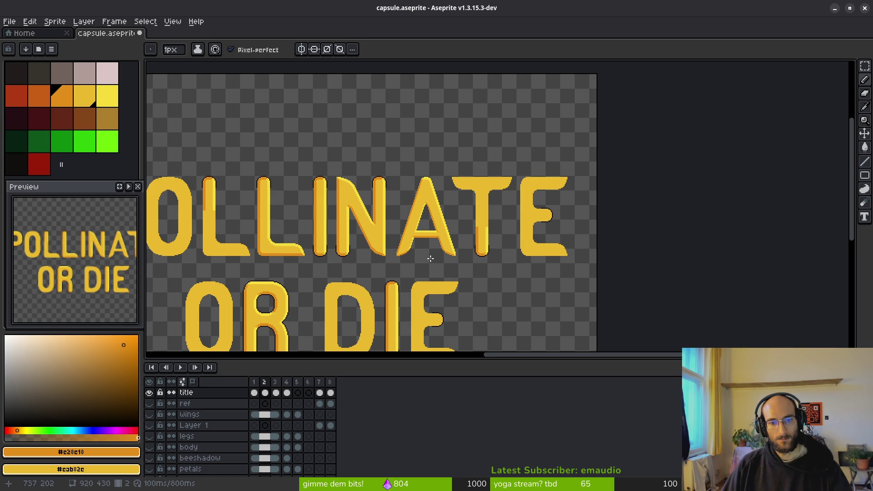
pyautogui.scroll(1, 430, 258)
pyautogui.scroll(2, 437, 245)
pyautogui.scroll(2, 451, 219)
pyautogui.scroll(1, 462, 192)
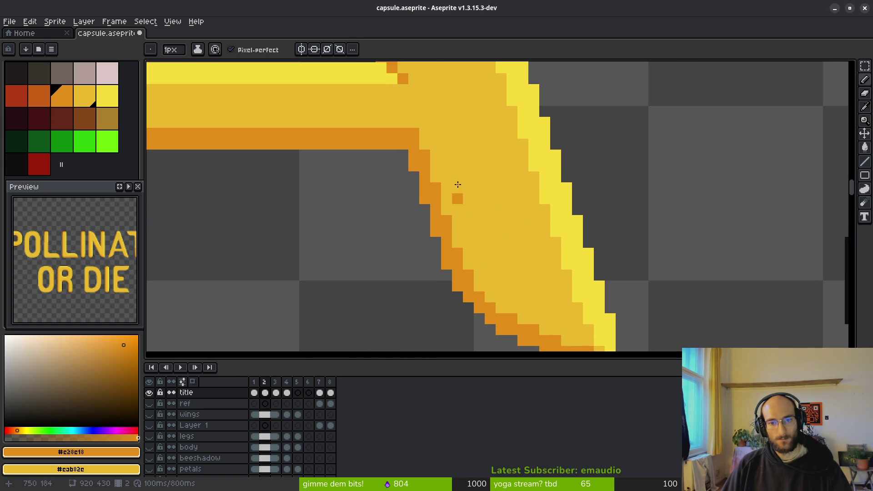
pyautogui.scroll(-3, 443, 177)
pyautogui.scroll(1, 435, 204)
pyautogui.scroll(1, 413, 189)
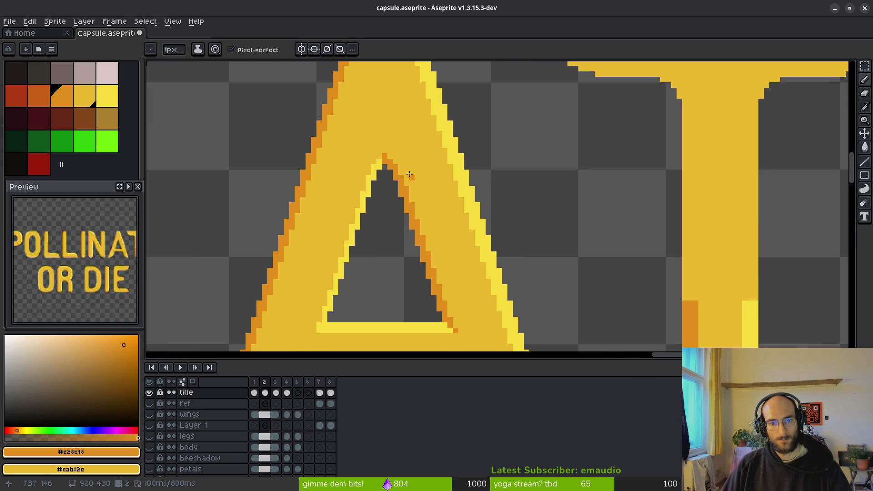
pyautogui.scroll(1, 399, 164)
pyautogui.scroll(2, 399, 164)
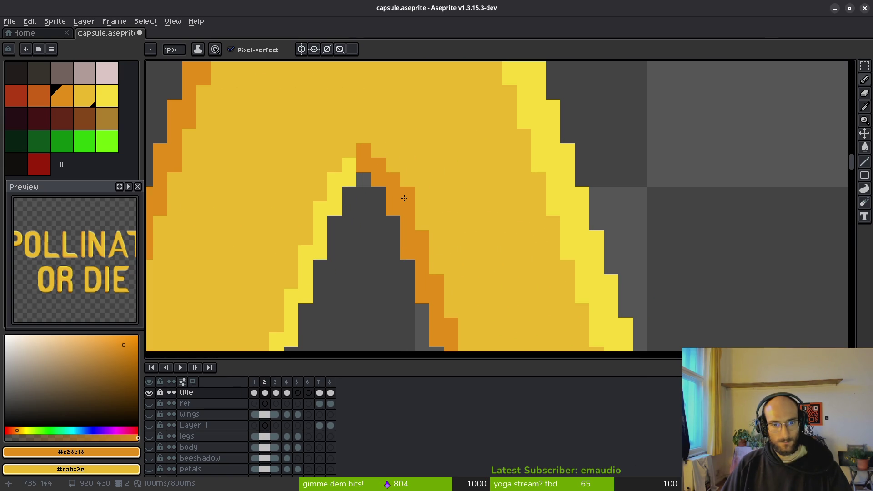
pyautogui.moveTo(490, 279); pyautogui.dragTo(444, 198)
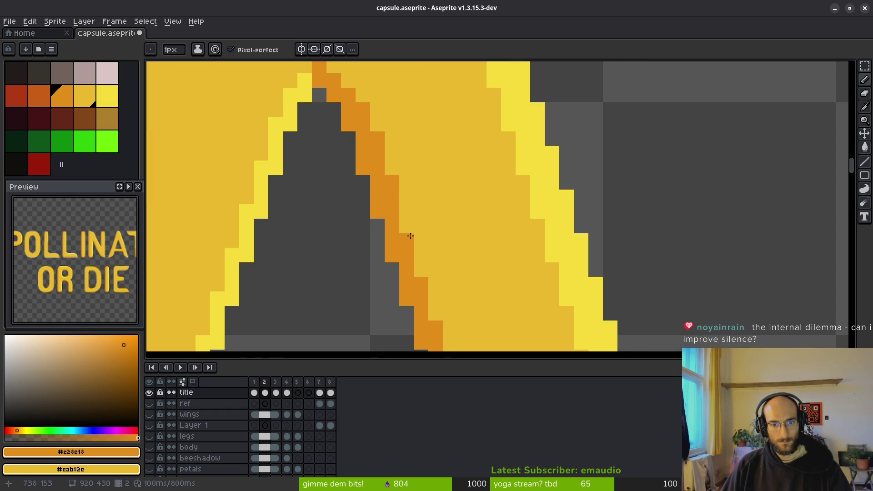
pyautogui.moveTo(453, 286); pyautogui.dragTo(444, 160)
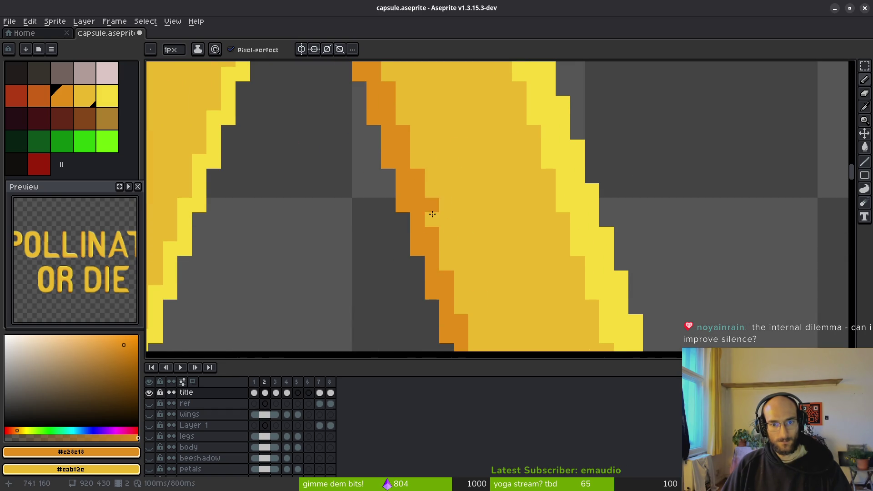
pyautogui.moveTo(471, 341); pyautogui.dragTo(440, 232)
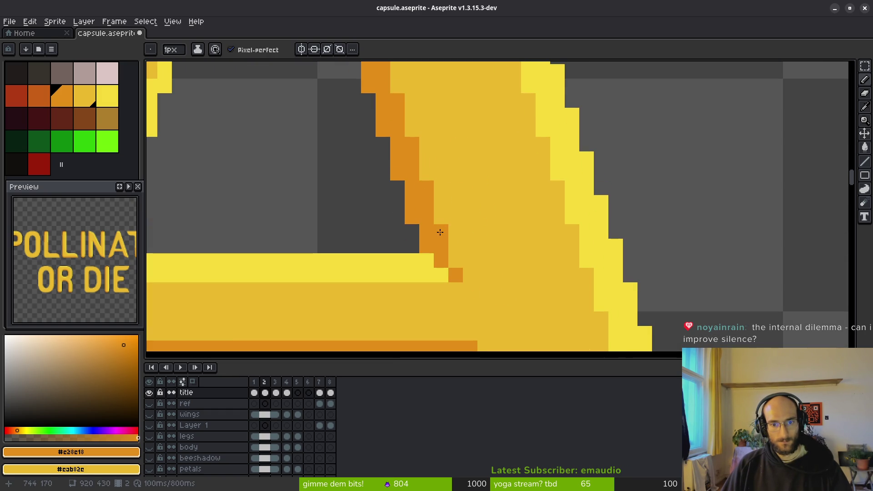
pyautogui.scroll(-3, 511, 275)
pyautogui.scroll(3, 510, 281)
pyautogui.scroll(1, 374, 214)
pyautogui.click(375, 215)
pyautogui.click(396, 237)
pyautogui.scroll(-4, 486, 287)
pyautogui.hotkey('ctrl', 'z')
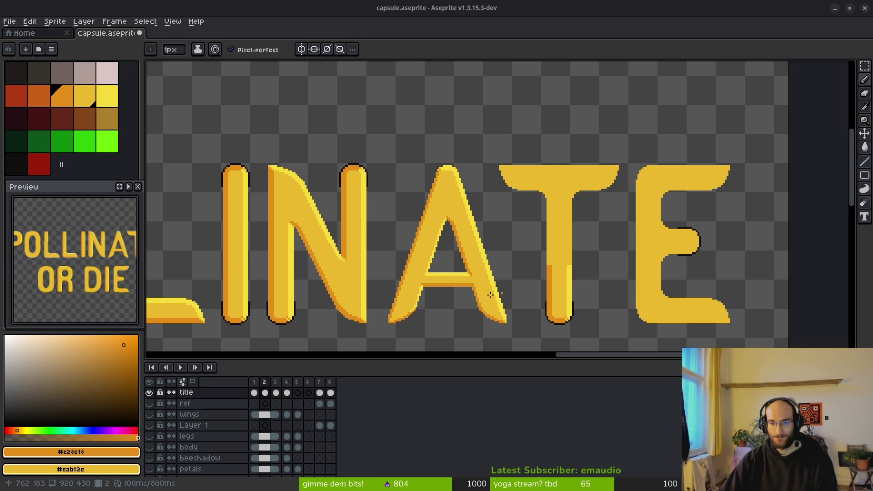
# Check the A and OR DIE row, save capsule.aseprite with Ctrl+S, and pick the Line tool
pyautogui.moveTo(422, 300); pyautogui.dragTo(496, 237)
pyautogui.scroll(1, 496, 237)
pyautogui.scroll(1, 499, 258)
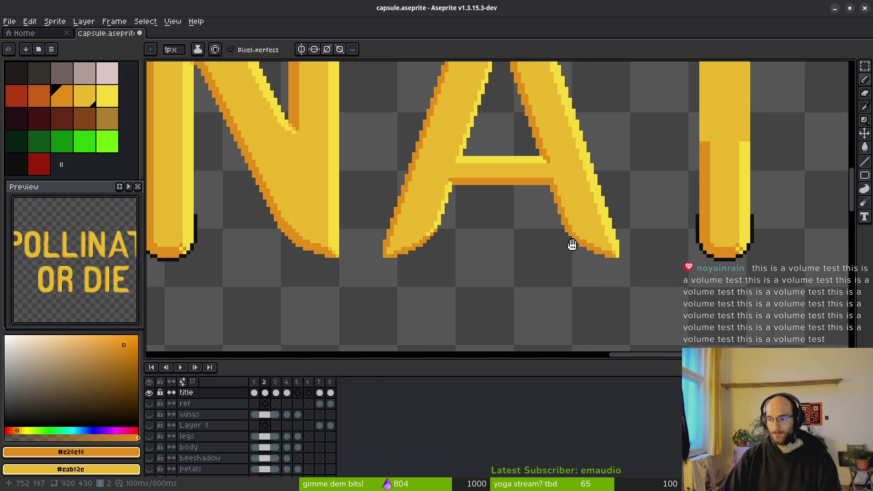
pyautogui.moveTo(572, 245); pyautogui.dragTo(595, 254)
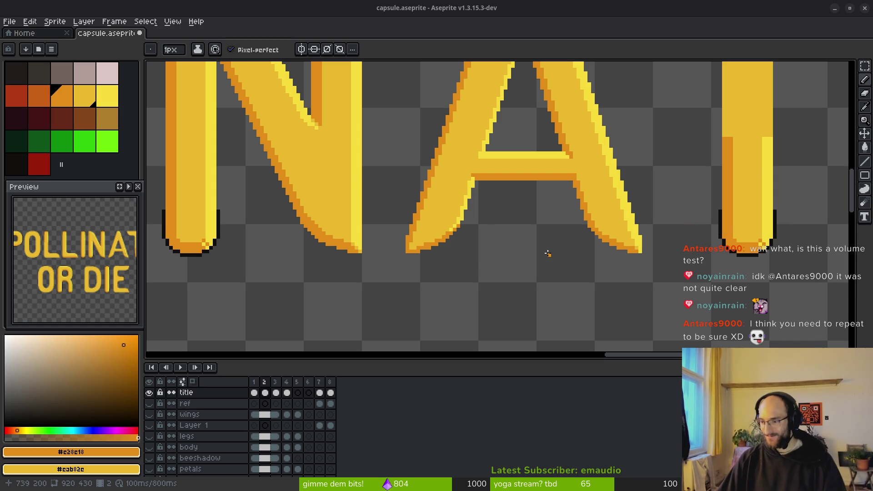
pyautogui.scroll(-3, 530, 230)
pyautogui.scroll(2, 502, 230)
pyautogui.scroll(1, 503, 230)
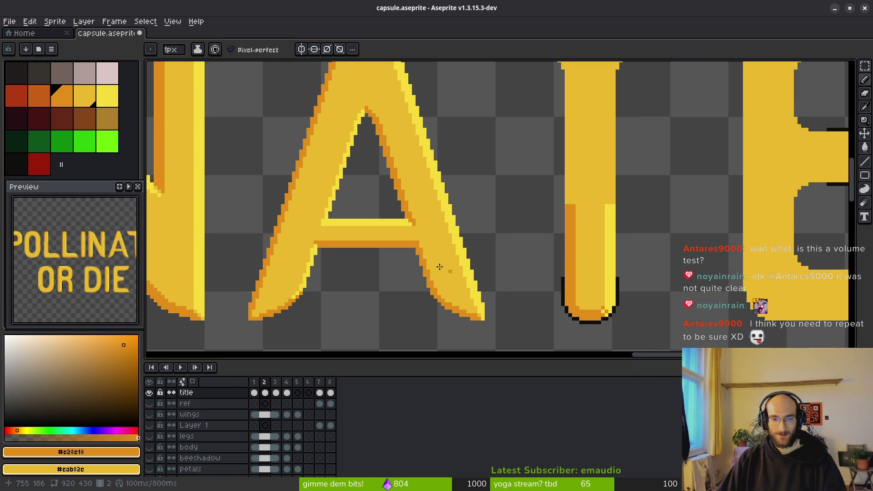
pyautogui.scroll(1, 447, 289)
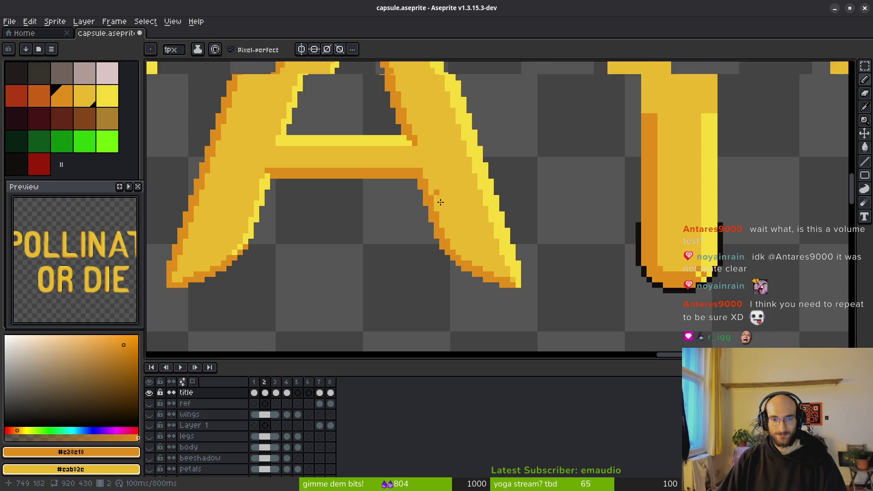
pyautogui.scroll(-2, 441, 201)
pyautogui.scroll(-1, 406, 184)
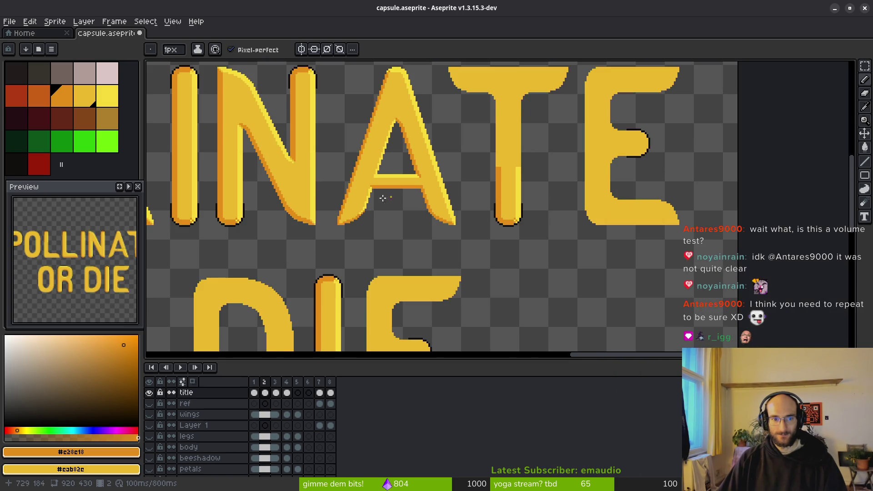
pyautogui.scroll(3, 428, 196)
pyautogui.scroll(-1, 437, 252)
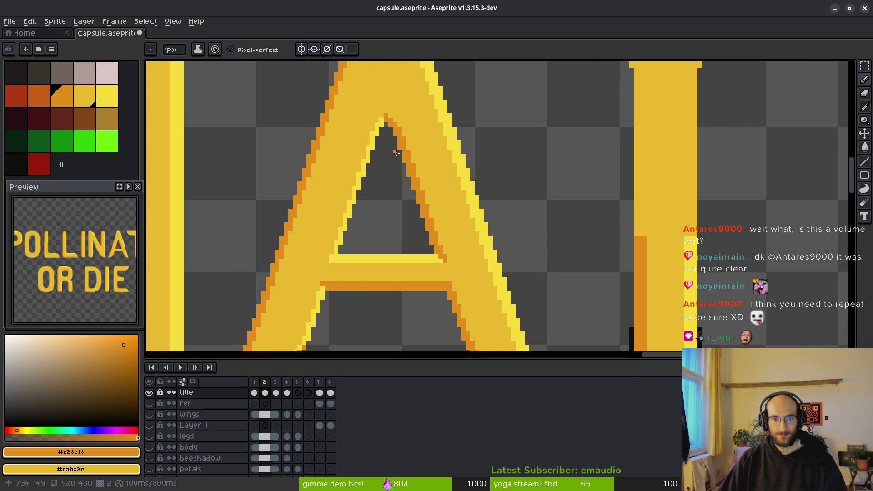
pyautogui.scroll(1, 456, 287)
pyautogui.scroll(1, 475, 234)
pyautogui.scroll(1, 456, 248)
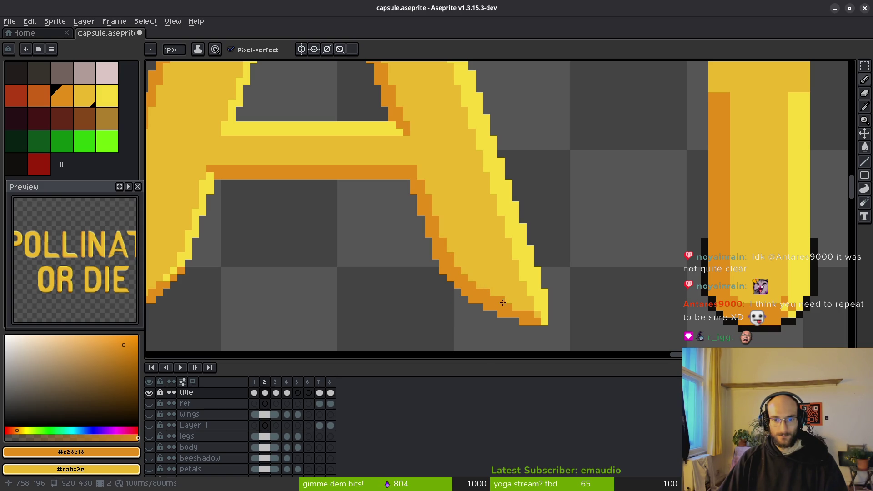
pyautogui.scroll(-1, 552, 343)
pyautogui.scroll(2, 527, 307)
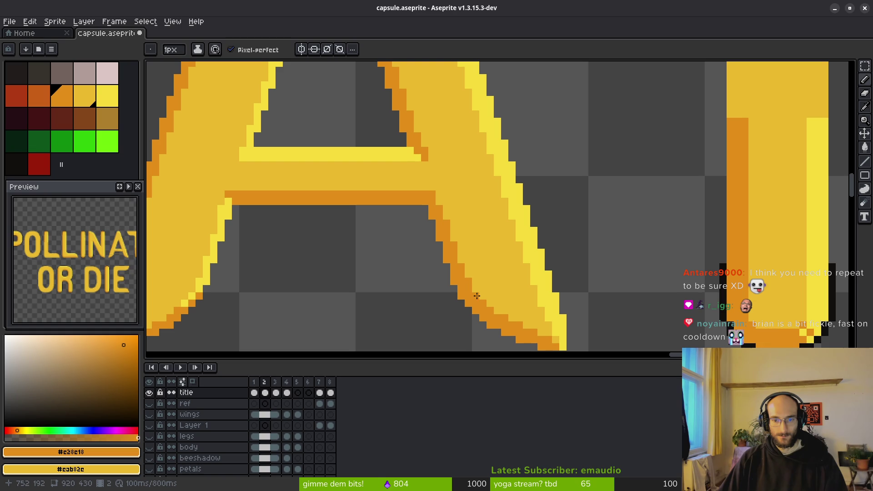
pyautogui.moveTo(513, 278); pyautogui.dragTo(489, 227)
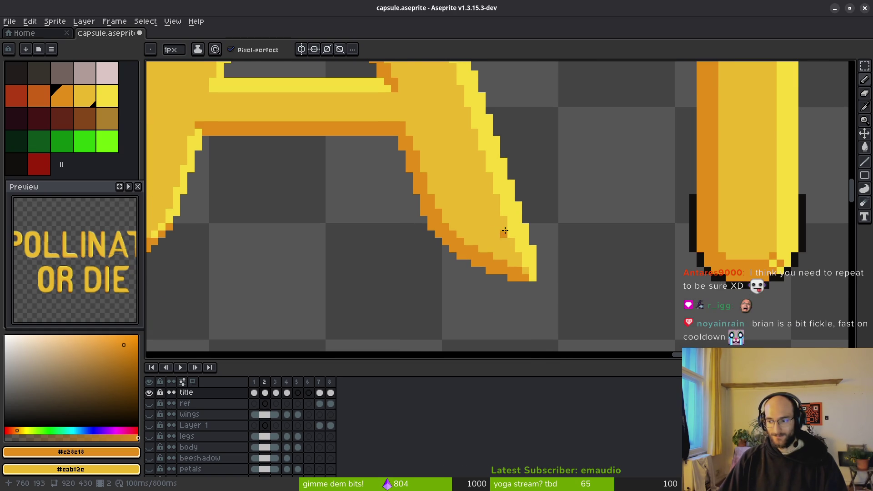
pyautogui.scroll(-1, 494, 218)
pyautogui.scroll(-1, 457, 212)
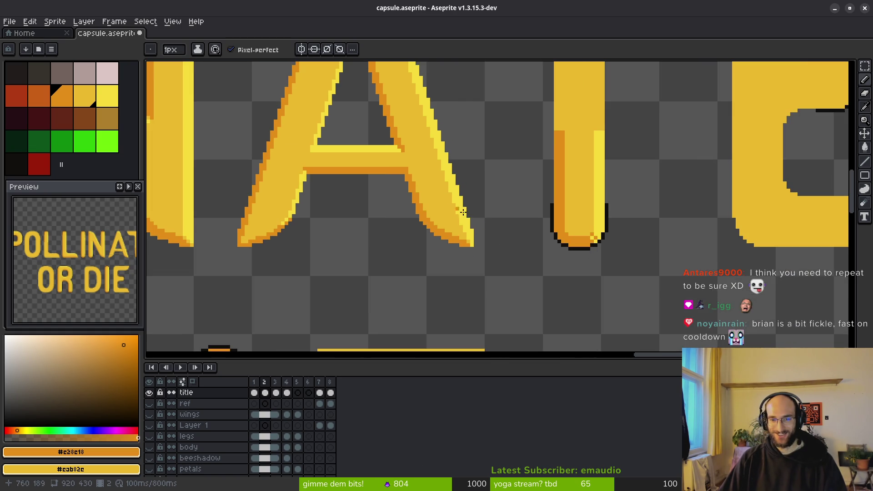
pyautogui.hotkey('ctrl', 's')
pyautogui.scroll(-1, 435, 194)
pyautogui.scroll(-1, 453, 209)
pyautogui.scroll(-1, 478, 219)
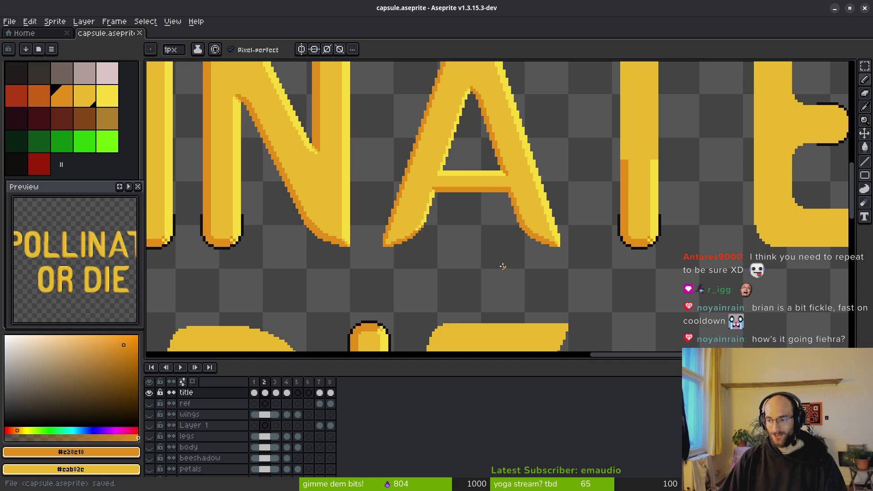
pyautogui.scroll(-1, 492, 232)
pyautogui.scroll(-1, 476, 210)
pyautogui.scroll(2, 499, 201)
pyautogui.scroll(1, 503, 250)
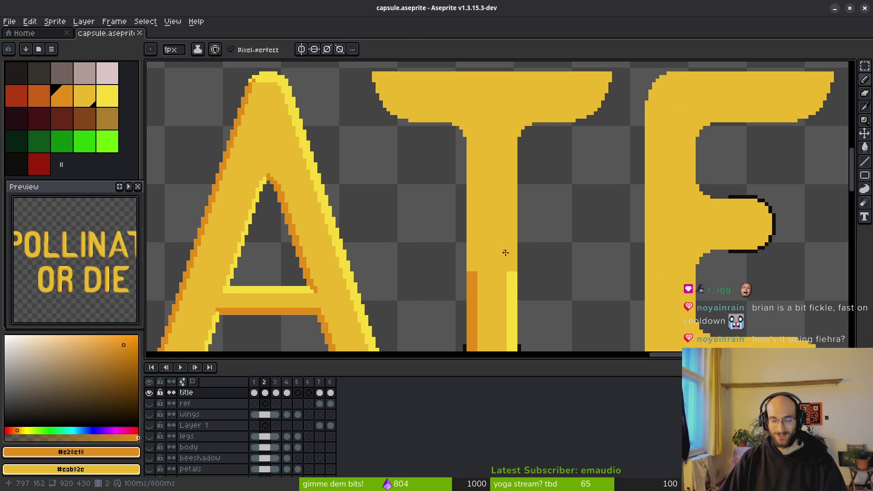
pyautogui.scroll(1, 521, 223)
pyautogui.press('l')
pyautogui.scroll(-1, 522, 222)
pyautogui.scroll(1, 478, 180)
pyautogui.scroll(1, 471, 171)
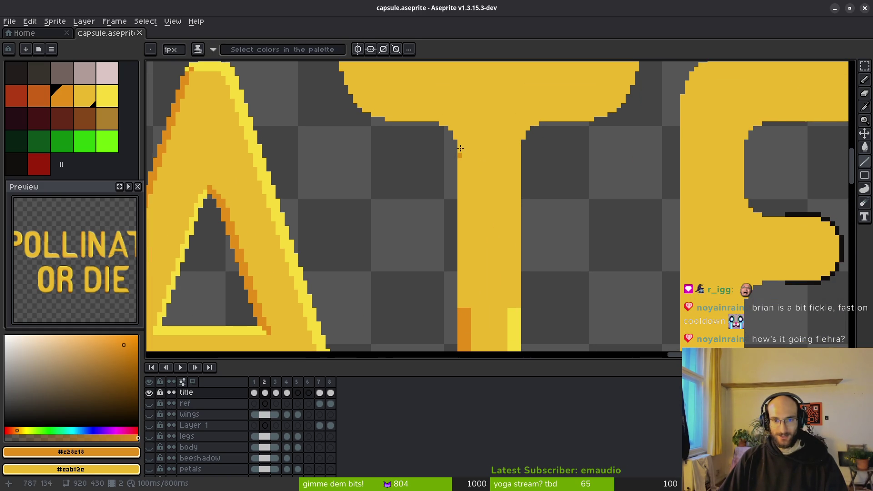
# Draw an orange shadow down the T stem's left edge and up its top corner toward the crossbar
pyautogui.moveTo(467, 141); pyautogui.dragTo(468, 310)
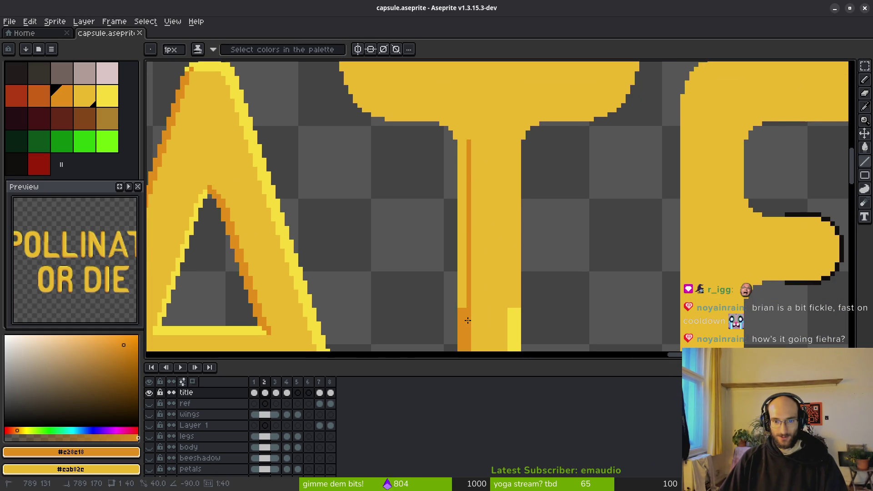
pyautogui.scroll(1, 510, 184)
pyautogui.scroll(1, 510, 184)
pyautogui.moveTo(444, 170); pyautogui.dragTo(454, 189)
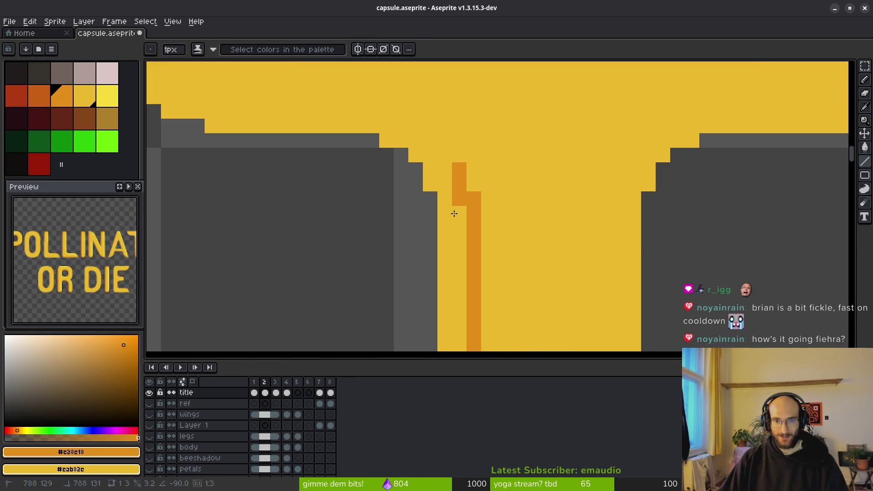
pyautogui.scroll(1, 454, 189)
pyautogui.click(444, 198)
pyautogui.rightClick(426, 186)
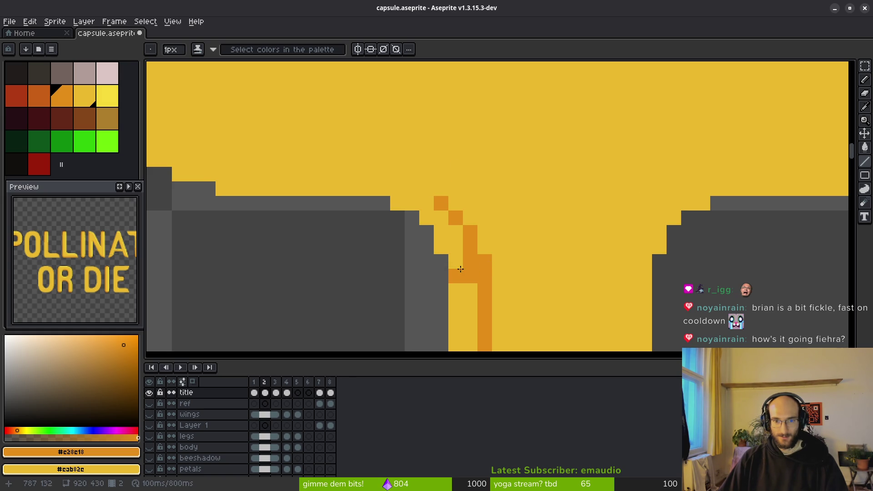
pyautogui.moveTo(427, 190)
pyautogui.mouseDown()
pyautogui.moveTo(373, 163)
pyautogui.moveTo(521, 198)
pyautogui.mouseUp()
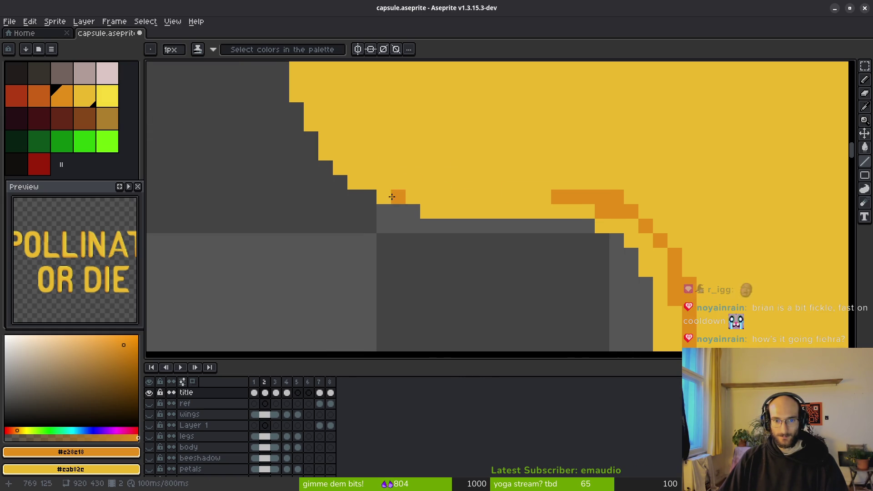
# Shade the crossbar's underside orange, undoing a stray row above it and redrawing it correctly
pyautogui.moveTo(393, 197); pyautogui.dragTo(556, 197)
pyautogui.moveTo(409, 182); pyautogui.dragTo(352, 181)
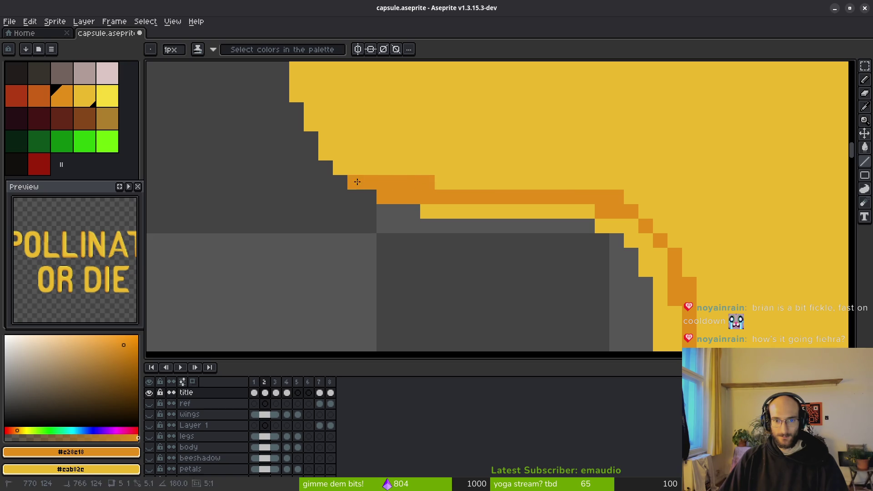
pyautogui.click(437, 180)
pyautogui.hotkey('ctrl', 'z')
pyautogui.hotkey('ctrl', 'z')
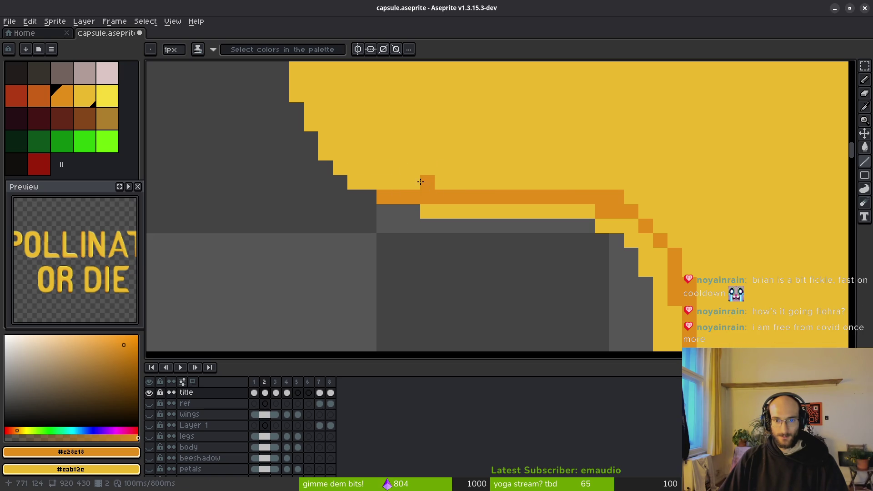
pyautogui.click(410, 183)
pyautogui.moveTo(408, 184); pyautogui.dragTo(351, 184)
pyautogui.click(429, 184)
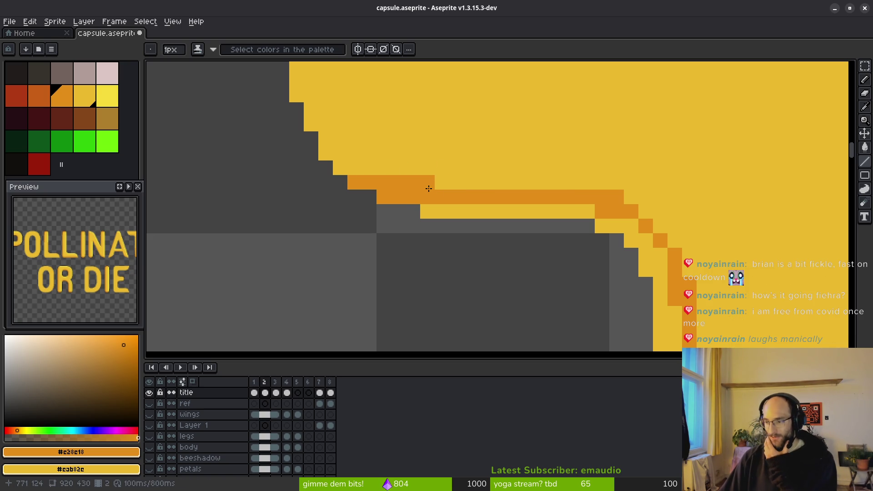
# Step the orange shadow up the crossbar's left end to its tip
pyautogui.moveTo(383, 155)
pyautogui.mouseDown()
pyautogui.moveTo(434, 192)
pyautogui.moveTo(425, 213)
pyautogui.moveTo(384, 231)
pyautogui.moveTo(355, 173)
pyautogui.mouseUp()
pyautogui.click(391, 204)
pyautogui.moveTo(369, 144)
pyautogui.mouseDown()
pyautogui.moveTo(355, 144)
pyautogui.moveTo(355, 159)
pyautogui.mouseUp()
pyautogui.moveTo(355, 115)
pyautogui.mouseDown()
pyautogui.moveTo(341, 115)
pyautogui.moveTo(341, 128)
pyautogui.mouseUp()
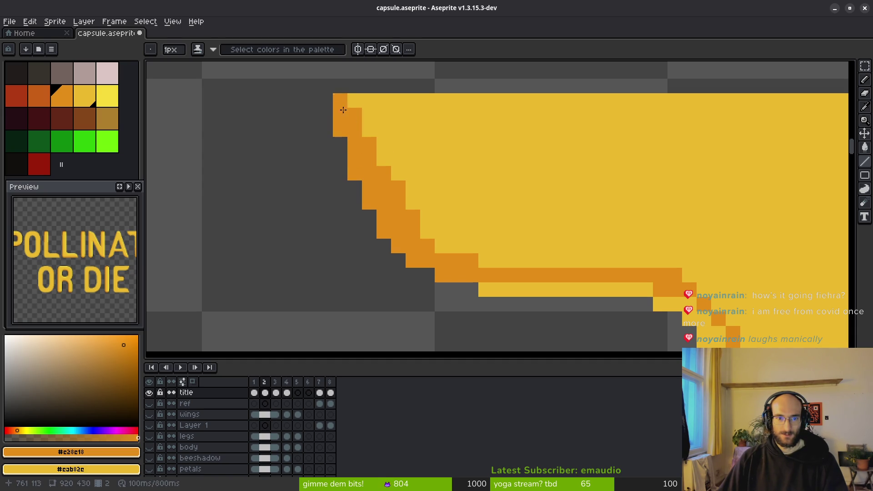
pyautogui.scroll(-5, 417, 176)
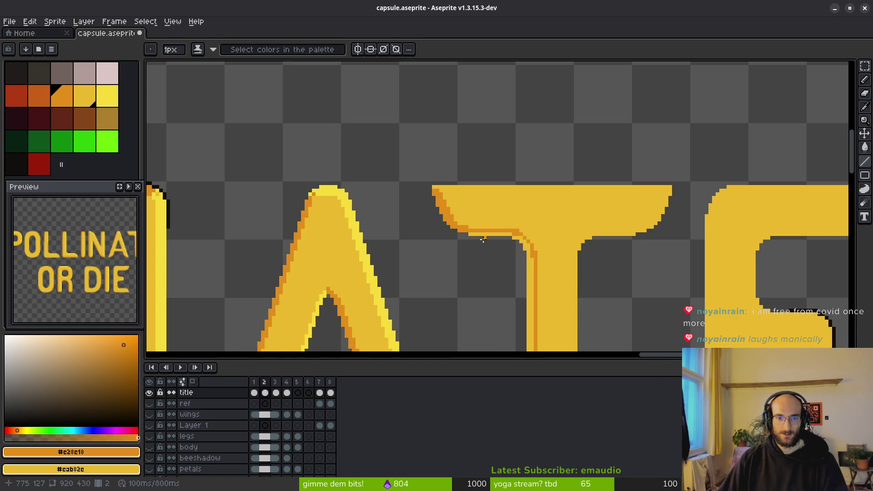
pyautogui.scroll(-1, 512, 235)
pyautogui.scroll(2, 454, 195)
pyautogui.scroll(1, 341, 171)
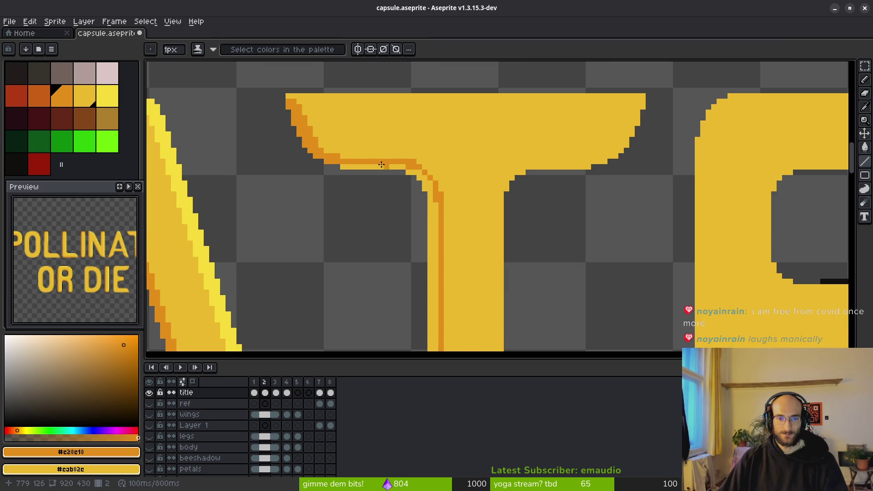
pyautogui.scroll(1, 347, 162)
pyautogui.scroll(1, 318, 149)
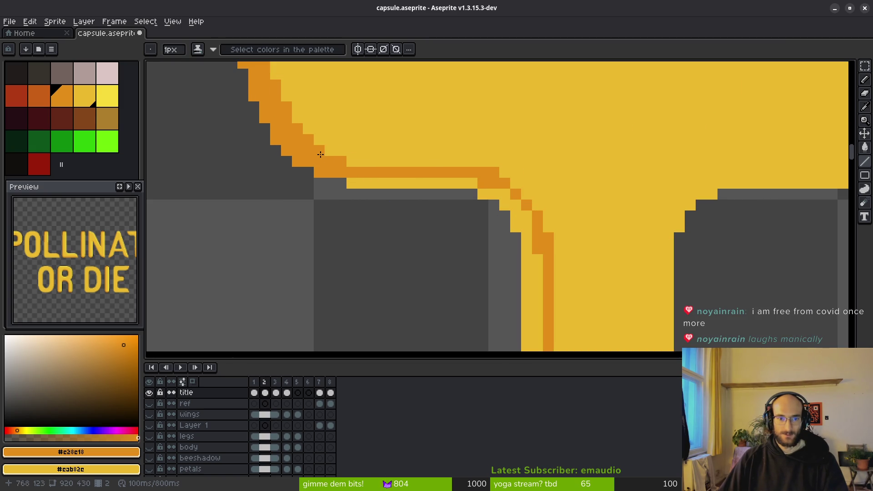
# Redo the crossbar underside line, then bucket-fill the T stem's left strip orange
pyautogui.moveTo(352, 161)
pyautogui.mouseDown()
pyautogui.moveTo(472, 167)
pyautogui.moveTo(433, 187)
pyautogui.mouseUp()
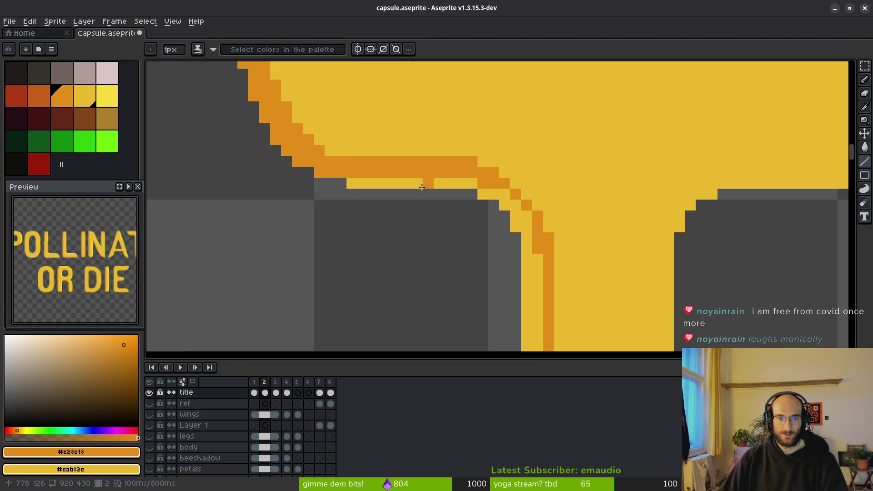
pyautogui.scroll(-2, 399, 166)
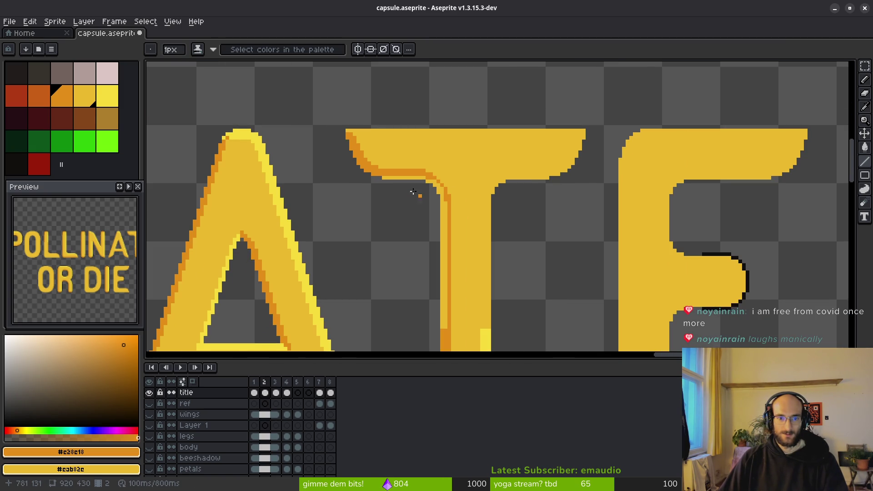
pyautogui.scroll(2, 381, 170)
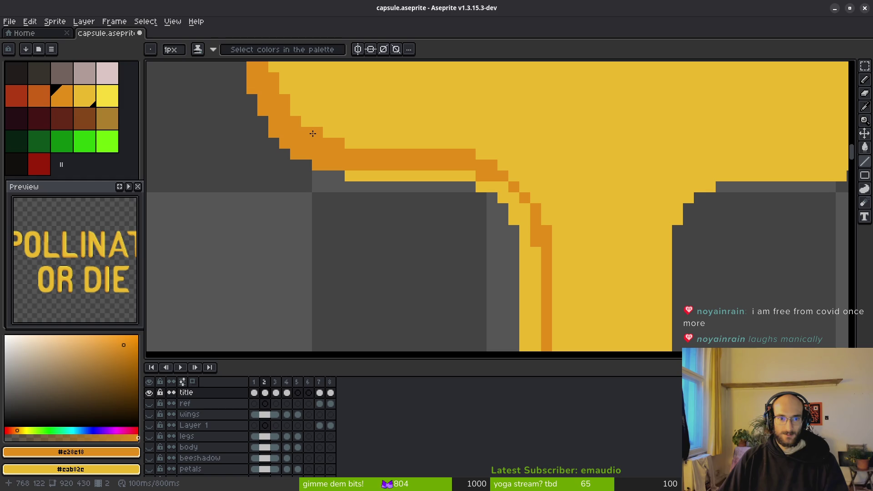
pyautogui.scroll(-2, 434, 166)
pyautogui.hotkey('ctrl', 'z')
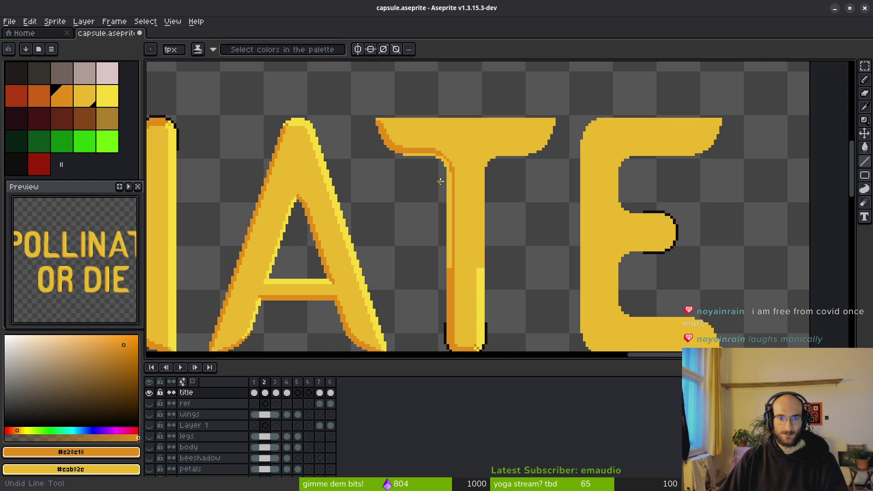
pyautogui.scroll(3, 440, 181)
pyautogui.press('g')
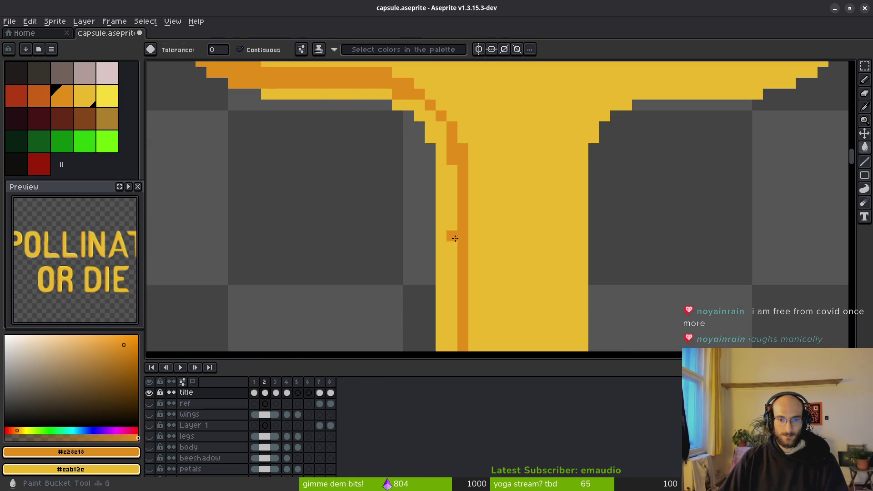
pyautogui.click(455, 244)
pyautogui.scroll(-2, 325, 94)
# Pencil orange pixels down the staircase edge joining crossbar and stem
pyautogui.press('b')
pyautogui.scroll(2, 411, 136)
pyautogui.scroll(2, 473, 182)
pyautogui.click(456, 205)
pyautogui.click(435, 183)
pyautogui.click(479, 227)
pyautogui.click(500, 249)
pyautogui.scroll(-2, 568, 256)
pyautogui.moveTo(569, 257); pyautogui.dragTo(500, 213)
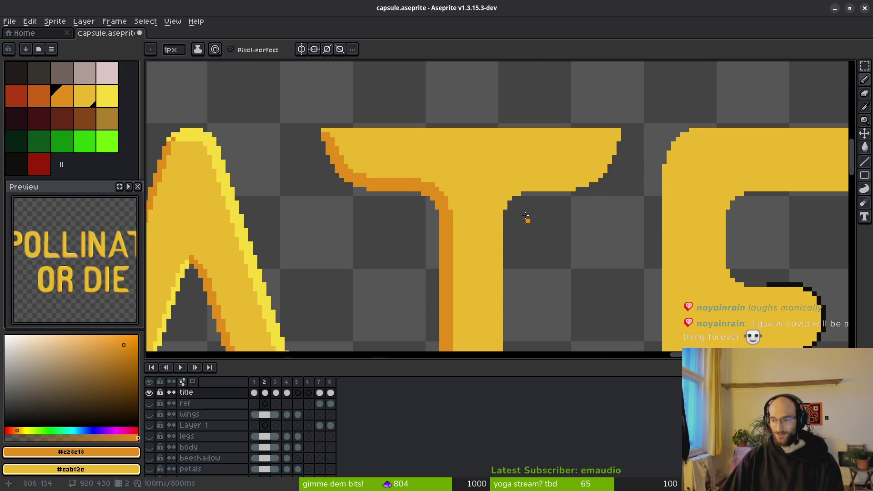
pyautogui.scroll(-2, 526, 224)
pyautogui.scroll(1, 520, 220)
# Add orange pixels at the stem junction and paint shadow along the crossbar's right underside
pyautogui.moveTo(507, 205); pyautogui.dragTo(439, 211)
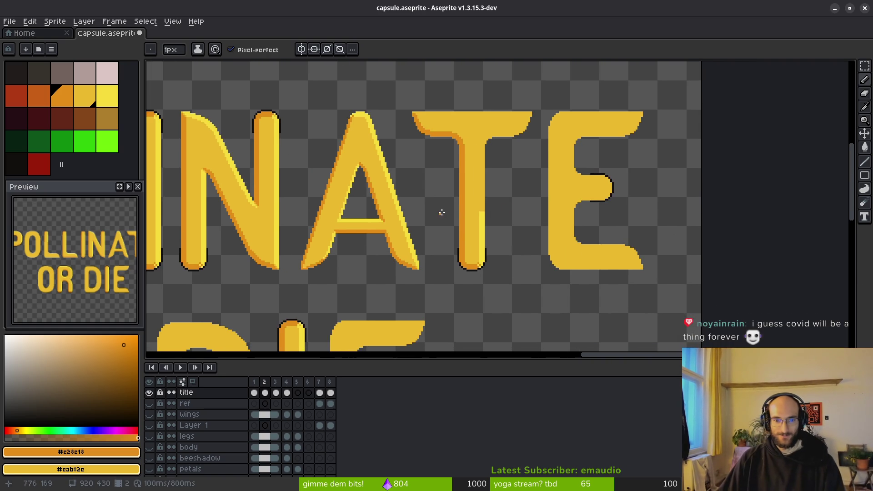
pyautogui.scroll(-1, 540, 214)
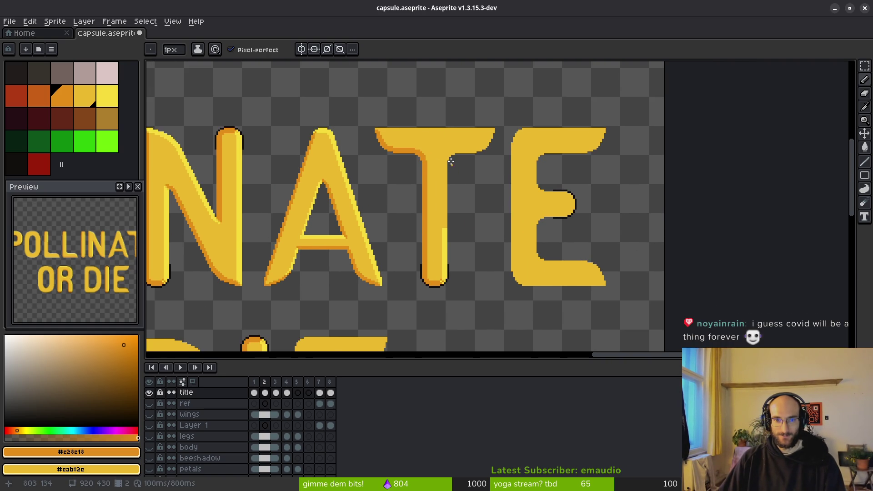
pyautogui.scroll(2, 472, 150)
pyautogui.scroll(3, 410, 176)
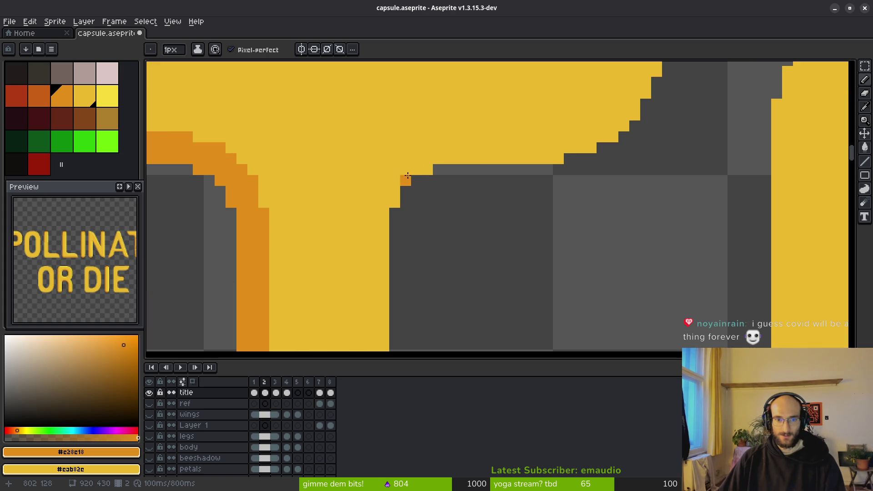
pyautogui.click(395, 172)
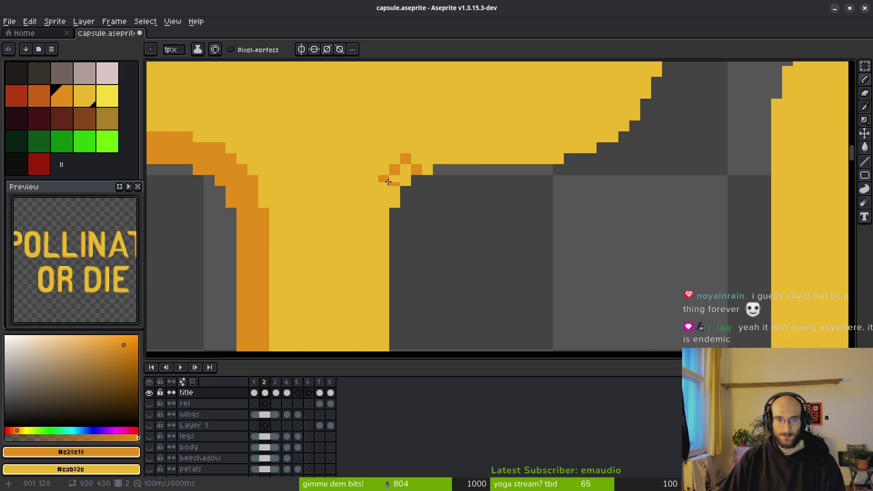
pyautogui.click(406, 181)
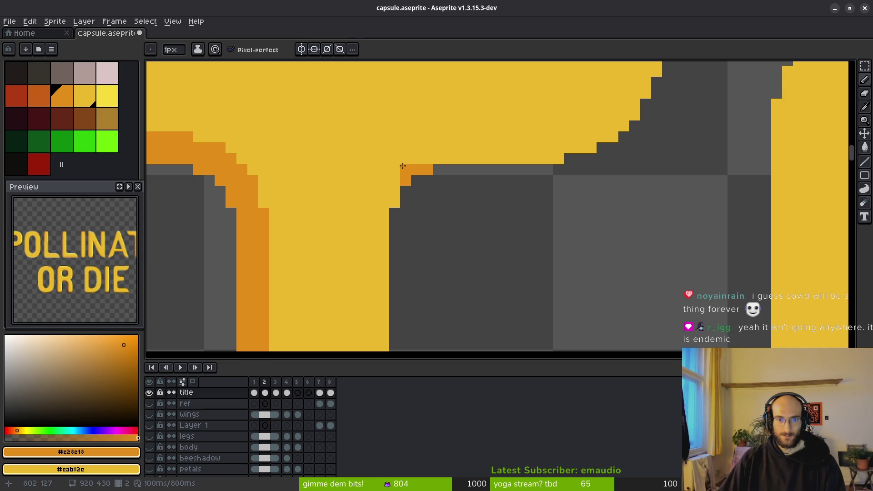
pyautogui.moveTo(416, 158); pyautogui.dragTo(575, 148)
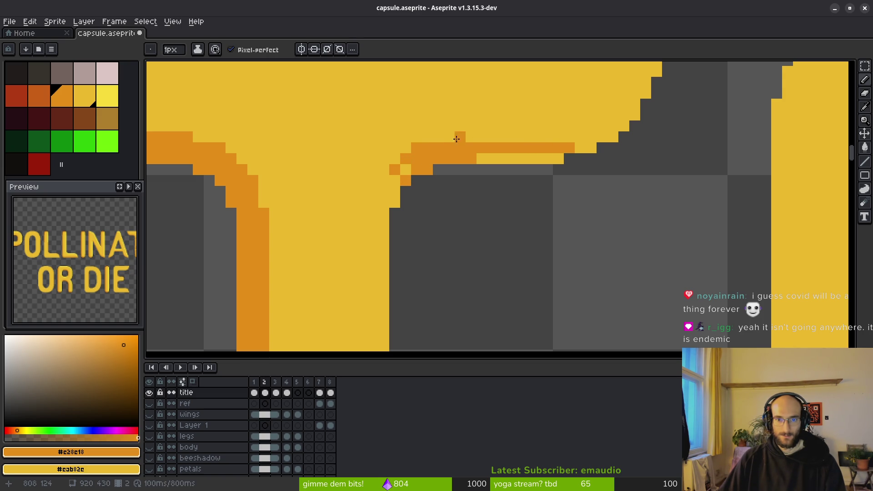
pyautogui.moveTo(444, 139)
pyautogui.mouseDown()
pyautogui.moveTo(613, 127)
pyautogui.moveTo(596, 169)
pyautogui.mouseUp()
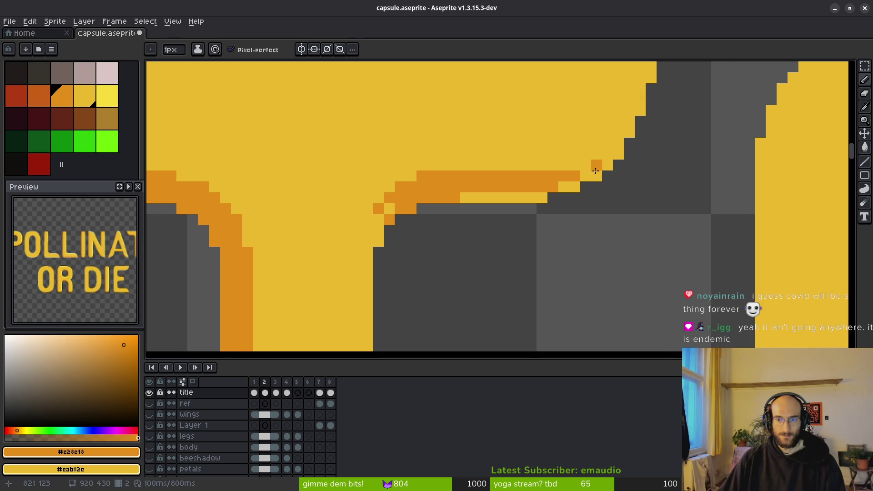
pyautogui.scroll(-3, 596, 165)
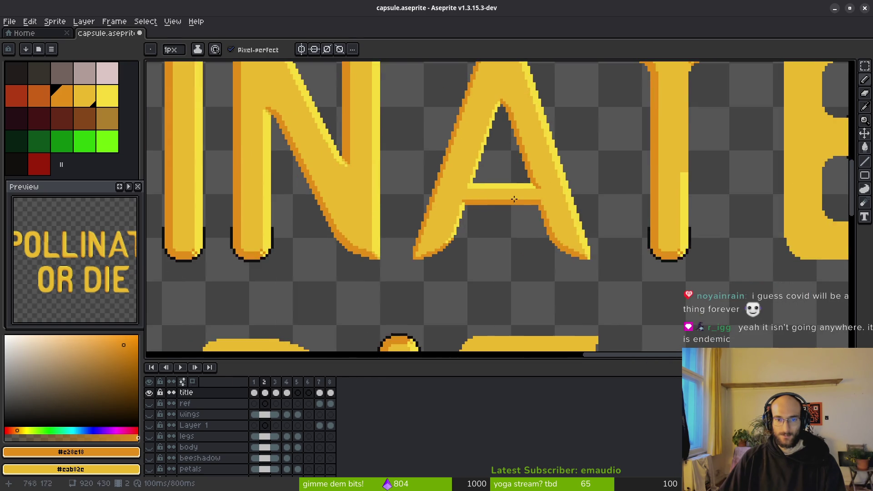
pyautogui.hscroll(-3, 584, 166)
pyautogui.scroll(-3, 614, 185)
pyautogui.scroll(2, 412, 190)
pyautogui.scroll(2, 344, 170)
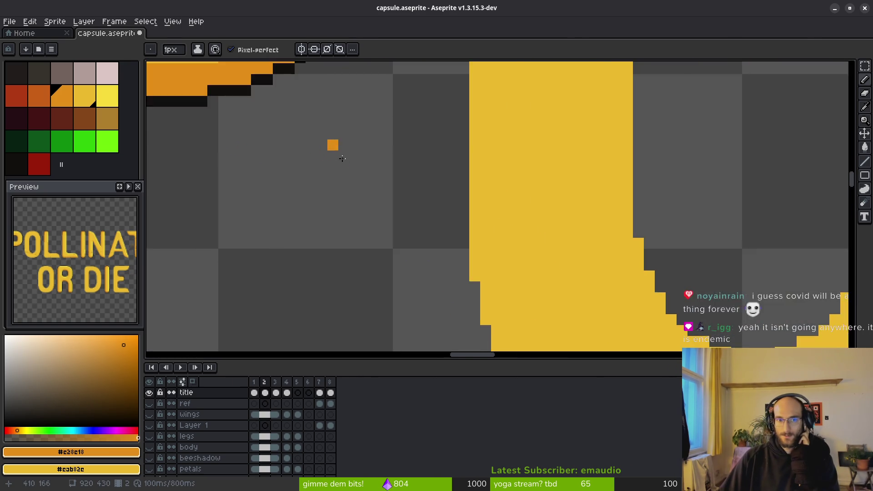
pyautogui.scroll(1, 332, 142)
pyautogui.scroll(-2, 414, 248)
pyautogui.hscroll(2, 415, 214)
pyautogui.hscroll(3, 362, 202)
pyautogui.hscroll(3, 337, 195)
pyautogui.hscroll(2, 785, 161)
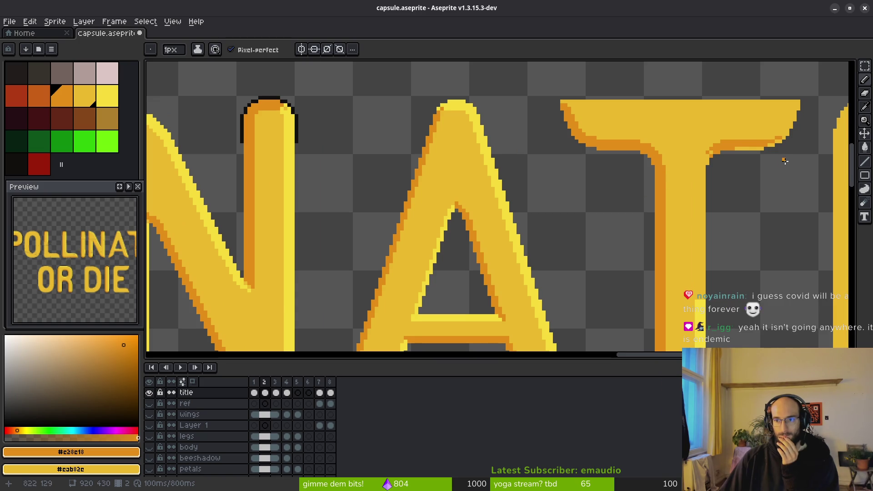
pyautogui.scroll(2, 741, 156)
pyautogui.scroll(1, 589, 183)
# Step orange pixels up the right crossbar's edge toward its tip, restoring a stray pixel to yellow
pyautogui.click(563, 186)
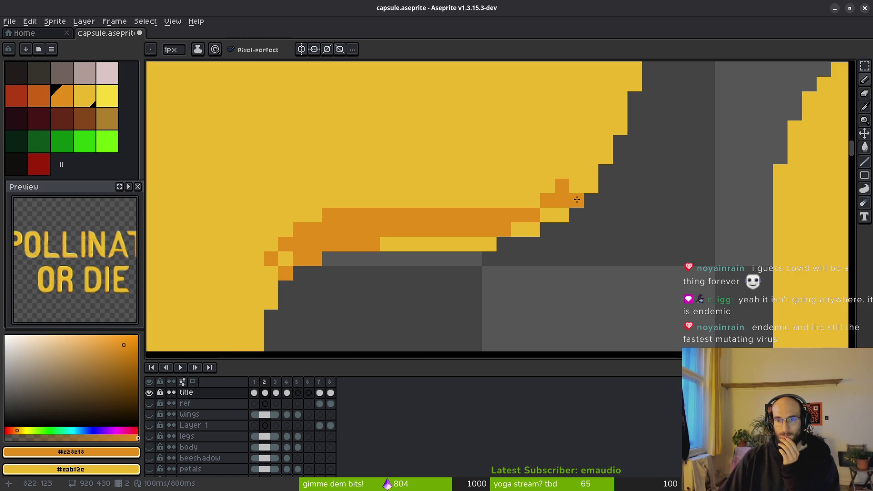
pyautogui.click(576, 172)
pyautogui.scroll(-2, 577, 213)
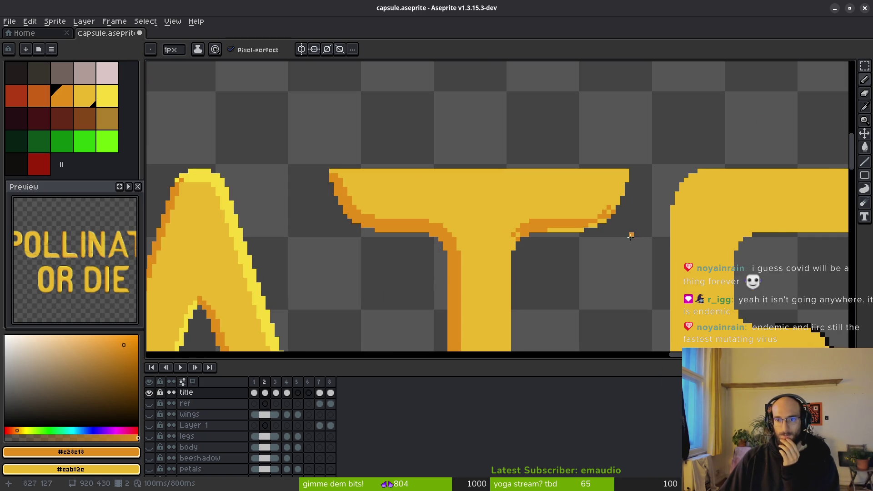
pyautogui.scroll(1, 577, 211)
pyautogui.scroll(1, 578, 209)
pyautogui.click(578, 210)
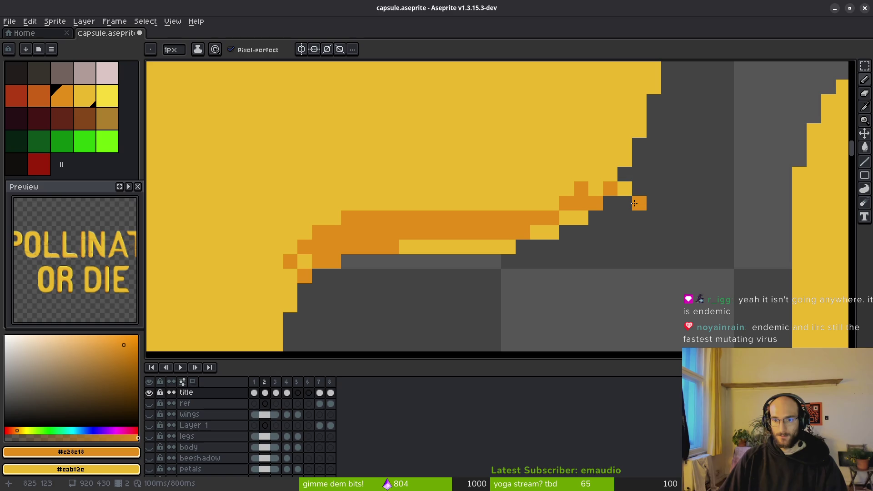
pyautogui.press('Tab')
pyautogui.press('Tab')
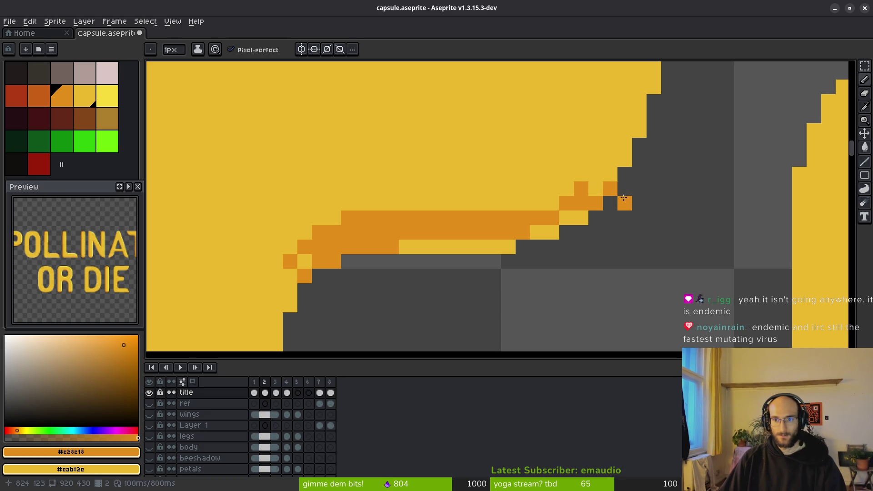
pyautogui.click(596, 174)
pyautogui.rightClick(596, 174)
# Paint the lower edge strip orange and finish the shadow pixels at the crossbar's right tip
pyautogui.click(582, 217)
pyautogui.click(539, 203)
pyautogui.click(549, 232)
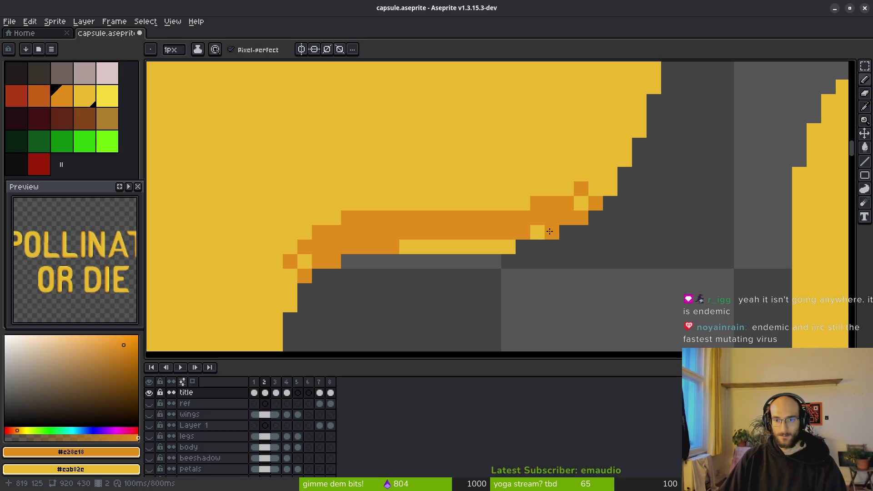
pyautogui.moveTo(504, 241); pyautogui.dragTo(402, 246)
pyautogui.scroll(-2, 410, 253)
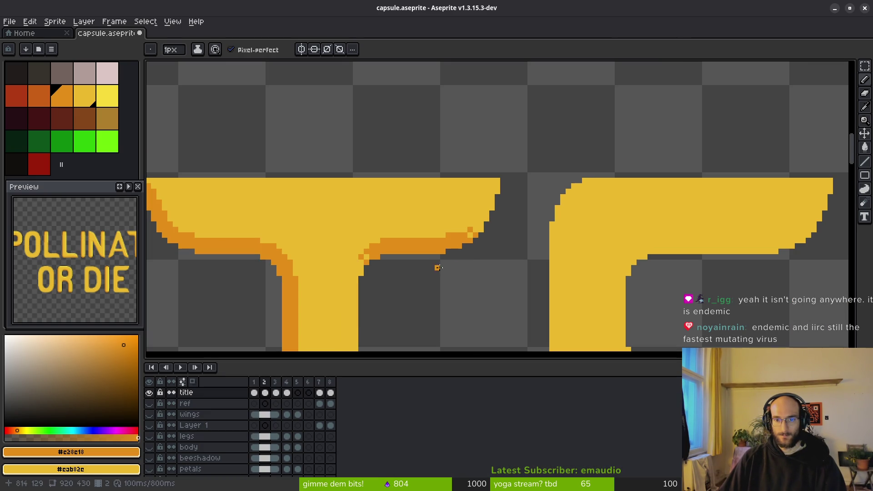
pyautogui.scroll(2, 470, 262)
pyautogui.click(456, 168)
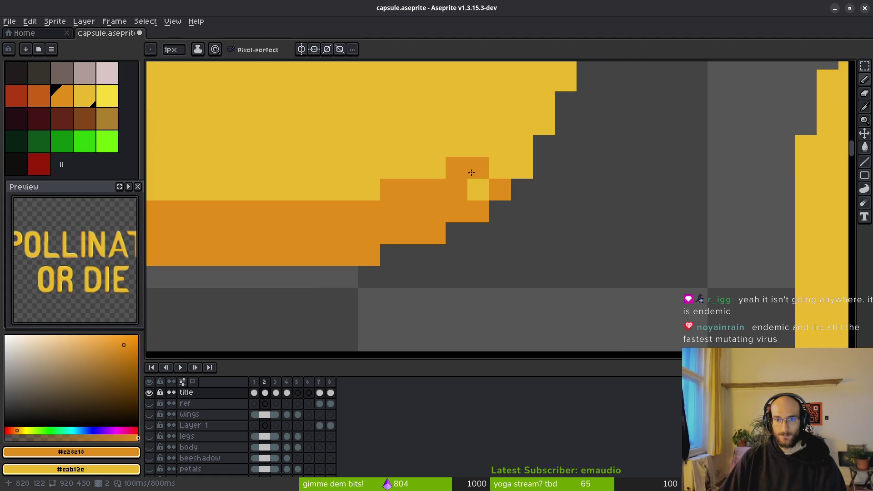
pyautogui.click(496, 152)
pyautogui.click(522, 168)
pyautogui.scroll(-2, 545, 227)
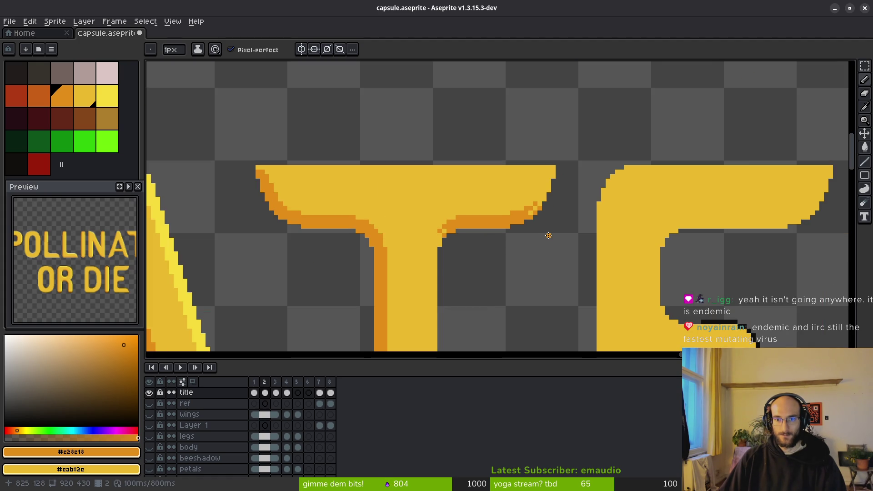
pyautogui.scroll(2, 539, 218)
pyautogui.scroll(-2, 529, 232)
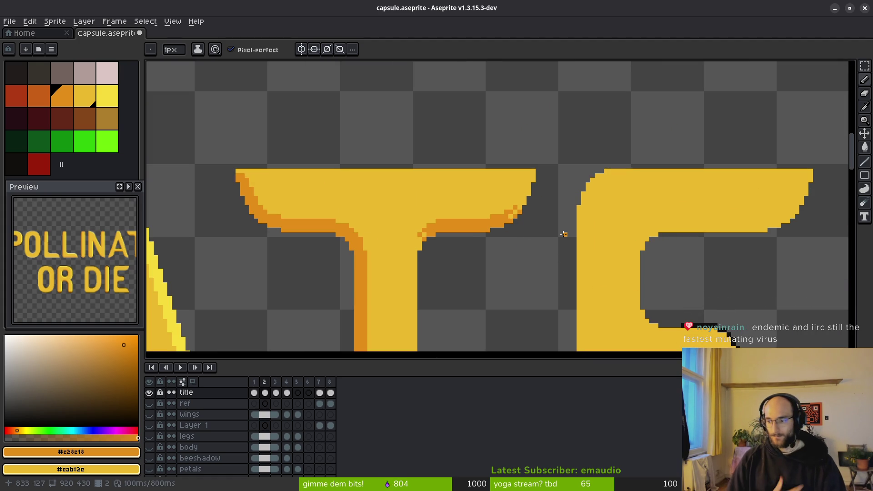
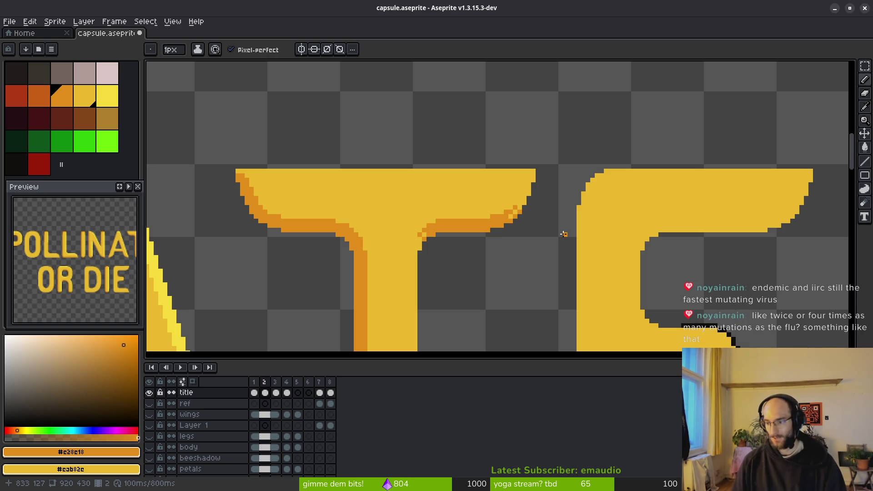
pyautogui.scroll(-3, 465, 219)
pyautogui.scroll(-2, 465, 219)
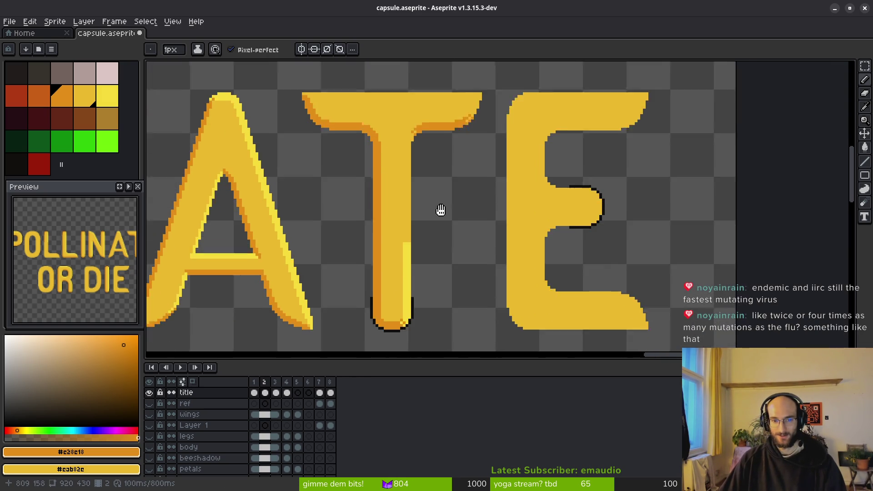
pyautogui.scroll(2, 449, 266)
# Sample light yellow from the art and run a highlight line down the T stem's right edge
pyautogui.keyDown('alt'); pyautogui.click(464, 258); pyautogui.keyUp('alt')
pyautogui.scroll(2, 492, 273)
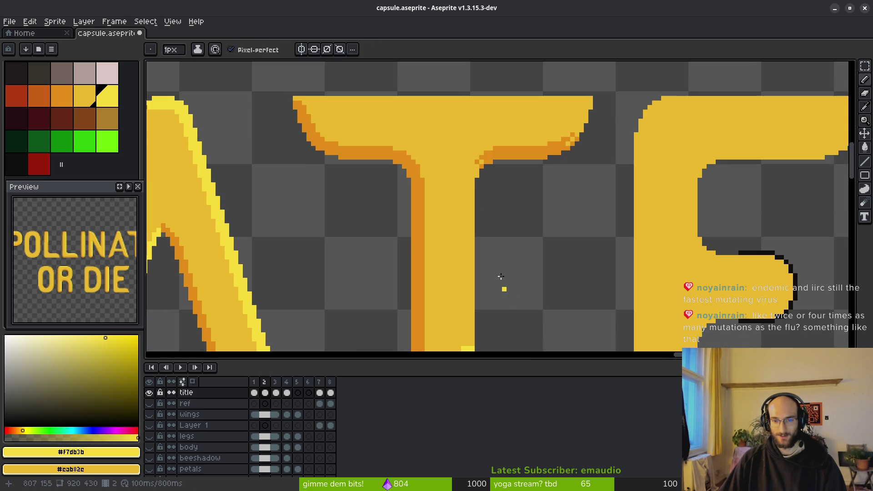
pyautogui.scroll(1, 471, 205)
pyautogui.scroll(1, 463, 157)
pyautogui.moveTo(466, 134); pyautogui.dragTo(467, 341)
pyautogui.scroll(-1, 469, 229)
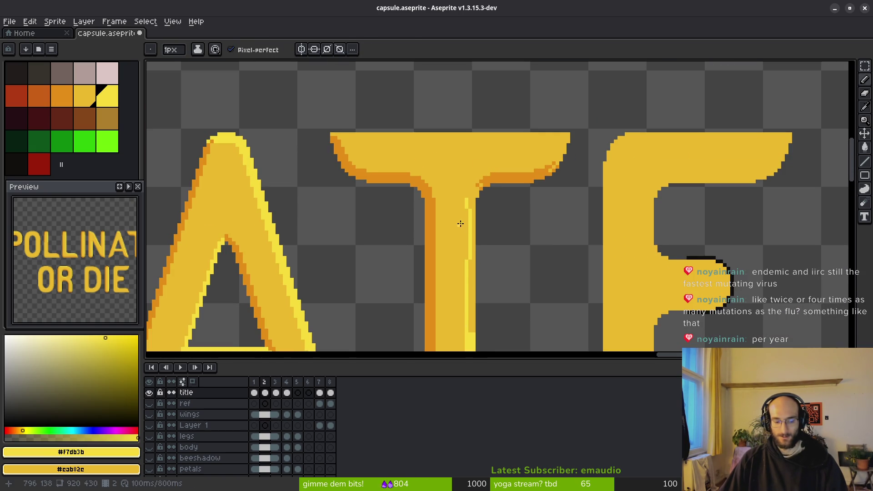
pyautogui.press('shift')
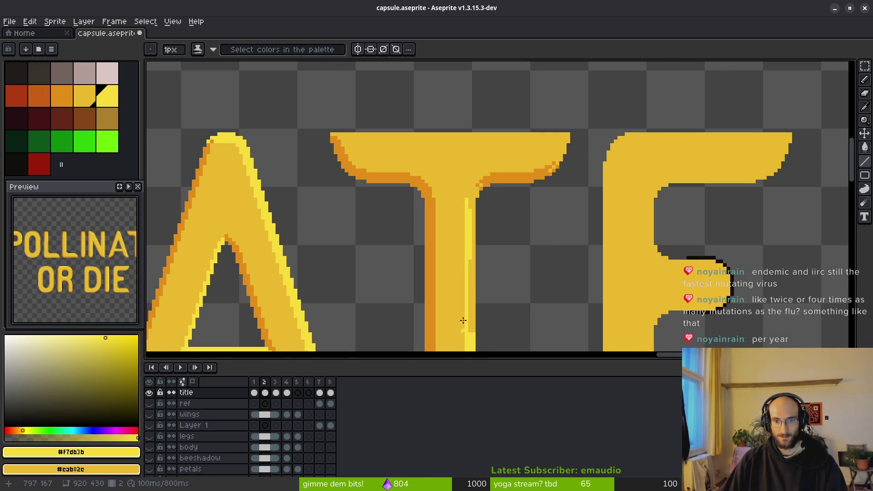
pyautogui.scroll(2, 468, 185)
pyautogui.scroll(1, 468, 185)
# Touch up light-yellow pixels at the T's stem-crossbar junction and fill the stem edge
pyautogui.click(447, 191)
pyautogui.moveTo(448, 205)
pyautogui.mouseDown()
pyautogui.moveTo(455, 171)
pyautogui.moveTo(458, 207)
pyautogui.moveTo(464, 190)
pyautogui.moveTo(457, 298)
pyautogui.mouseUp()
pyautogui.click(478, 162)
pyautogui.press('g')
pyautogui.click(455, 297)
pyautogui.scroll(-3, 468, 250)
pyautogui.scroll(3, 436, 232)
pyautogui.press('b')
pyautogui.click(437, 230)
pyautogui.scroll(-3, 498, 255)
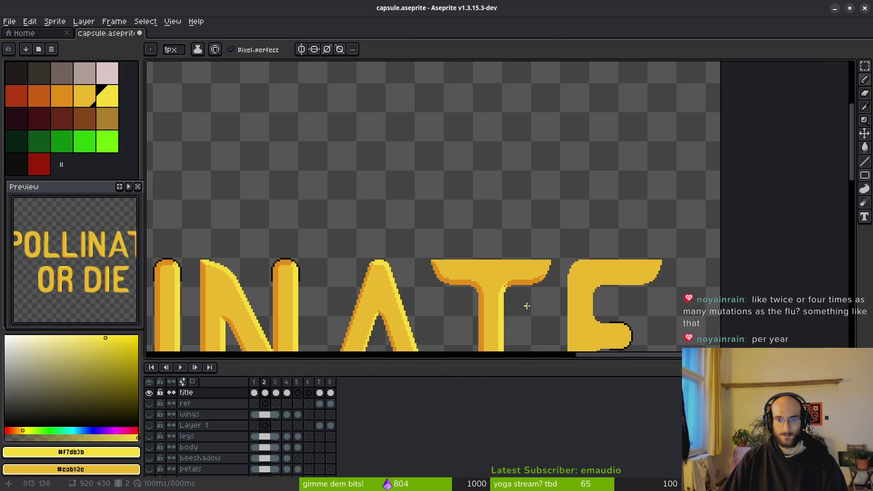
pyautogui.scroll(-3, 525, 307)
pyautogui.scroll(1, 519, 304)
pyautogui.scroll(1, 505, 294)
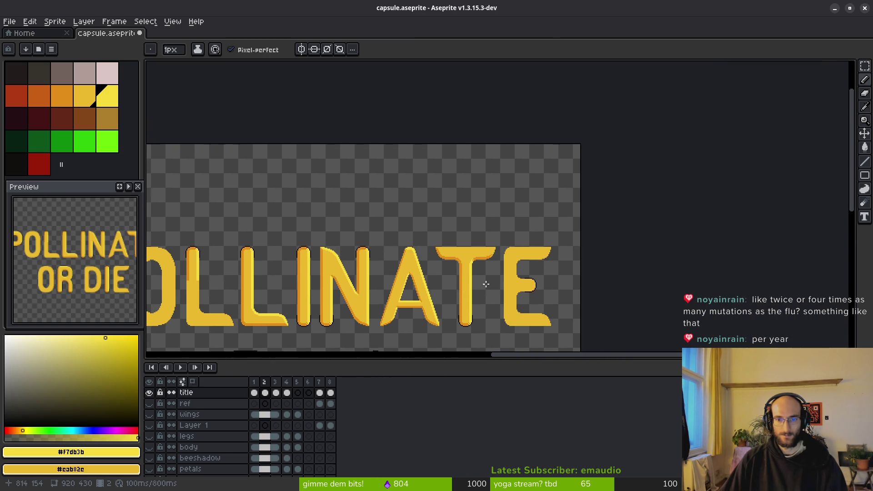
pyautogui.scroll(1, 492, 280)
pyautogui.scroll(1, 470, 234)
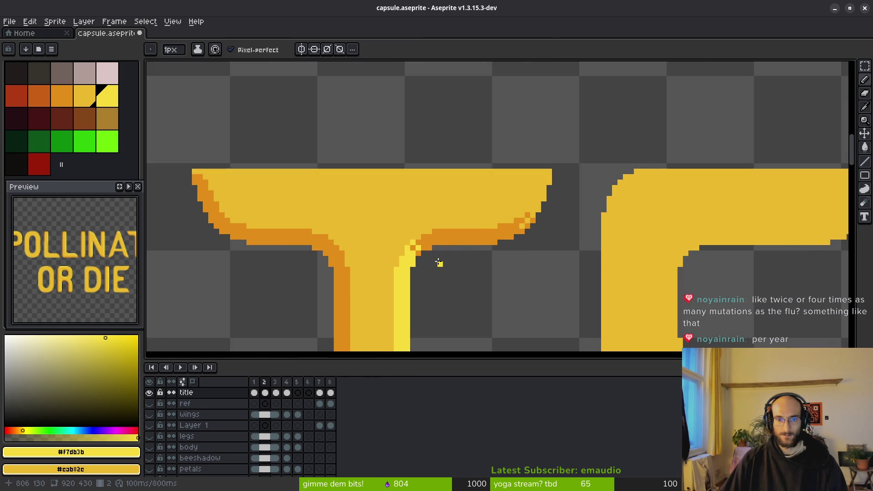
pyautogui.scroll(1, 438, 259)
# Dither alternating orange and yellow pixels where the T's stem meets its crossbar
pyautogui.click(446, 218)
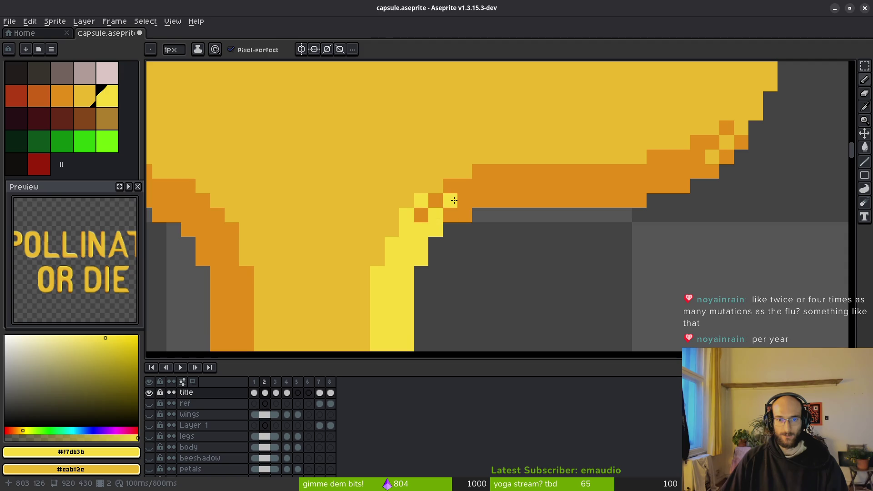
pyautogui.hotkey('ctrl', 'z')
pyautogui.keyDown('alt'); pyautogui.rightClick(454, 202); pyautogui.keyUp('alt')
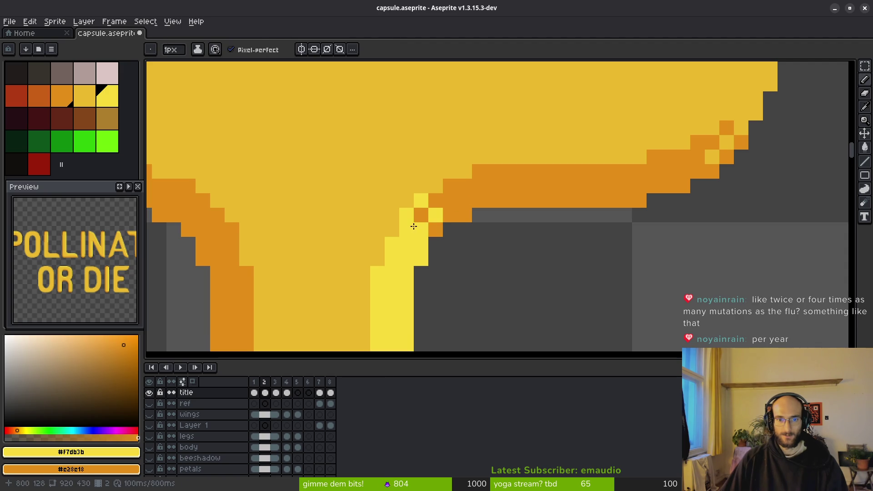
pyautogui.rightClick(418, 227)
pyautogui.rightClick(435, 215)
pyautogui.click(436, 230)
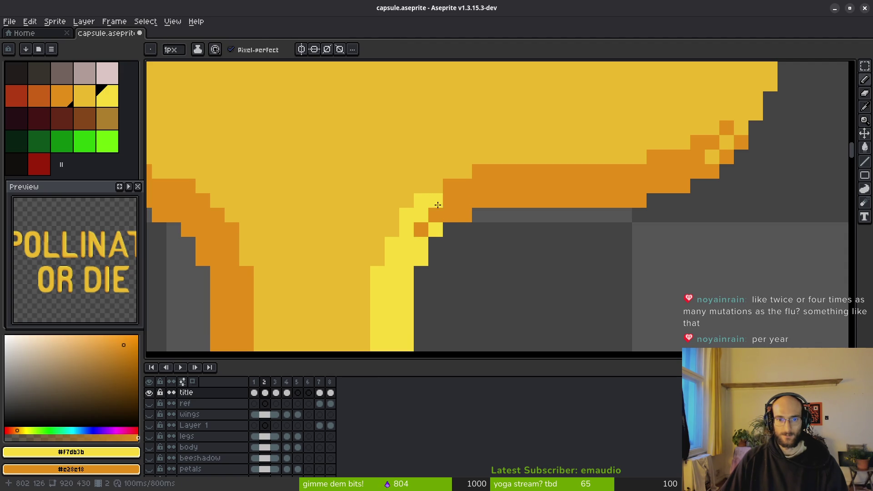
pyautogui.click(449, 215)
pyautogui.scroll(-3, 543, 276)
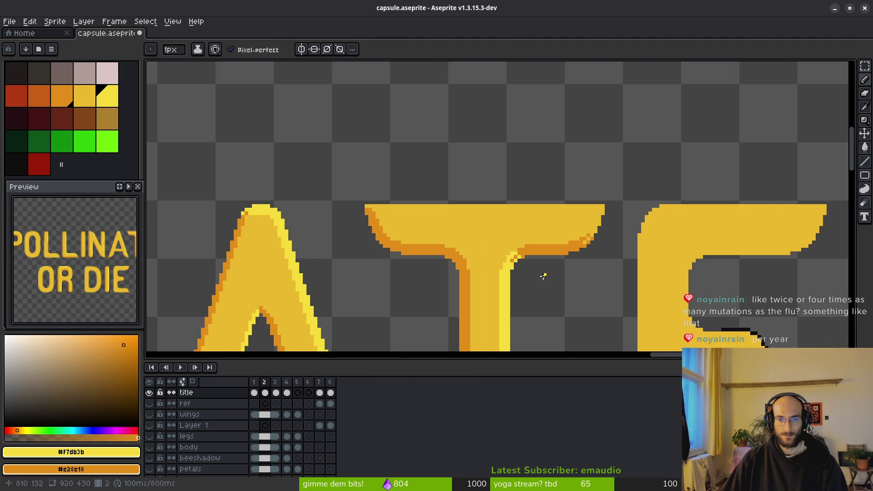
pyautogui.scroll(3, 535, 270)
pyautogui.rightClick(469, 237)
pyautogui.scroll(-2, 539, 287)
pyautogui.scroll(-1, 536, 297)
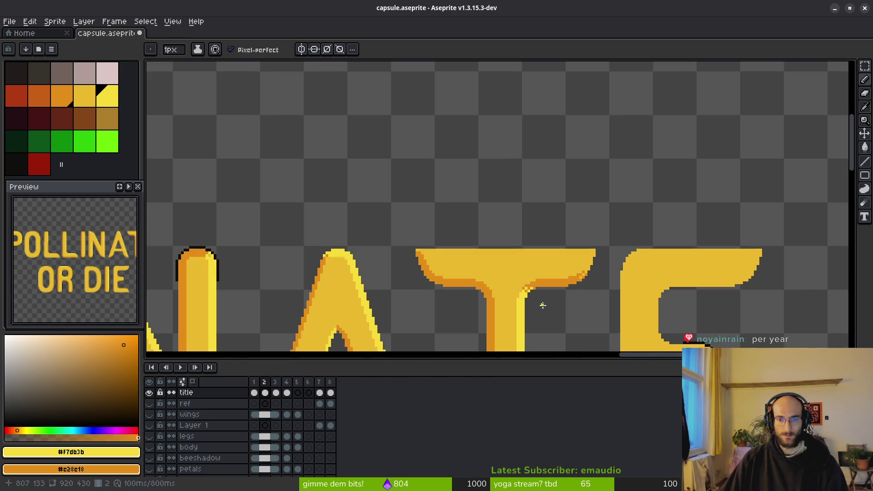
pyautogui.scroll(-1, 542, 302)
pyautogui.scroll(-1, 491, 294)
pyautogui.scroll(1, 491, 293)
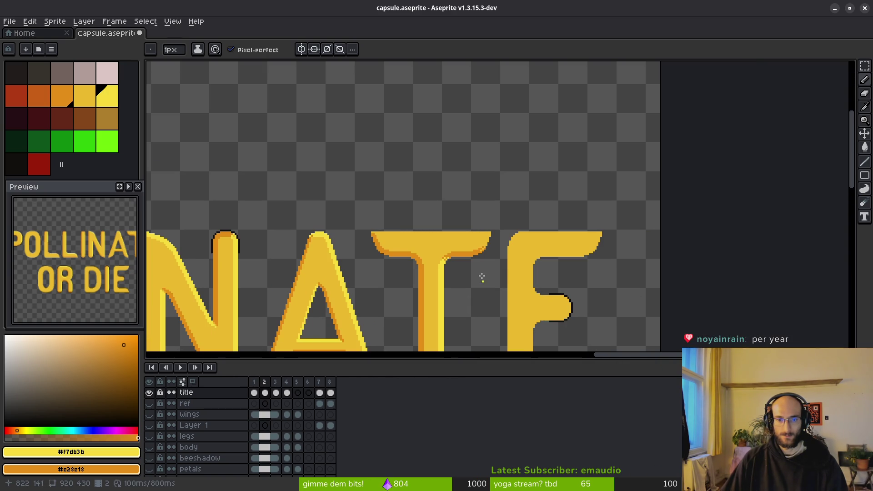
pyautogui.scroll(2, 483, 284)
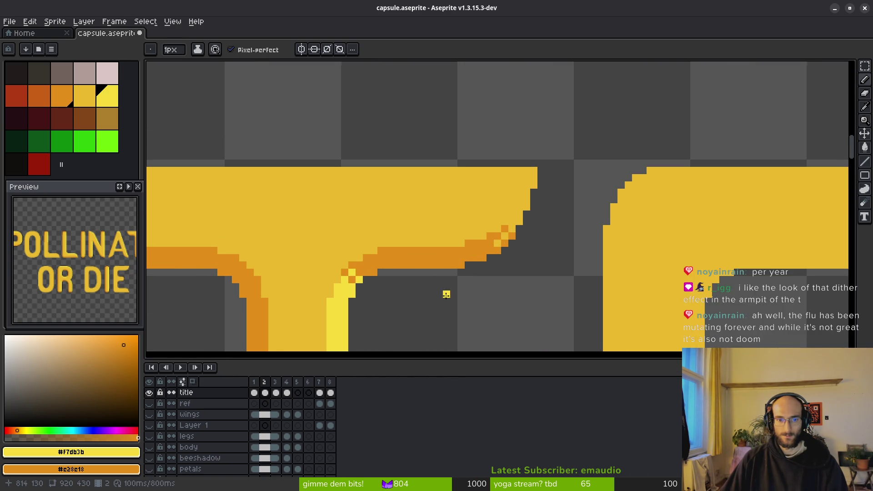
pyautogui.scroll(-2, 446, 305)
pyautogui.scroll(-1, 444, 307)
pyautogui.scroll(-2, 443, 313)
pyautogui.scroll(3, 442, 313)
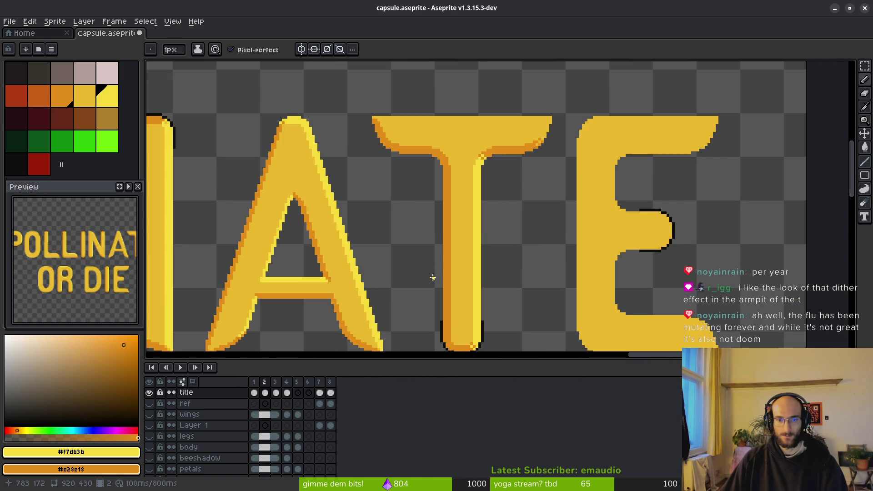
pyautogui.scroll(1, 411, 253)
pyautogui.scroll(2, 474, 238)
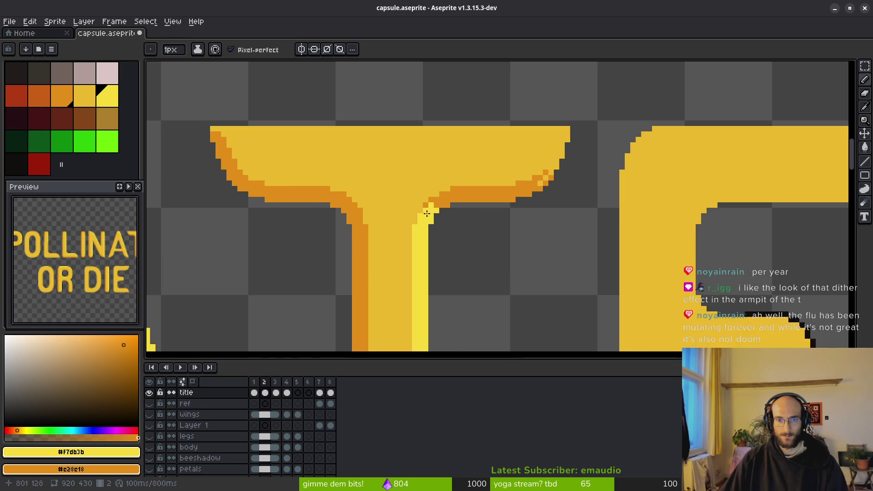
pyautogui.scroll(2, 477, 232)
# Highlight the right end of the T's crossbar in light yellow, dithered into the shading
pyautogui.click(531, 186)
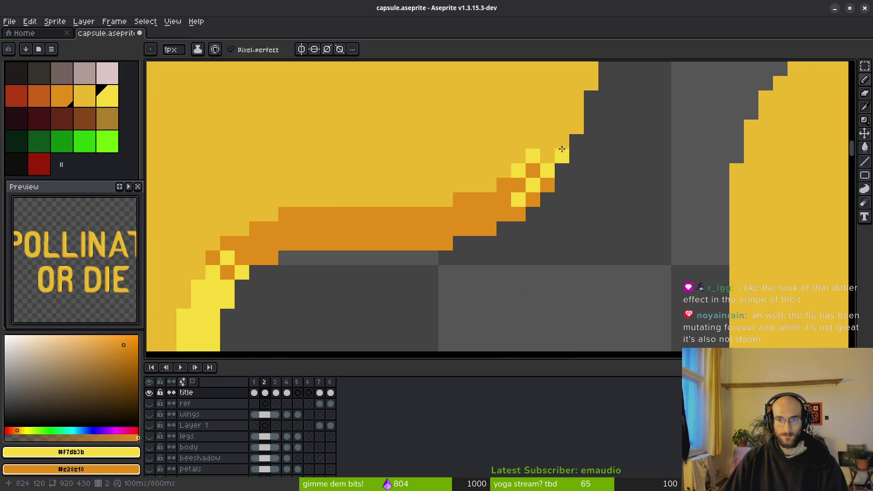
pyautogui.scroll(3, 523, 216)
pyautogui.click(517, 277)
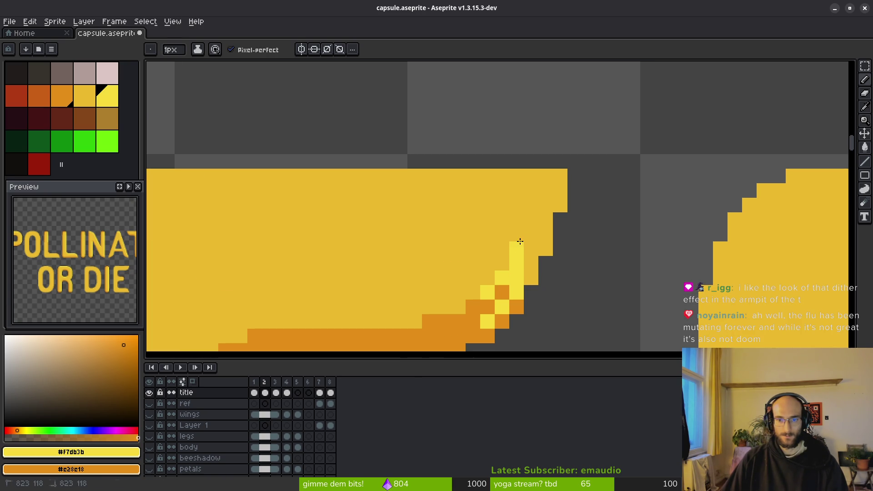
pyautogui.moveTo(531, 219); pyautogui.dragTo(530, 250)
pyautogui.click(539, 186)
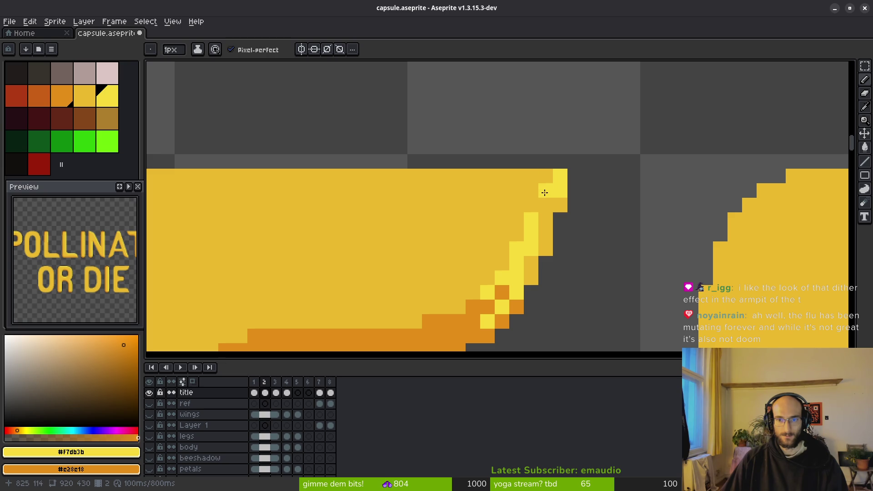
pyautogui.moveTo(535, 205)
pyautogui.mouseDown()
pyautogui.moveTo(559, 203)
pyautogui.moveTo(545, 249)
pyautogui.mouseUp()
pyautogui.click(533, 278)
pyautogui.click(532, 262)
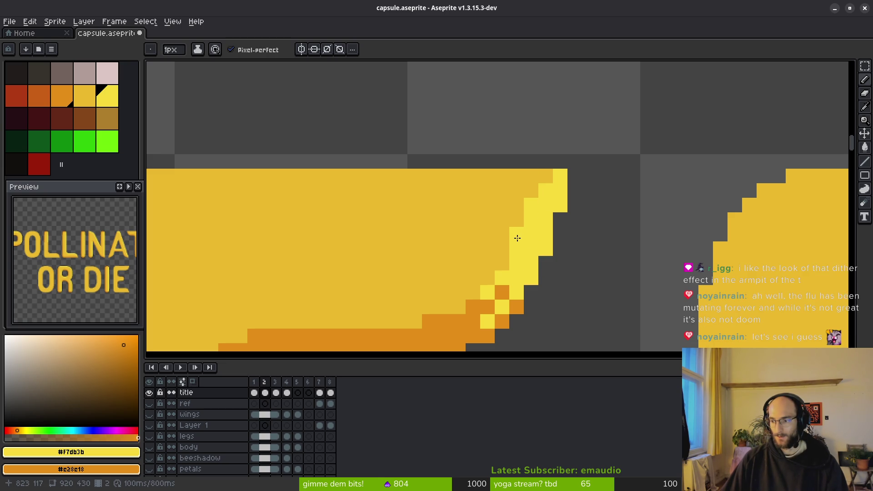
pyautogui.scroll(-1, 517, 237)
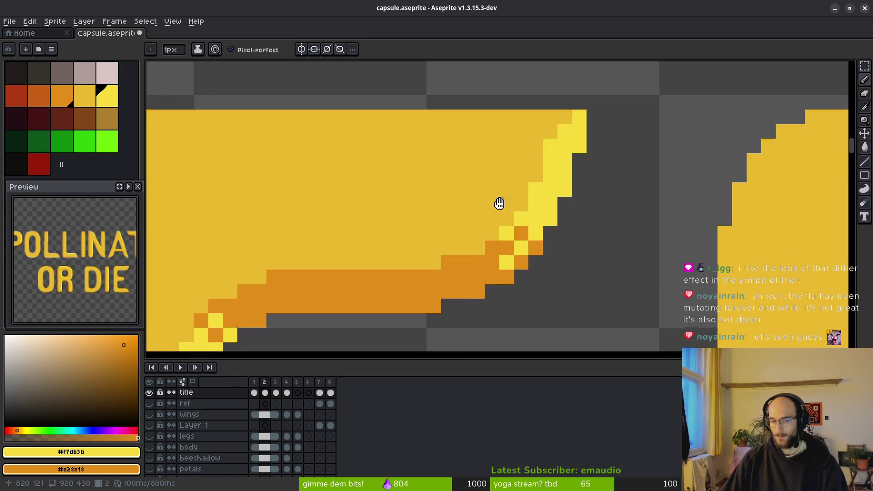
# Review the T's shading around the canvas, undo a stray pixel and place one light-yellow crossbar pixel
pyautogui.middleClick(493, 219)
pyautogui.scroll(-1, 312, 222)
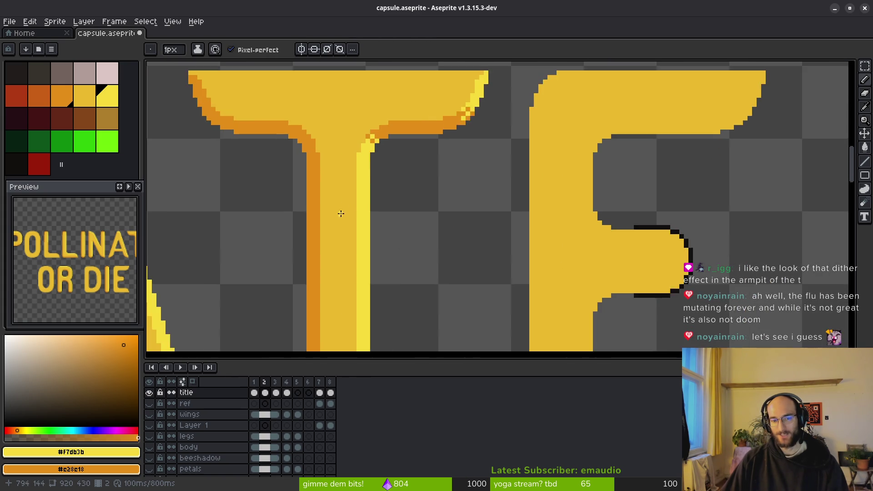
pyautogui.moveTo(312, 221)
pyautogui.mouseDown()
pyautogui.moveTo(428, 120)
pyautogui.moveTo(436, 68)
pyautogui.mouseUp()
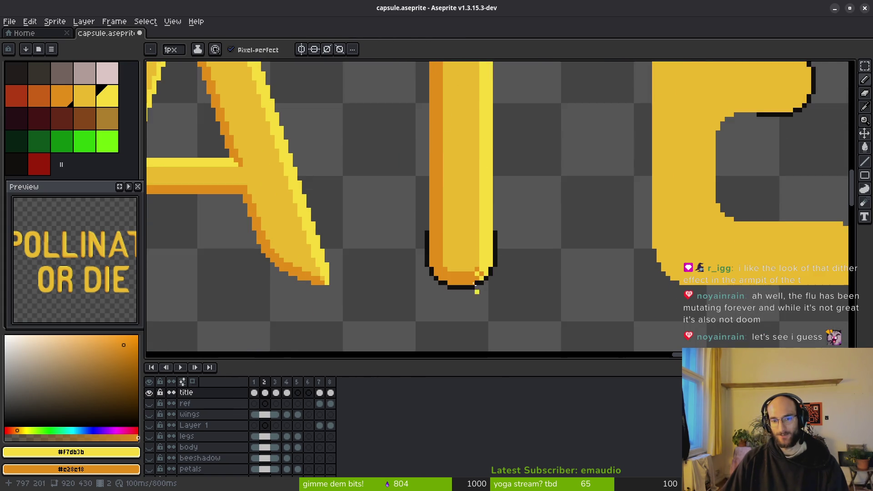
pyautogui.scroll(2, 480, 293)
pyautogui.scroll(1, 490, 278)
pyautogui.scroll(1, 490, 277)
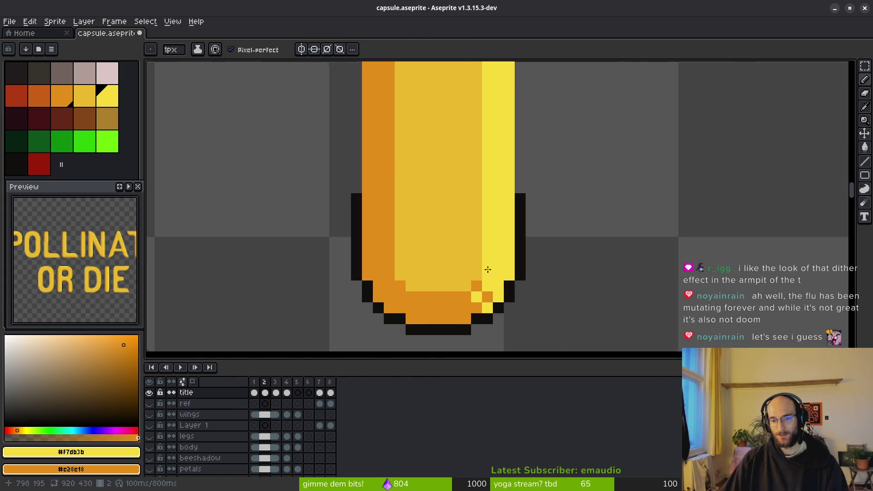
pyautogui.scroll(-2, 478, 205)
pyautogui.moveTo(519, 93)
pyautogui.mouseDown()
pyautogui.moveTo(450, 162)
pyautogui.moveTo(459, 206)
pyautogui.mouseUp()
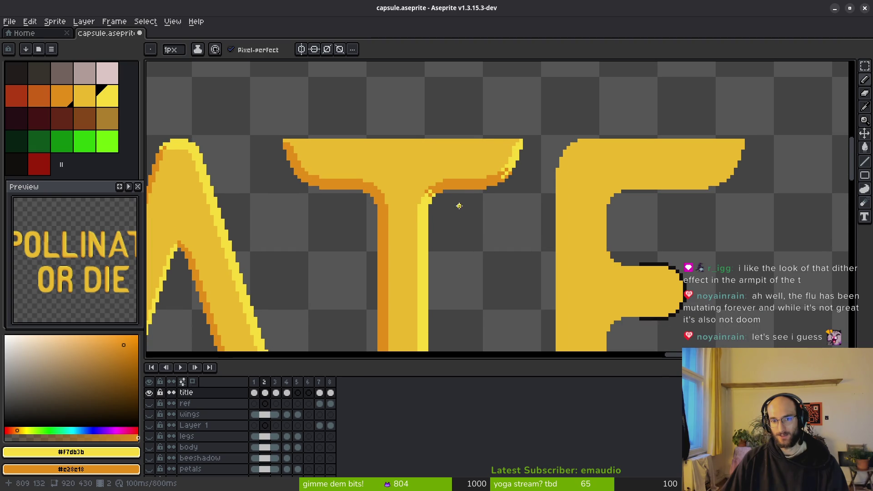
pyautogui.scroll(-1, 428, 204)
pyautogui.scroll(1, 430, 204)
pyautogui.scroll(-1, 431, 206)
pyautogui.scroll(1, 478, 204)
pyautogui.scroll(2, 485, 198)
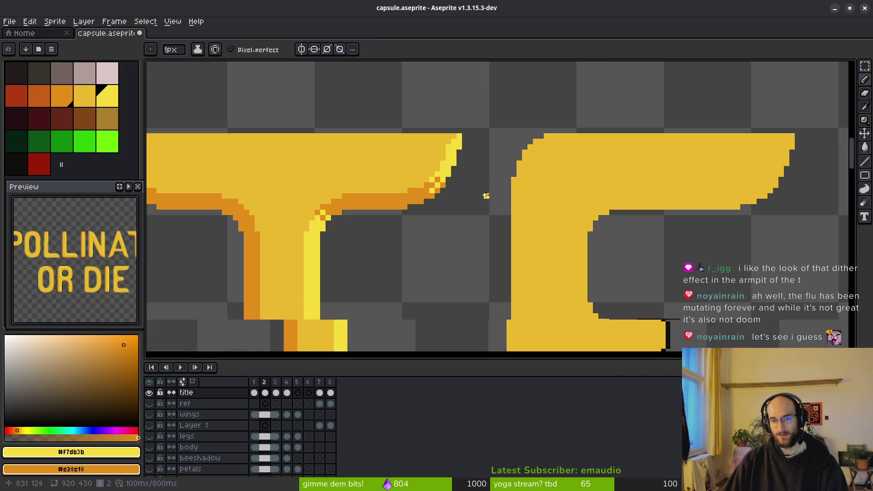
pyautogui.scroll(2, 406, 188)
pyautogui.click(484, 205)
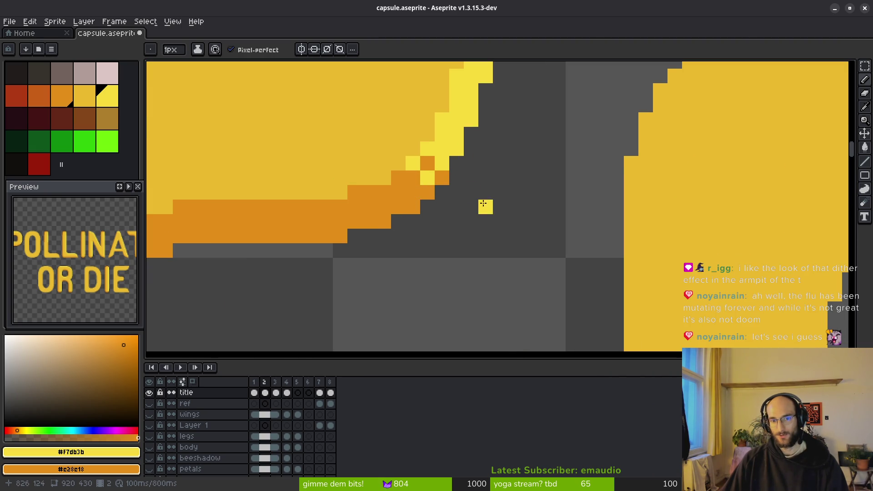
pyautogui.scroll(-1, 485, 225)
pyautogui.scroll(-1, 484, 228)
pyautogui.hotkey('ctrl', 'z')
pyautogui.scroll(-2, 486, 228)
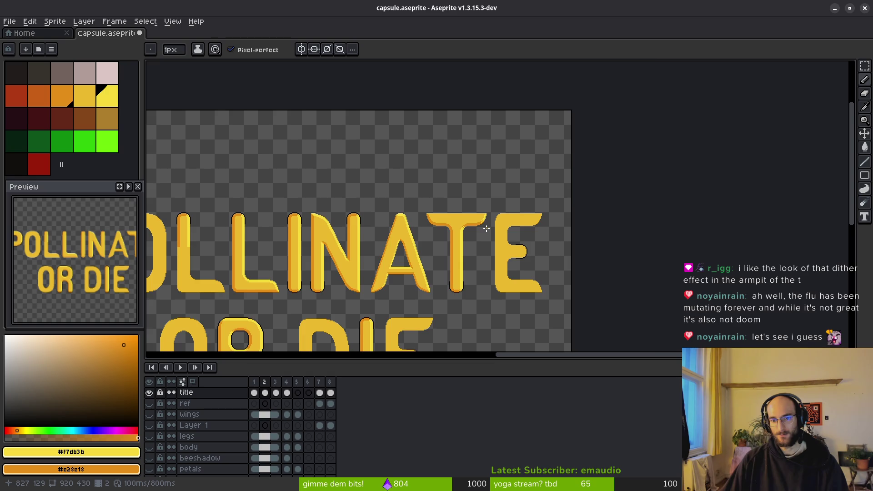
pyautogui.scroll(1, 487, 229)
pyautogui.scroll(2, 486, 228)
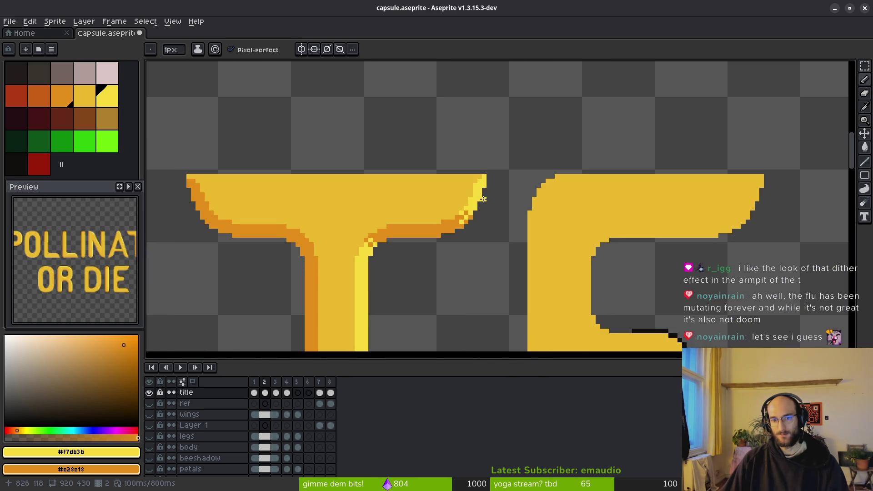
pyautogui.scroll(2, 483, 198)
pyautogui.click(539, 231)
pyautogui.scroll(-1, 487, 234)
# Draw a light-yellow line along the crossbar's top edge, then show the title's third frame
pyautogui.press('l')
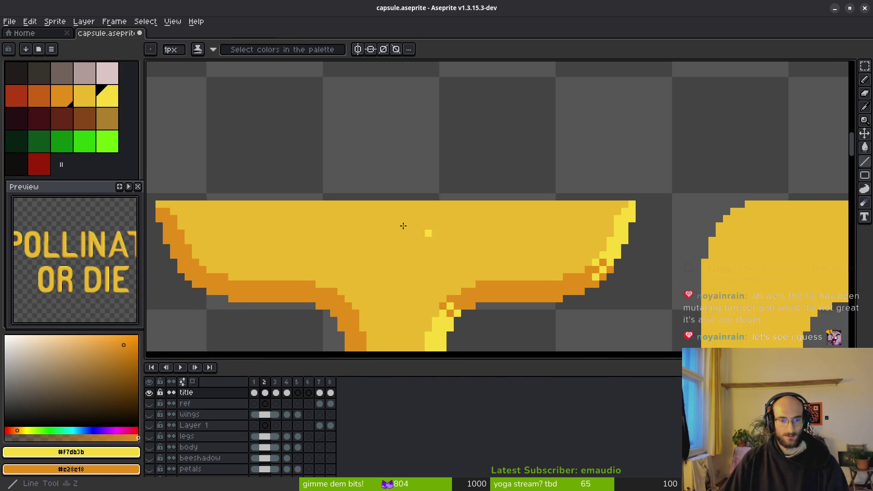
pyautogui.moveTo(157, 205)
pyautogui.mouseDown()
pyautogui.moveTo(626, 205)
pyautogui.moveTo(172, 211)
pyautogui.moveTo(609, 226)
pyautogui.mouseUp()
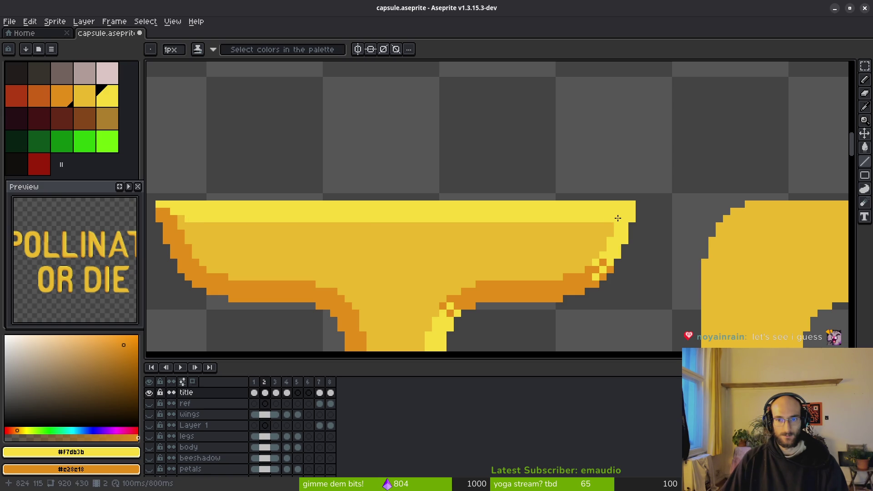
pyautogui.keyDown('alt'); pyautogui.rightClick(607, 226); pyautogui.keyUp('alt')
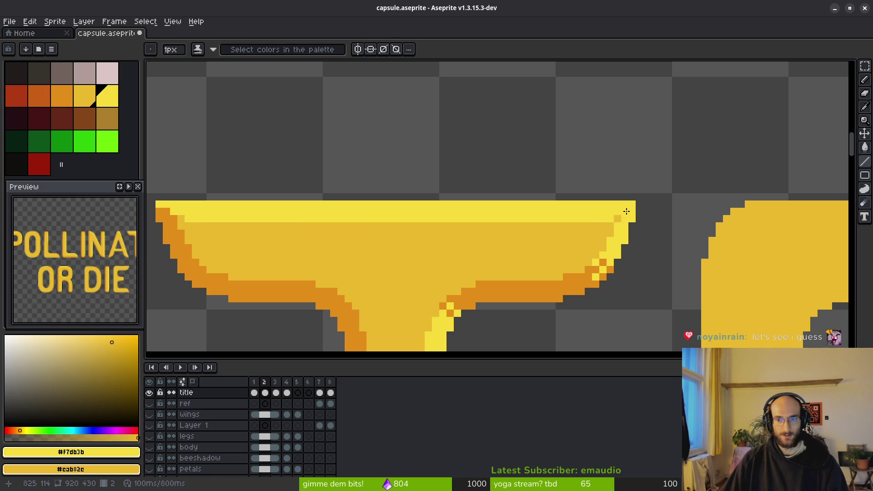
pyautogui.scroll(-1, 648, 279)
pyautogui.scroll(-1, 649, 285)
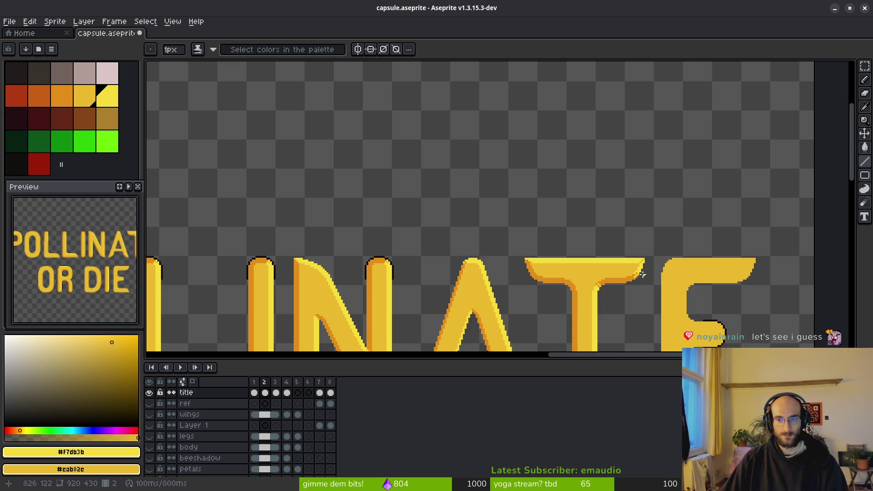
pyautogui.scroll(-1, 633, 275)
pyautogui.click(275, 390)
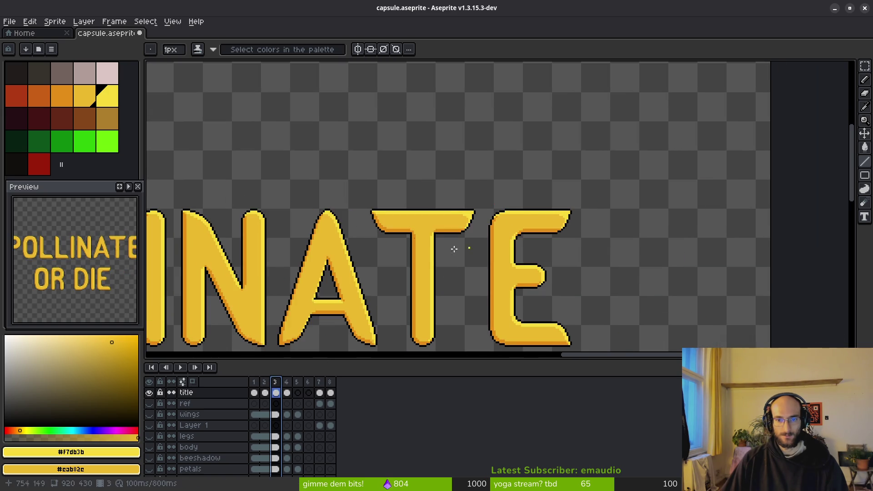
pyautogui.scroll(2, 518, 240)
pyautogui.scroll(-1, 503, 218)
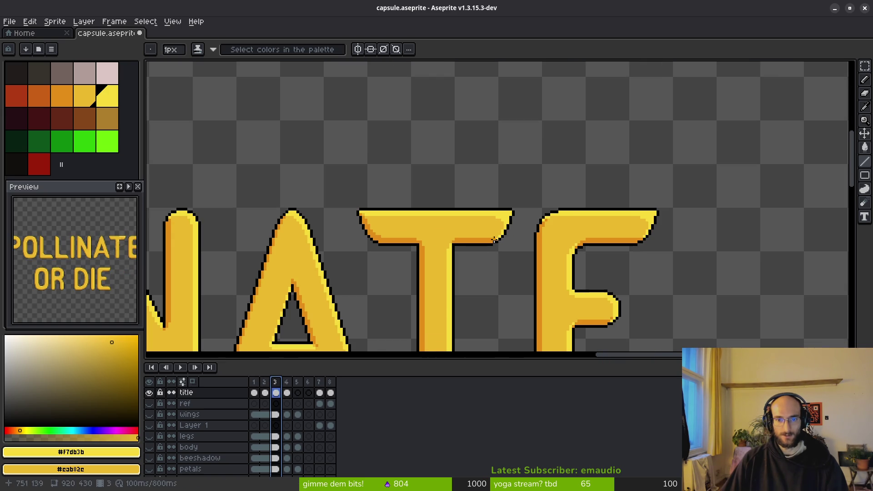
# Back on frame 2, add light-yellow edge pixels and orange shading on the T's top-bar corner
pyautogui.click(264, 382)
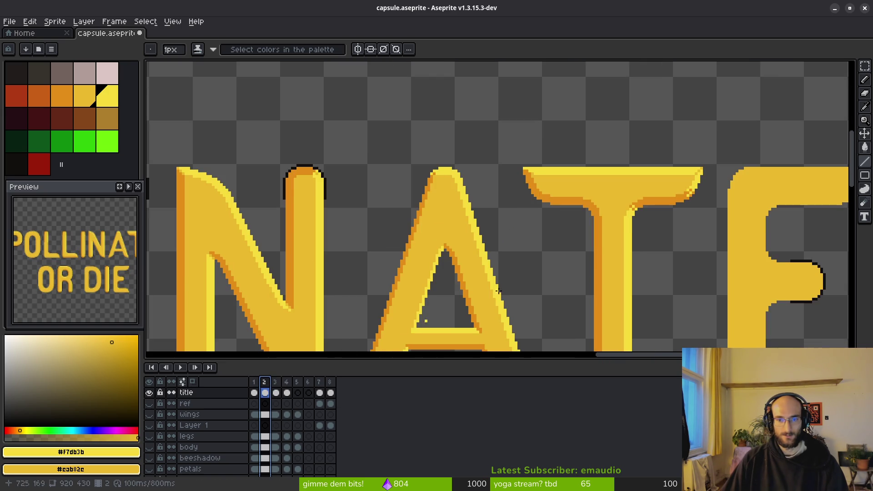
pyautogui.scroll(1, 603, 243)
pyautogui.scroll(1, 682, 185)
pyautogui.scroll(2, 682, 185)
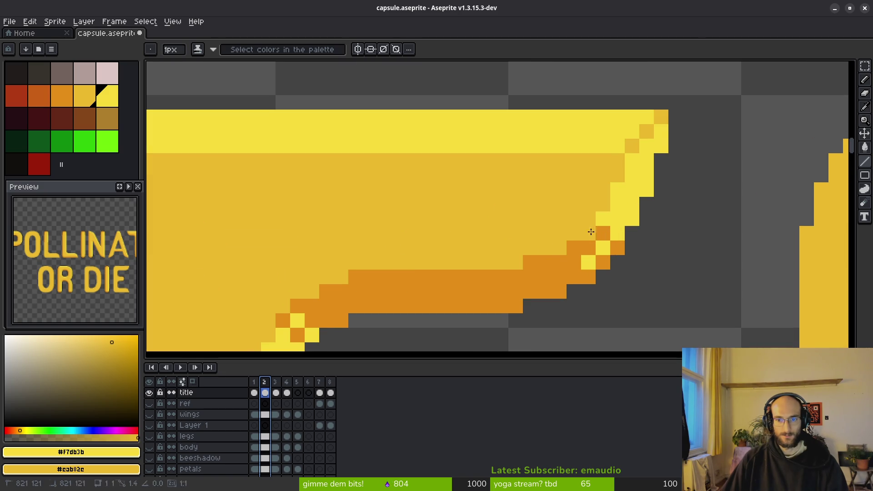
pyautogui.click(618, 171)
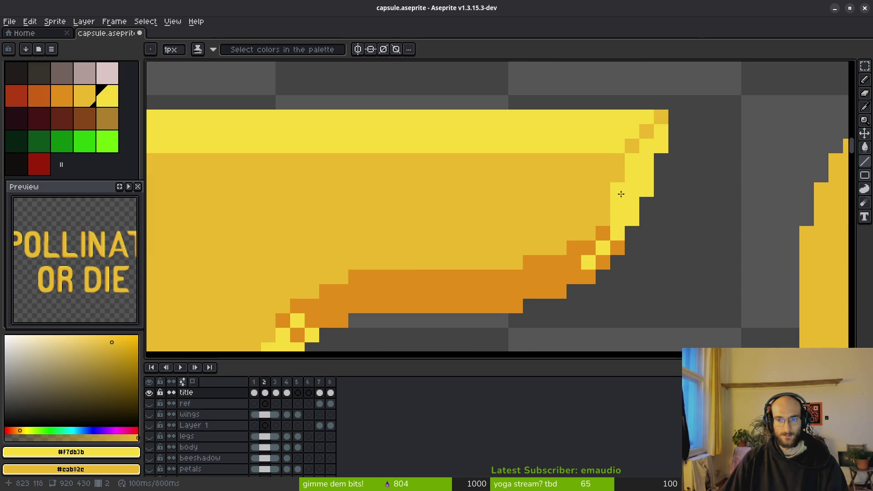
pyautogui.click(648, 134)
pyautogui.scroll(-1, 653, 182)
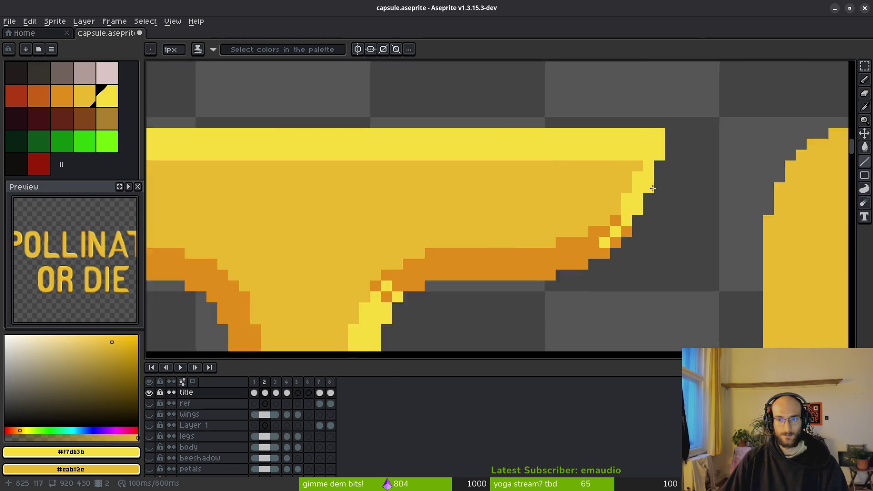
pyautogui.scroll(-2, 673, 198)
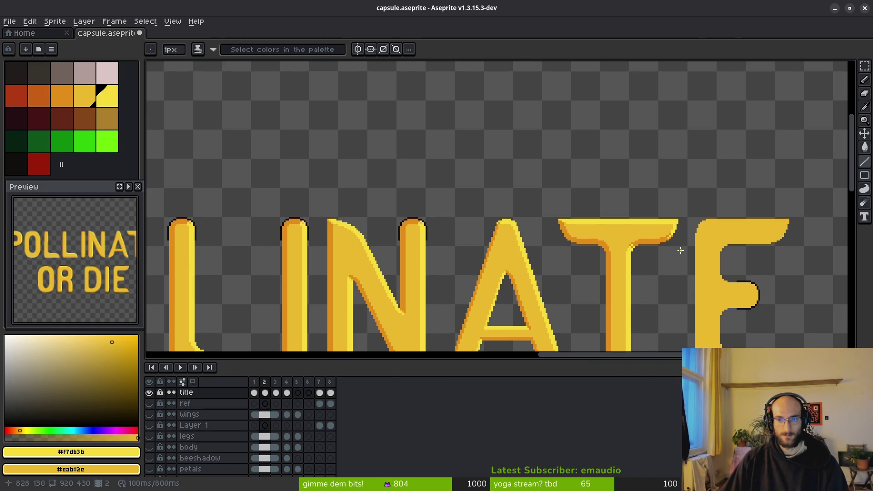
pyautogui.scroll(1, 680, 250)
pyautogui.scroll(1, 683, 208)
pyautogui.scroll(1, 652, 177)
pyautogui.hotkey('ctrl', 'z')
pyautogui.hotkey('ctrl', 'z')
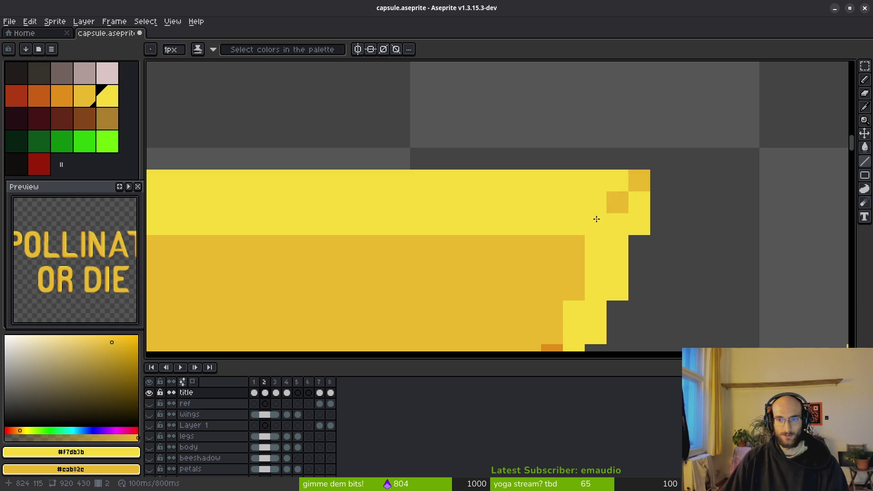
pyautogui.scroll(-2, 596, 219)
pyautogui.scroll(-1, 682, 263)
pyautogui.scroll(-1, 660, 299)
pyautogui.scroll(-2, 493, 244)
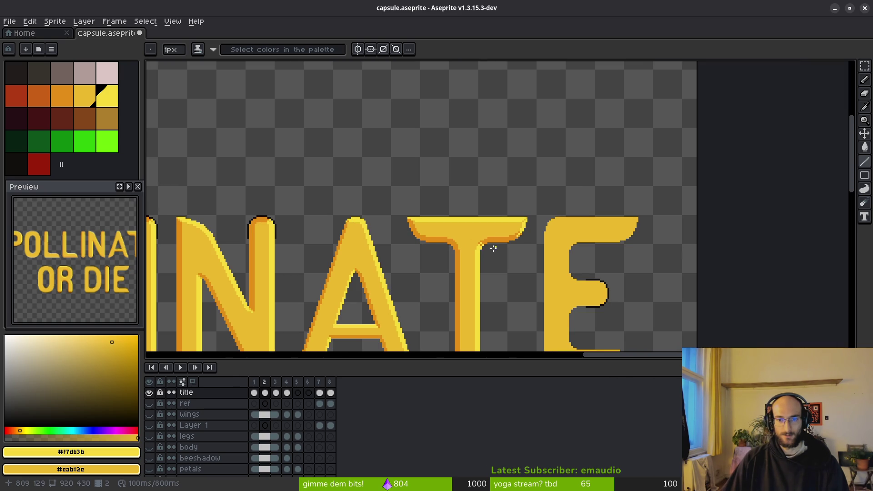
pyautogui.scroll(2, 402, 245)
pyautogui.scroll(1, 269, 237)
pyautogui.scroll(1, 606, 230)
pyautogui.moveTo(486, 202); pyautogui.dragTo(522, 229)
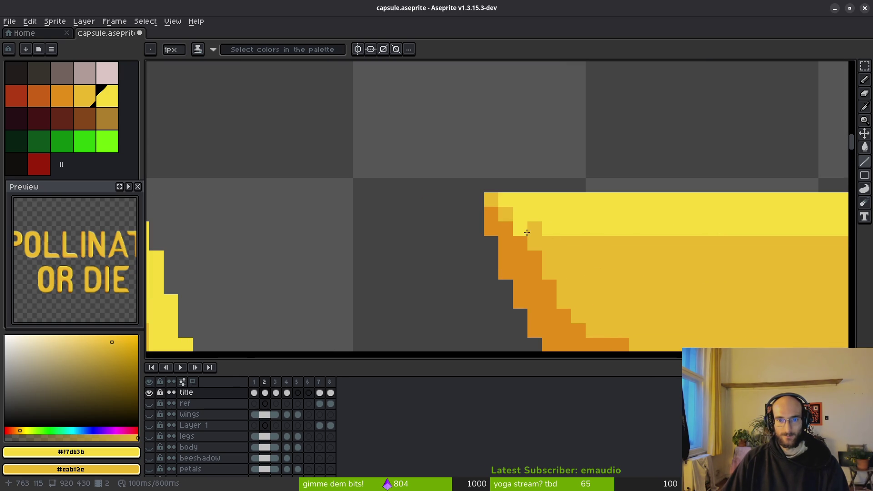
pyautogui.scroll(-2, 536, 231)
pyautogui.scroll(-1, 674, 257)
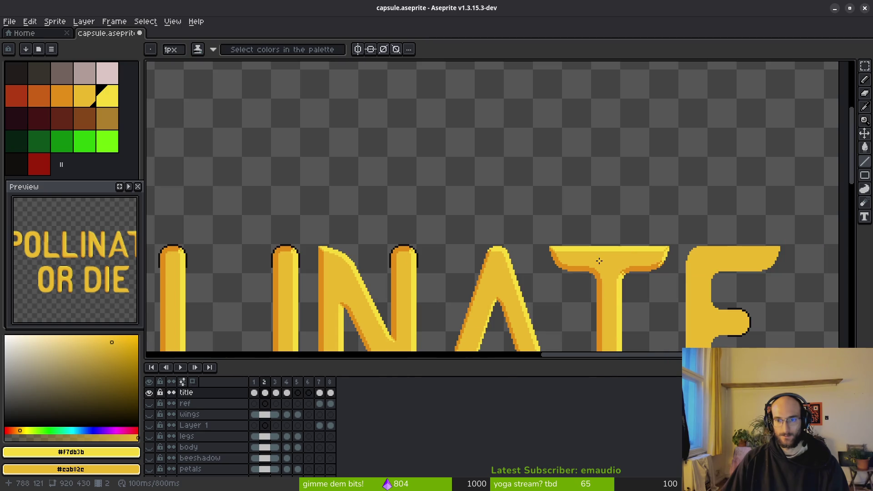
pyautogui.moveTo(610, 265); pyautogui.dragTo(603, 266)
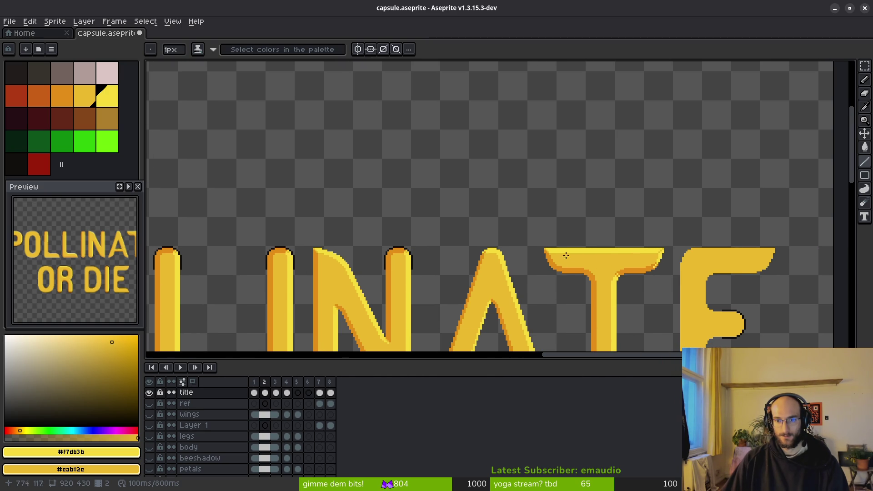
pyautogui.scroll(2, 570, 258)
pyautogui.scroll(1, 462, 227)
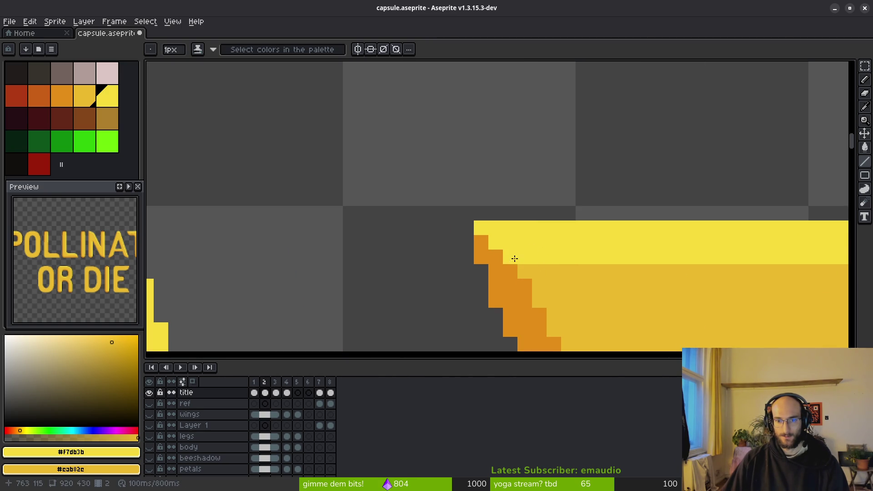
pyautogui.scroll(-2, 515, 258)
pyautogui.scroll(-1, 649, 289)
pyautogui.scroll(2, 654, 291)
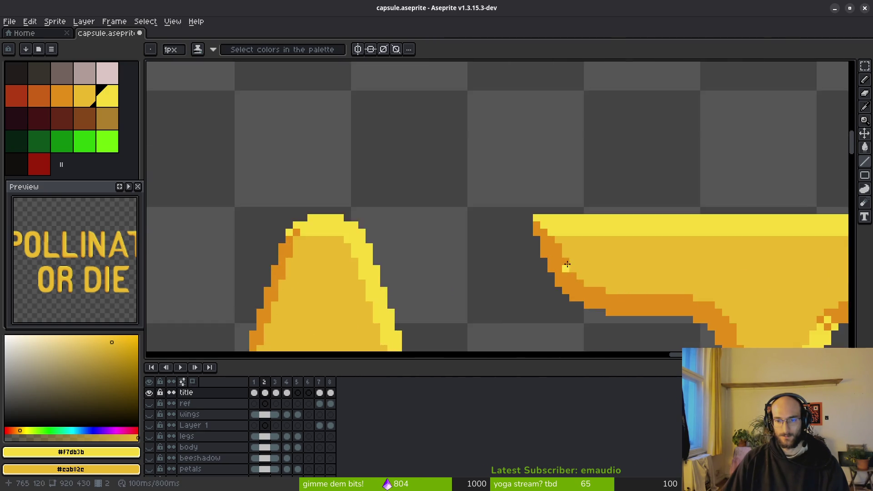
pyautogui.scroll(2, 521, 146)
# Recolour pixels along the T's orange staircase edge and add a light-yellow right-edge pixel
pyautogui.click(421, 217)
pyautogui.click(411, 172)
pyautogui.click(447, 199)
pyautogui.moveTo(476, 230); pyautogui.dragTo(507, 259)
pyautogui.scroll(-3, 654, 297)
pyautogui.moveTo(655, 296); pyautogui.dragTo(503, 263)
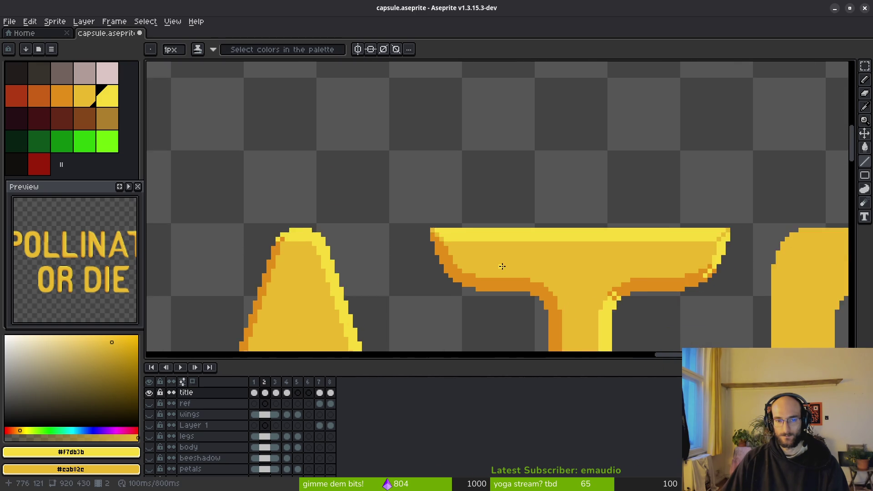
pyautogui.scroll(-1, 337, 253)
pyautogui.scroll(3, 316, 226)
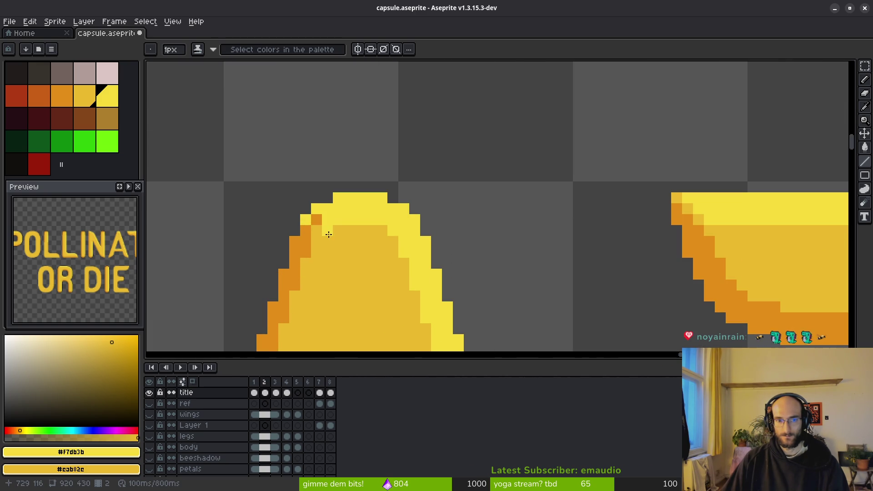
pyautogui.scroll(-3, 349, 233)
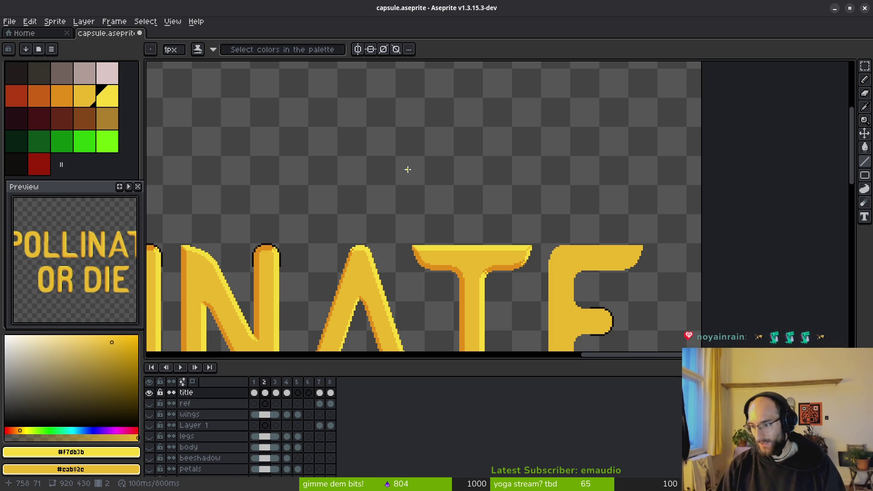
pyautogui.scroll(3, 513, 259)
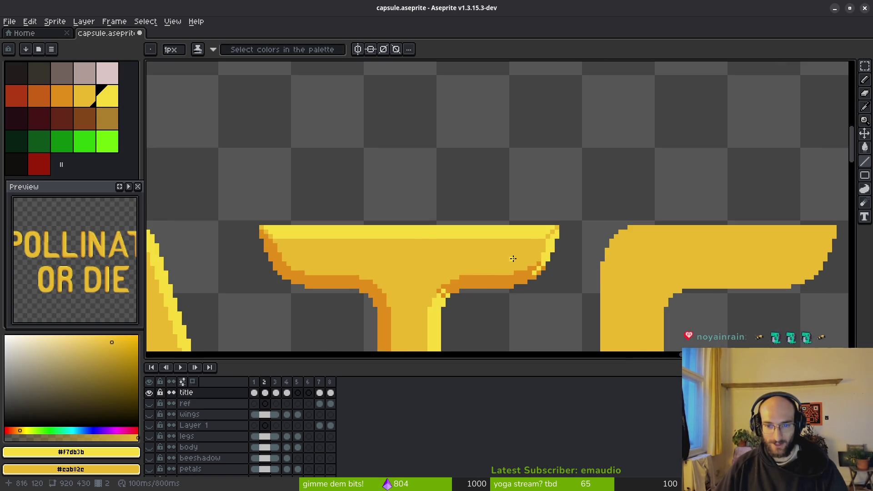
pyautogui.scroll(3, 543, 273)
pyautogui.click(523, 256)
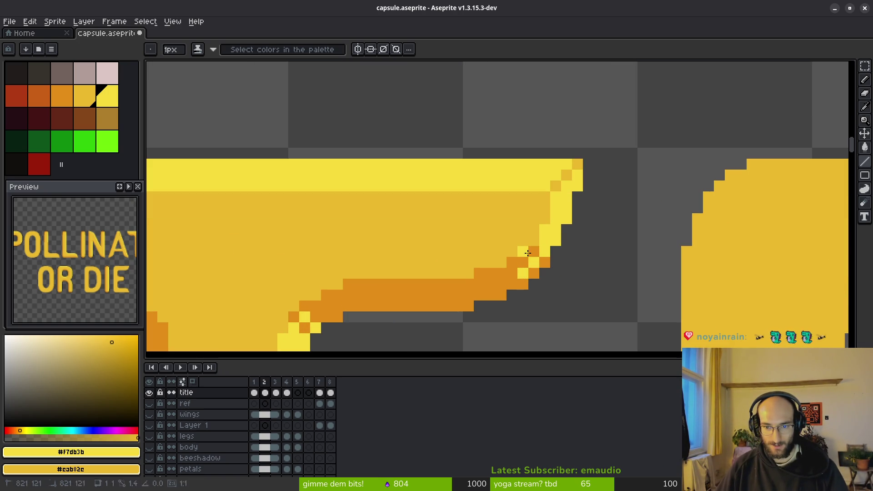
pyautogui.scroll(-4, 557, 225)
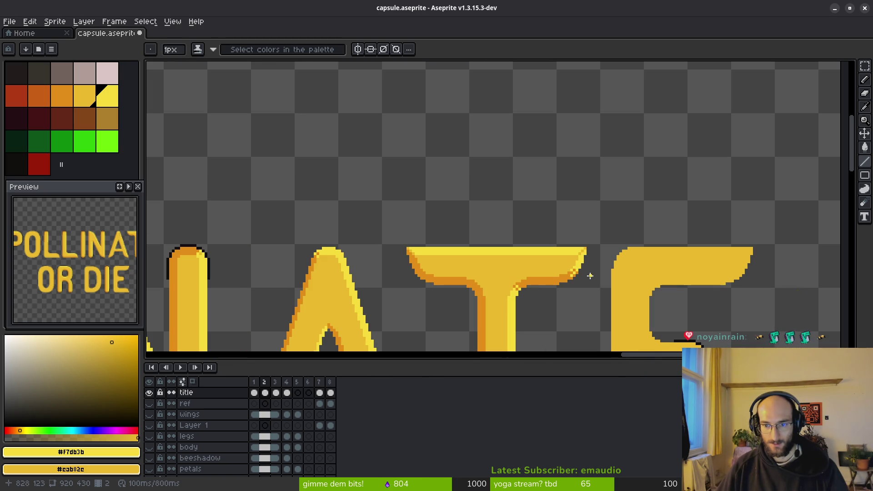
pyautogui.scroll(-3, 591, 277)
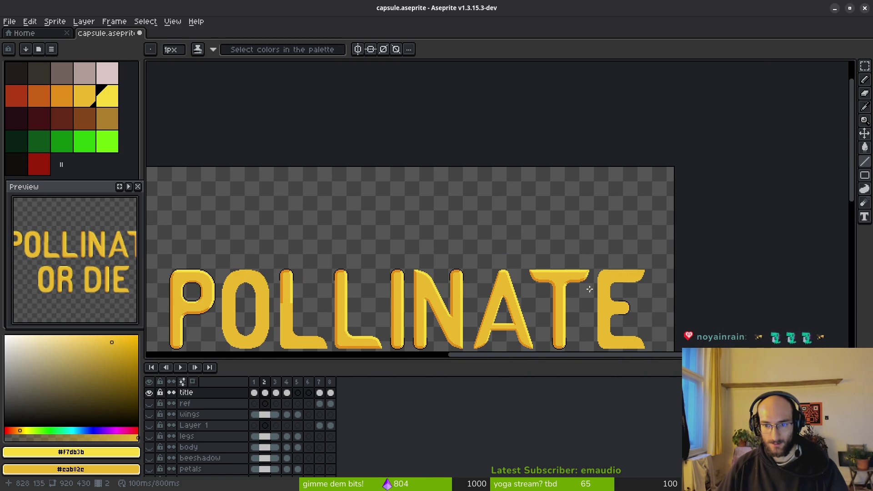
pyautogui.moveTo(574, 285); pyautogui.dragTo(522, 245)
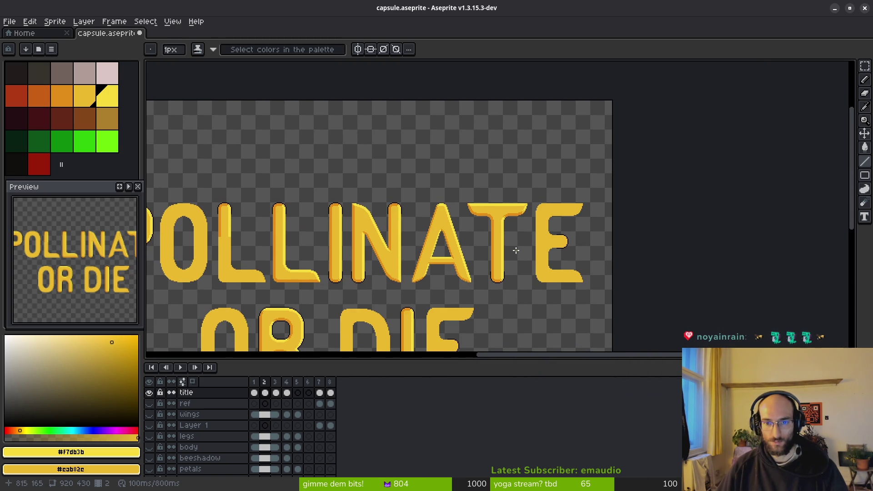
pyautogui.scroll(4, 520, 236)
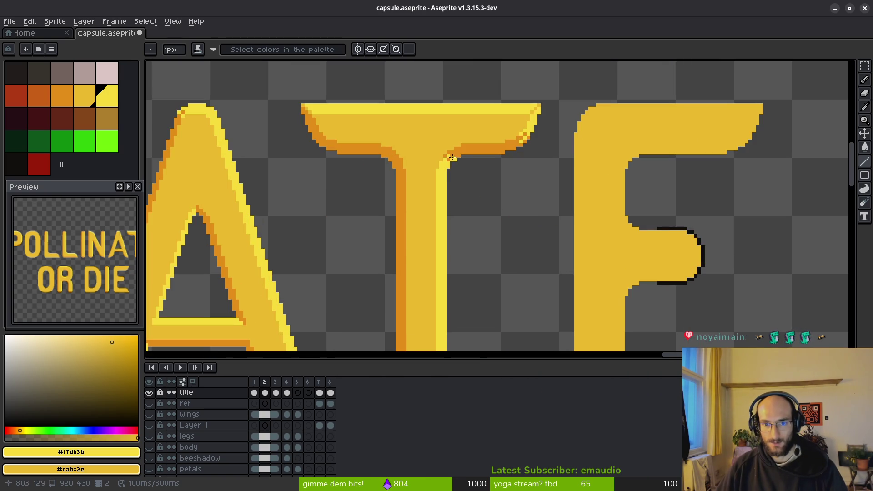
pyautogui.scroll(2, 636, 154)
pyautogui.press('m')
# Move the T's shaded corner piece onto the next letter and flip the E's inner corner area vertically
pyautogui.moveTo(357, 99)
pyautogui.mouseDown()
pyautogui.moveTo(447, 189)
pyautogui.moveTo(625, 150)
pyautogui.mouseUp()
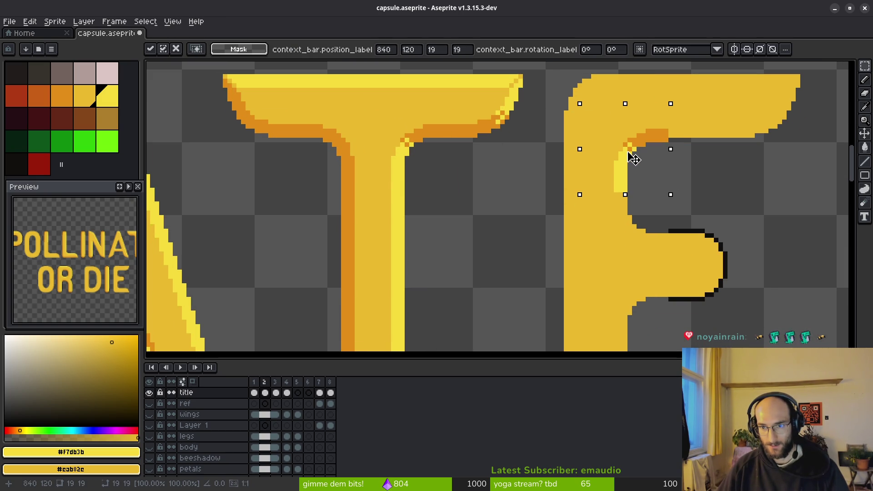
pyautogui.moveTo(625, 150); pyautogui.dragTo(635, 169)
pyautogui.click(648, 198)
pyautogui.scroll(-2, 652, 207)
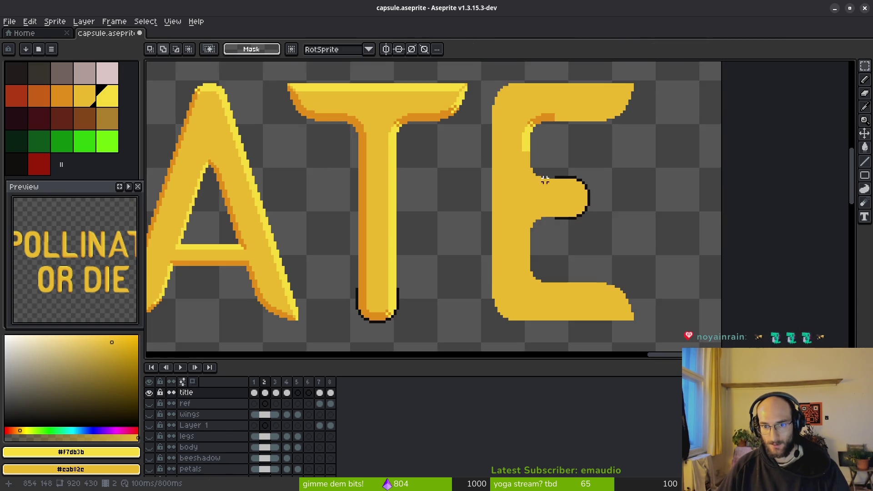
pyautogui.moveTo(518, 113)
pyautogui.mouseDown()
pyautogui.moveTo(565, 173)
pyautogui.moveTo(556, 161)
pyautogui.moveTo(553, 310)
pyautogui.mouseUp()
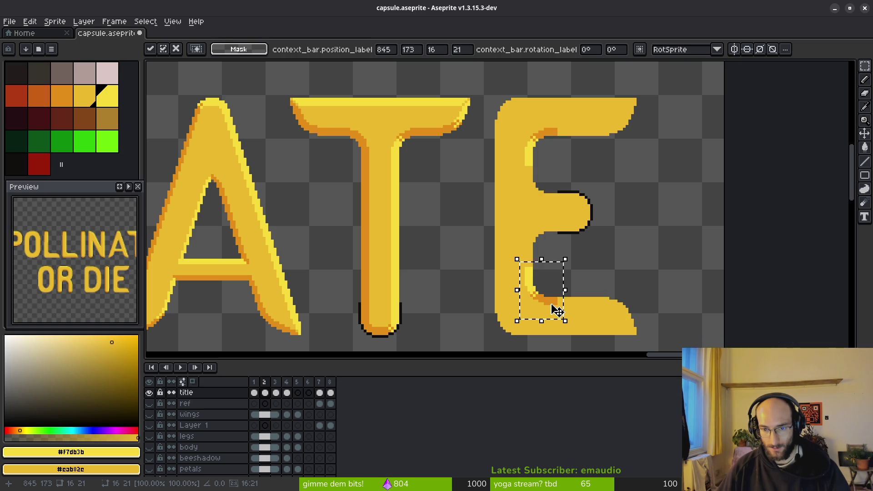
pyautogui.hotkey('shift', 'v')
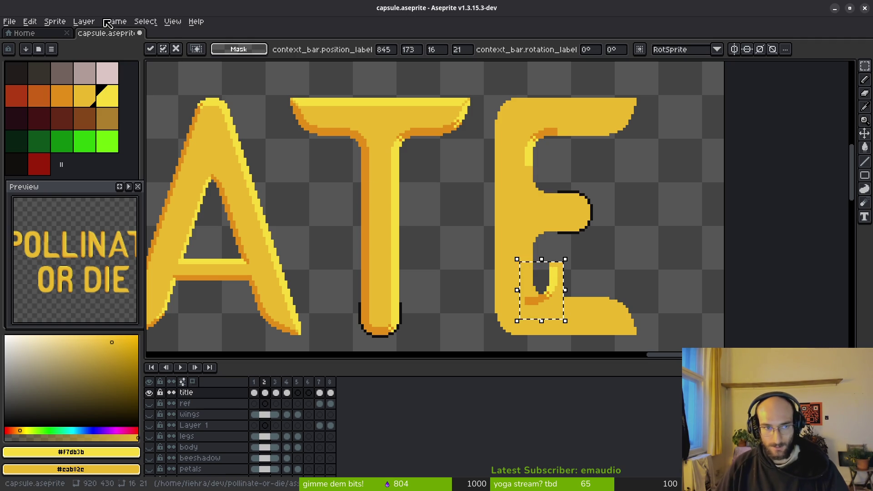
pyautogui.click(30, 22)
pyautogui.scroll(2, 796, 248)
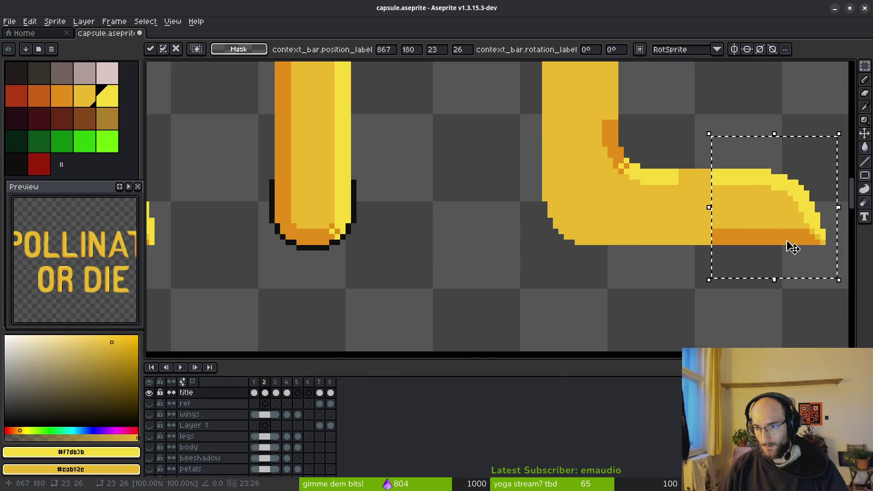
pyautogui.press('Return')
pyautogui.scroll(-2, 696, 260)
pyautogui.scroll(1, 539, 248)
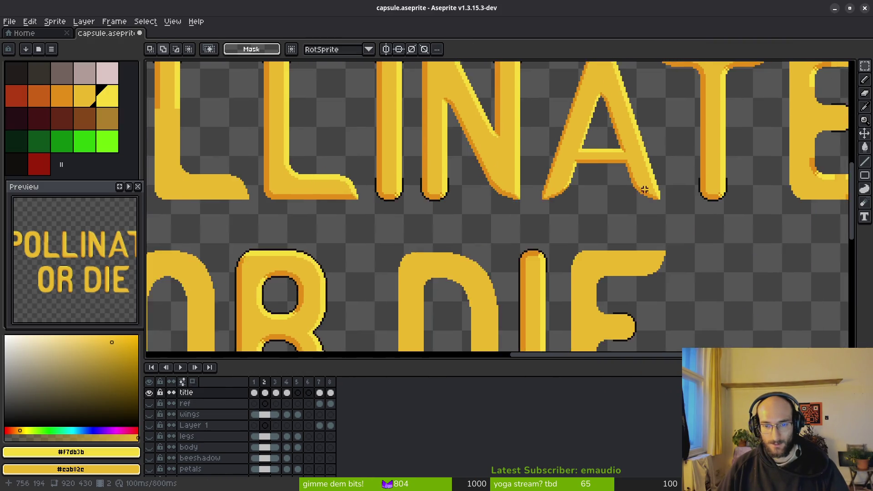
pyautogui.hscroll(5, 570, 185)
pyautogui.scroll(2, 522, 204)
# Copy the E's flared lower tip up onto its top arm and start colour replacement on it
pyautogui.moveTo(515, 233); pyautogui.dragTo(578, 289)
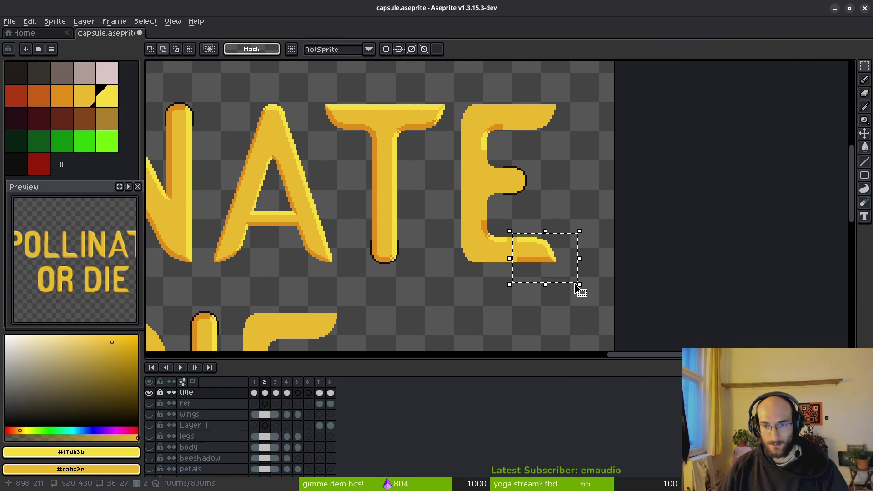
pyautogui.click(574, 286)
pyautogui.scroll(1, 571, 272)
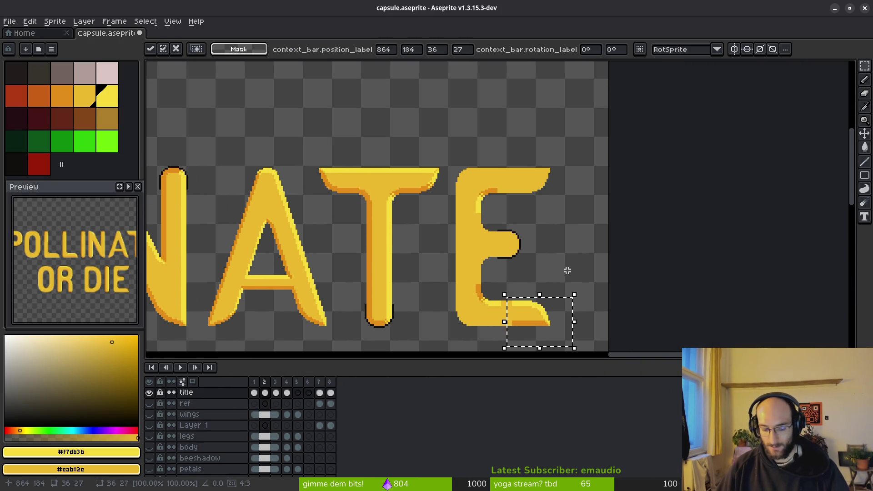
pyautogui.moveTo(528, 340)
pyautogui.mouseDown()
pyautogui.moveTo(526, 183)
pyautogui.moveTo(531, 194)
pyautogui.mouseUp()
pyautogui.scroll(2, 529, 194)
pyautogui.press('Return')
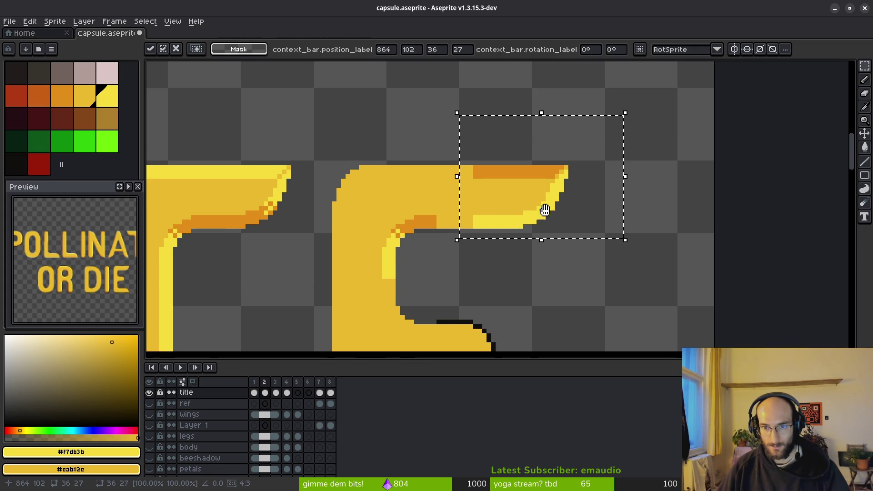
pyautogui.hotkey('shift', 'r')
pyautogui.scroll(-11, 728, 115)
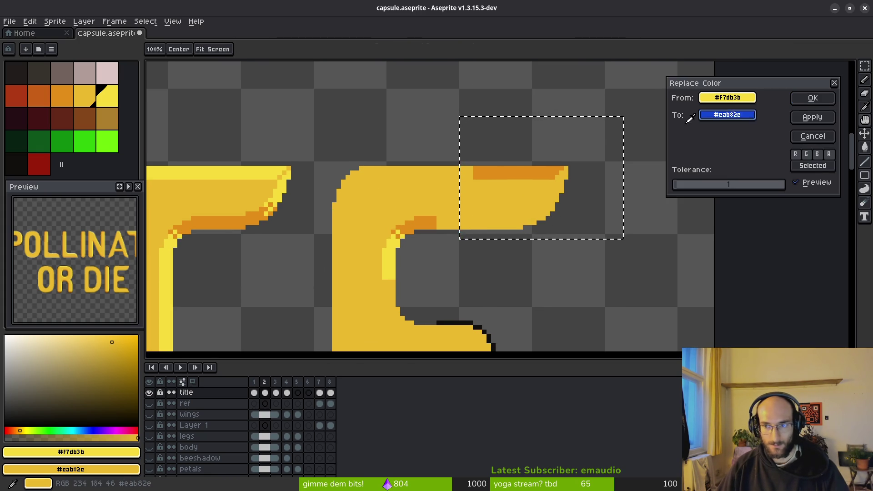
# Mark the tip's light yellow green, swap its orange to yellow, and cancel a further replacement
pyautogui.click(815, 99)
pyautogui.hotkey('shift', 'r')
pyautogui.click(529, 170)
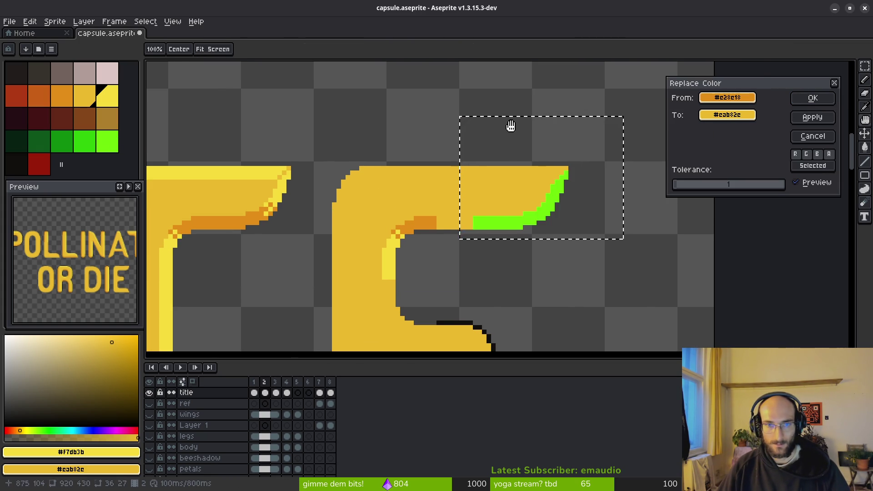
pyautogui.scroll(-6, 727, 115)
pyautogui.click(118, 103)
pyautogui.click(812, 98)
pyautogui.hotkey('shift', 'r')
pyautogui.scroll(-5, 728, 97)
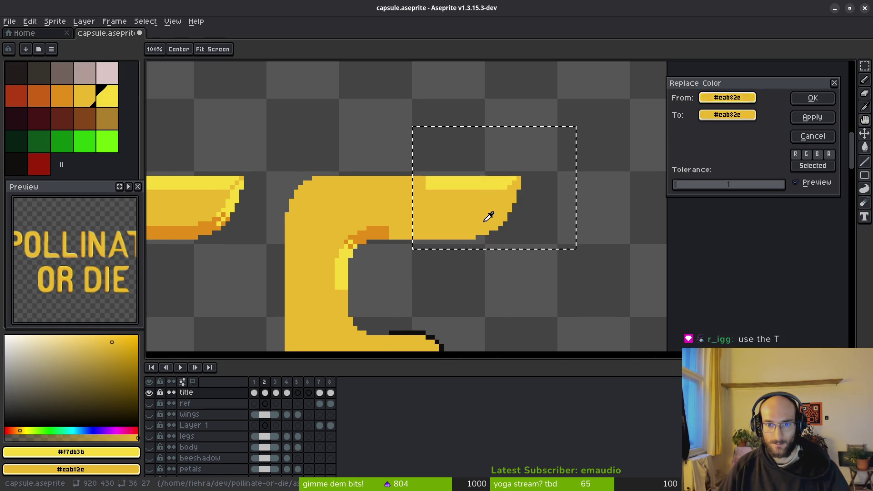
pyautogui.scroll(-3, 727, 115)
pyautogui.scroll(-2, 400, 218)
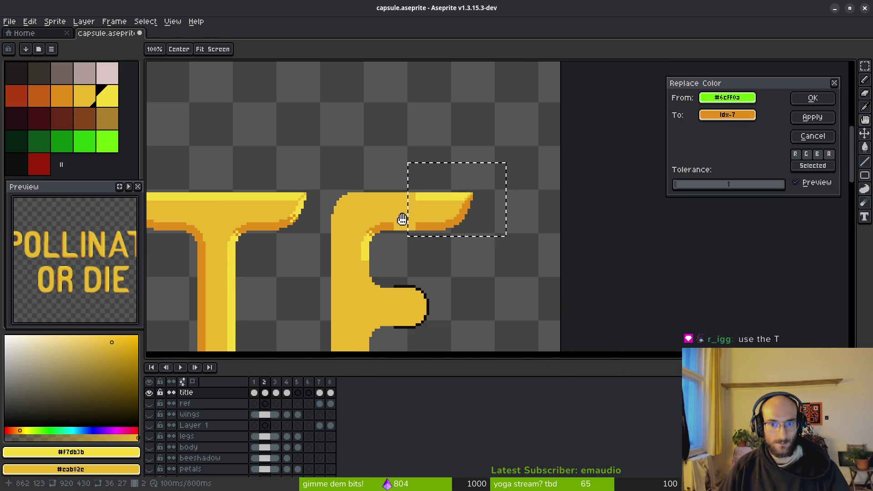
pyautogui.press('Escape')
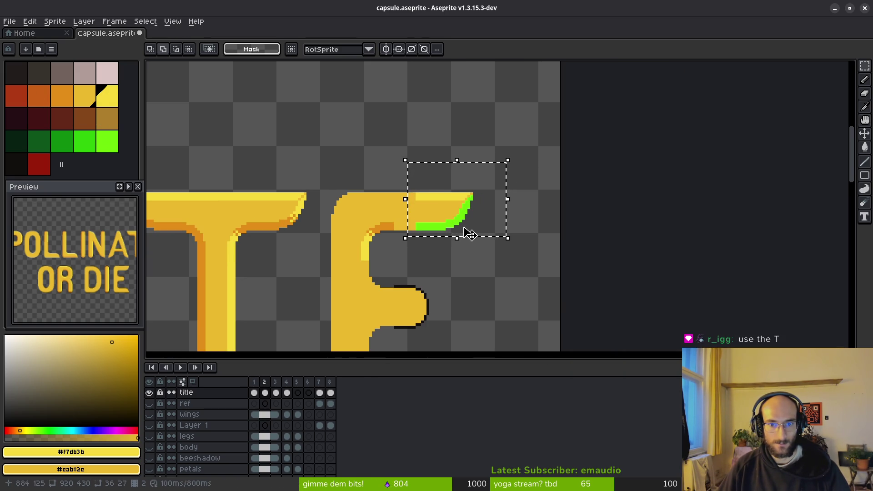
# Copy the right end of the T's top bar and paste it over the E's top arm
pyautogui.hotkey('ctrl', 'd')
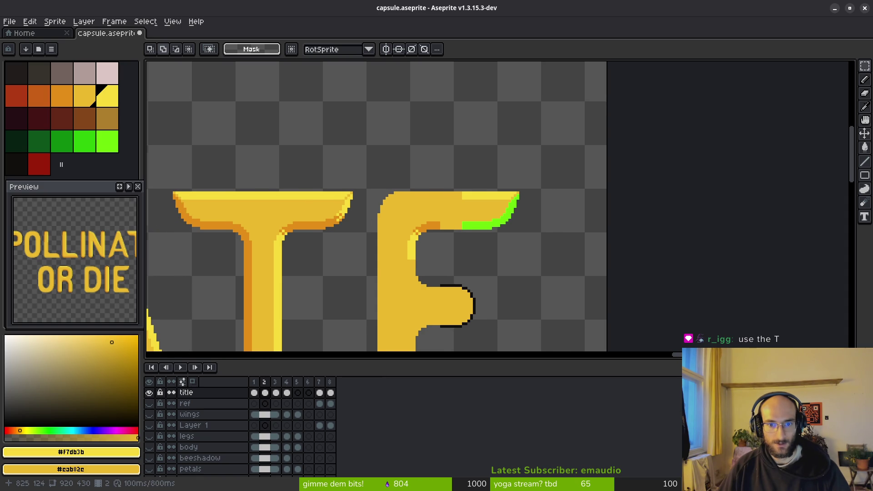
pyautogui.moveTo(296, 177)
pyautogui.mouseDown()
pyautogui.moveTo(359, 241)
pyautogui.moveTo(485, 216)
pyautogui.mouseUp()
pyautogui.hotkey('ctrl', 'c')
pyautogui.hotkey('ctrl', 'v')
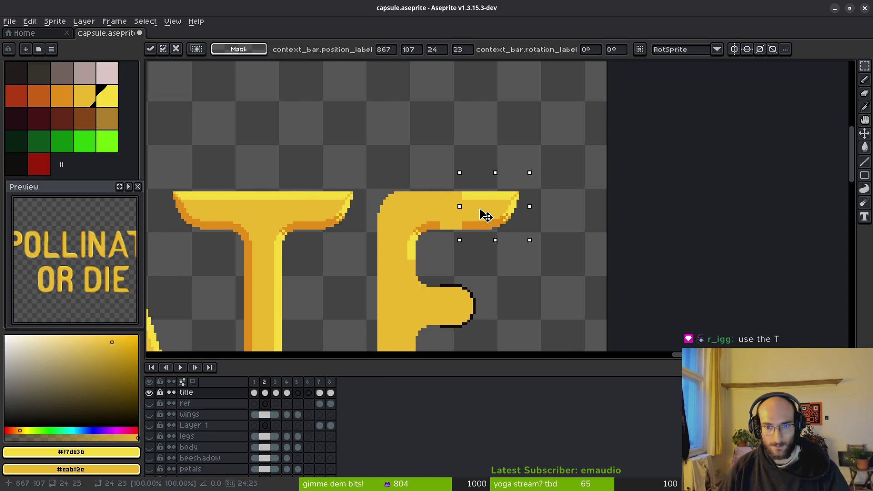
pyautogui.press('Return')
pyautogui.scroll(-3, 485, 216)
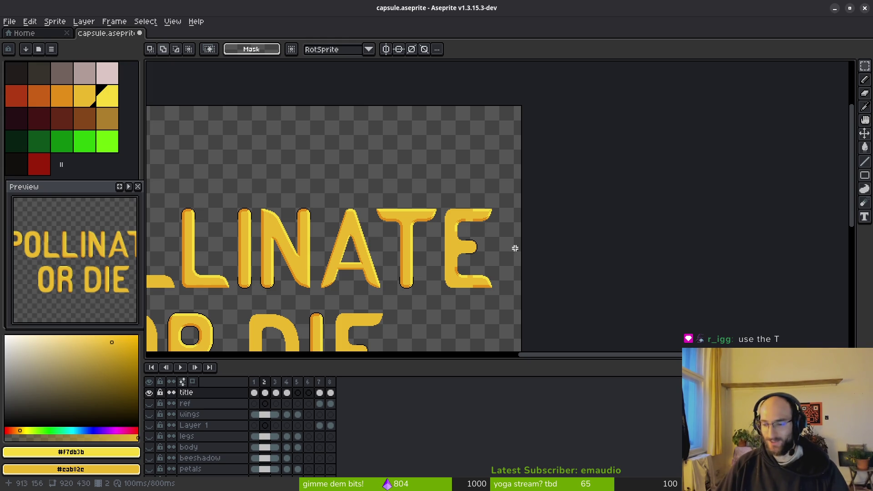
pyautogui.scroll(1, 478, 237)
pyautogui.scroll(1, 469, 238)
pyautogui.scroll(1, 478, 197)
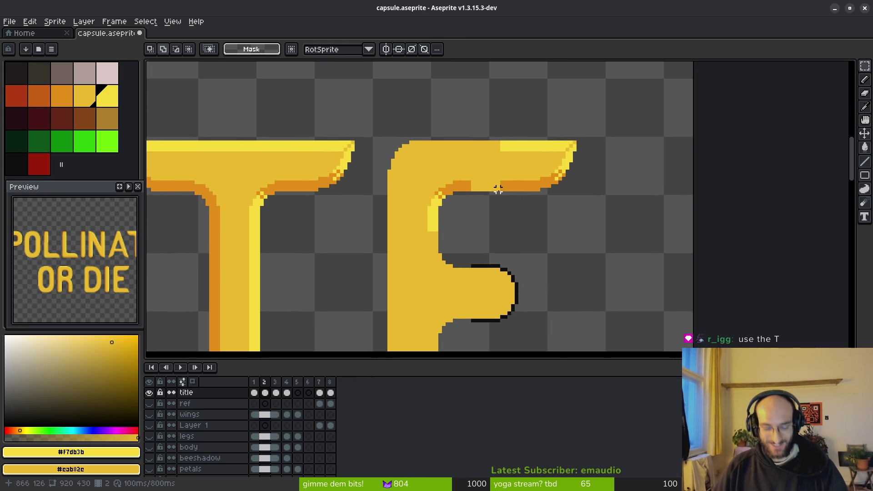
# Draw orange across the gap in the pasted tip's shading and fill the last pixel
pyautogui.press('l')
pyautogui.scroll(1, 490, 180)
pyautogui.keyDown('alt'); pyautogui.click(516, 185); pyautogui.keyUp('alt')
pyautogui.moveTo(509, 187); pyautogui.dragTo(483, 186)
pyautogui.press('g')
pyautogui.click(477, 194)
pyautogui.scroll(-3, 580, 154)
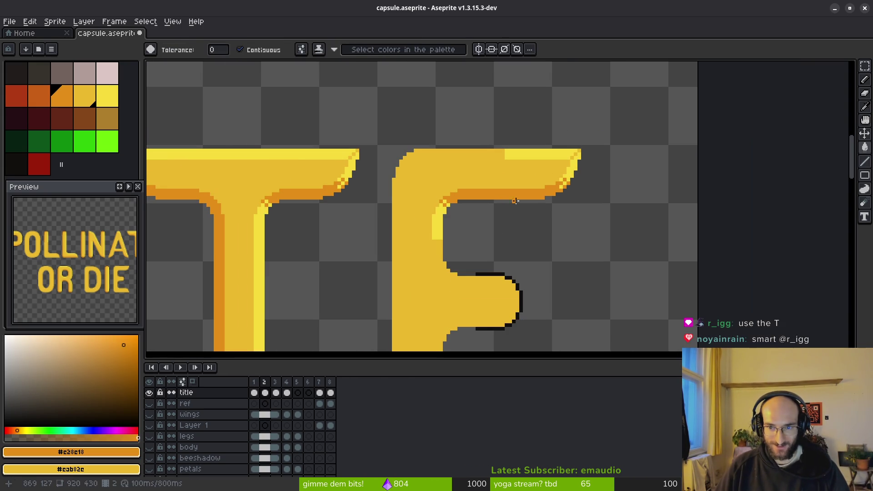
# Sample yellow, try carrying the P's top-left corner onto the E, then discard the floating piece
pyautogui.press('b')
pyautogui.scroll(-2, 667, 282)
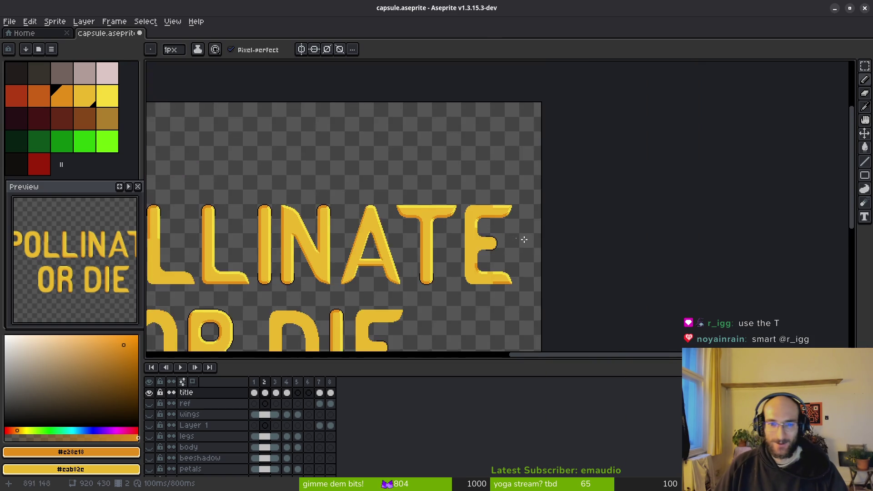
pyautogui.moveTo(328, 183)
pyautogui.mouseDown()
pyautogui.moveTo(467, 191)
pyautogui.moveTo(478, 180)
pyautogui.mouseUp()
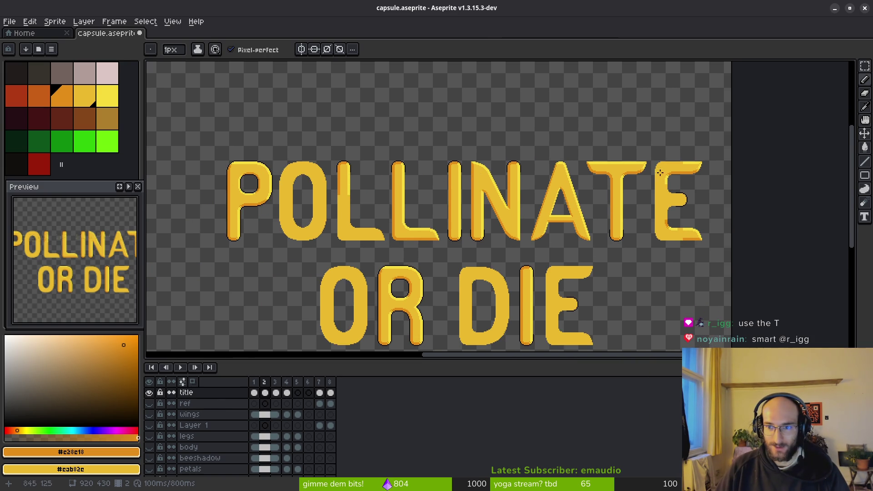
pyautogui.scroll(1, 232, 191)
pyautogui.scroll(1, 308, 189)
pyautogui.scroll(2, 305, 176)
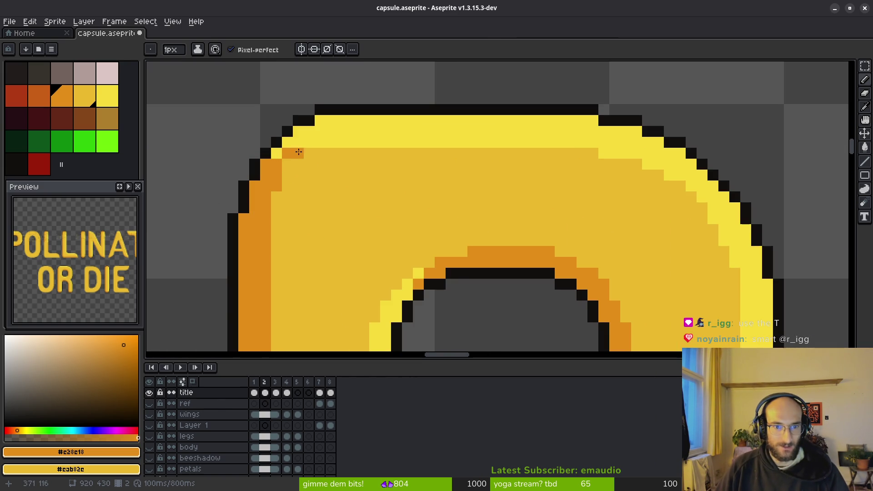
pyautogui.keyDown('alt'); pyautogui.click(309, 141); pyautogui.keyUp('alt')
pyautogui.click(288, 161)
pyautogui.scroll(-2, 363, 177)
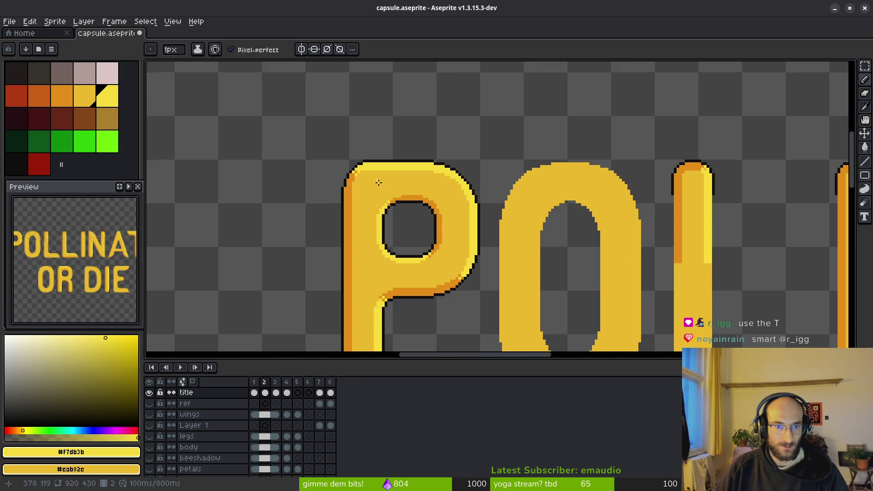
pyautogui.scroll(2, 363, 177)
pyautogui.scroll(-2, 437, 179)
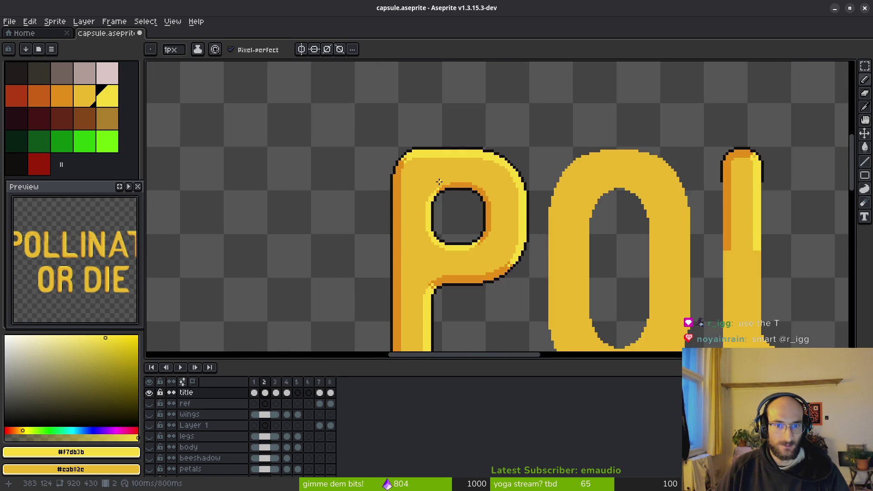
pyautogui.scroll(-1, 438, 183)
pyautogui.scroll(2, 522, 228)
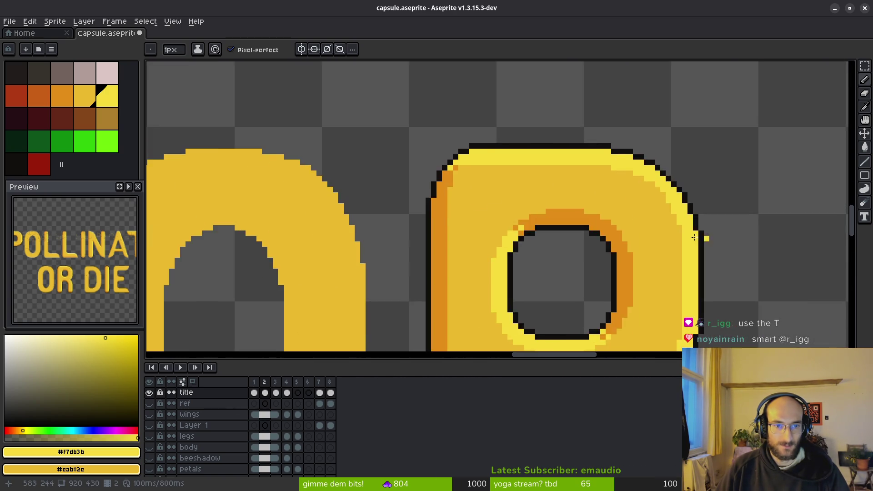
pyautogui.scroll(2, 505, 215)
pyautogui.scroll(2, 478, 202)
pyautogui.scroll(-2, 465, 195)
pyautogui.scroll(-1, 536, 225)
pyautogui.scroll(-3, 537, 225)
pyautogui.scroll(3, 450, 177)
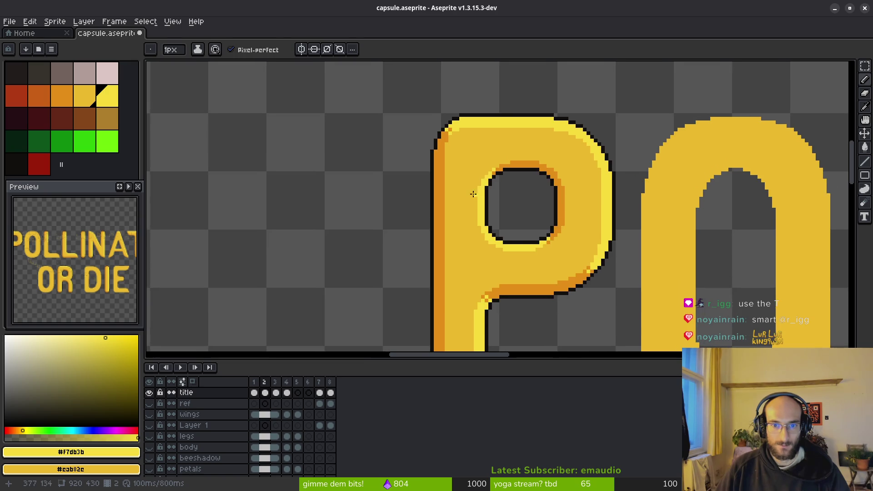
pyautogui.press('m')
pyautogui.moveTo(408, 129); pyautogui.dragTo(484, 201)
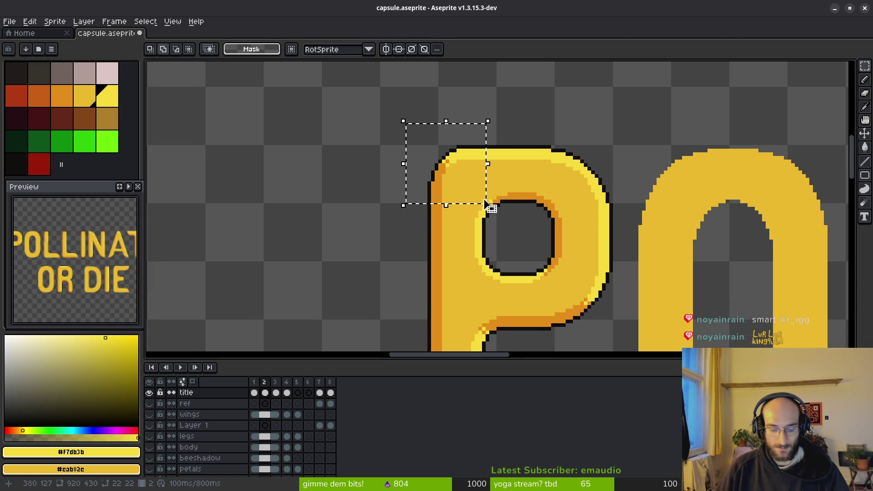
pyautogui.scroll(-2, 491, 202)
pyautogui.scroll(-2, 398, 218)
pyautogui.moveTo(328, 207); pyautogui.dragTo(507, 219)
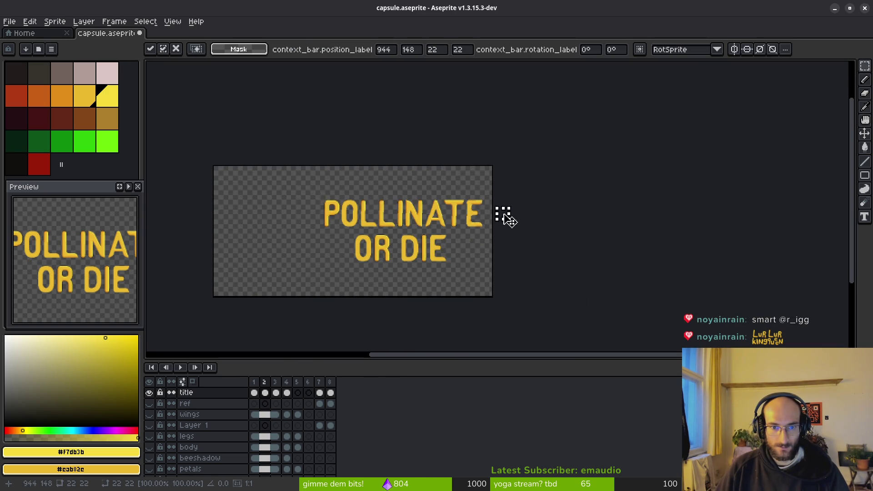
pyautogui.scroll(3, 507, 219)
pyautogui.moveTo(428, 180)
pyautogui.mouseDown()
pyautogui.moveTo(357, 159)
pyautogui.moveTo(336, 95)
pyautogui.mouseUp()
pyautogui.scroll(2, 390, 175)
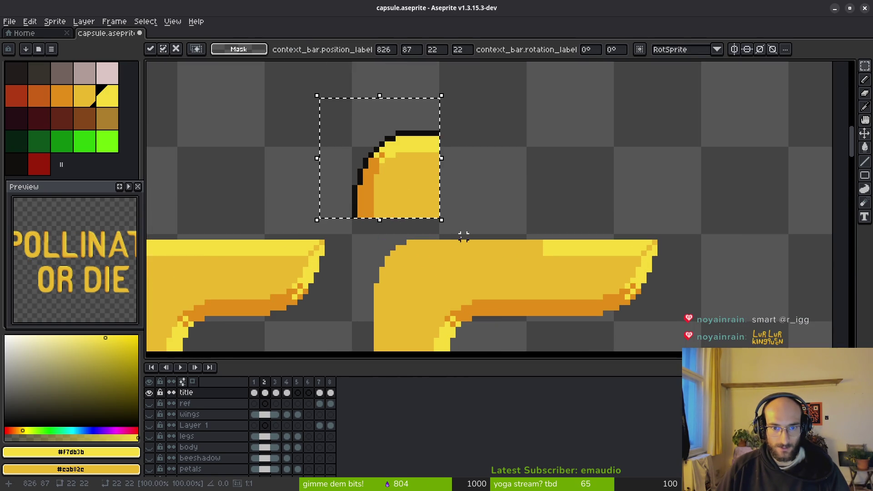
pyautogui.scroll(-1, 377, 151)
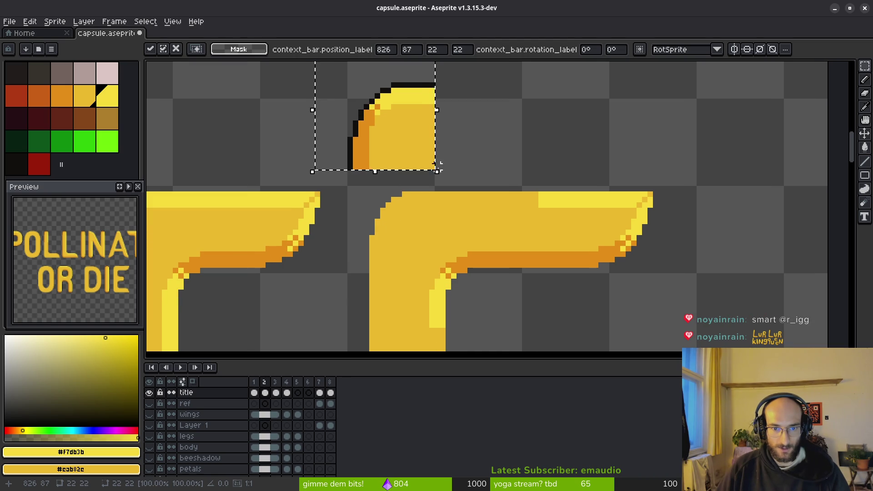
pyautogui.press('Escape')
pyautogui.scroll(-2, 504, 181)
pyautogui.scroll(-1, 657, 198)
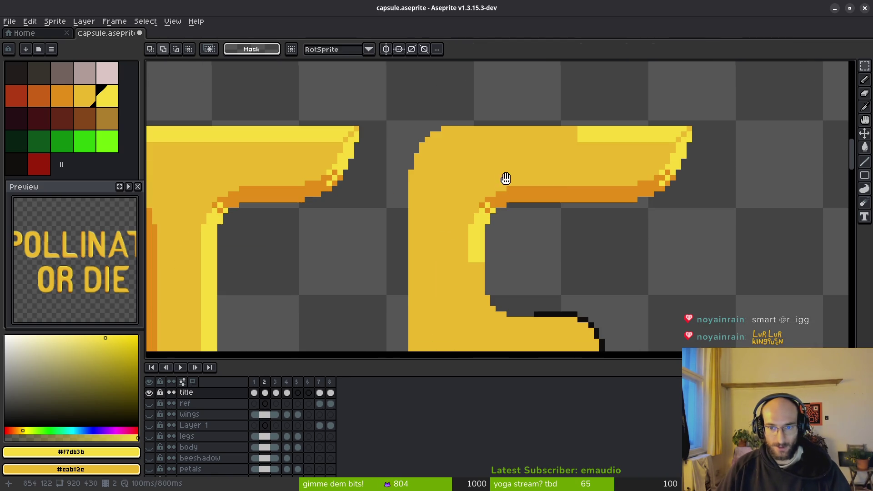
# Draw and flood-fill a light-yellow highlight along the whole top edge of the E's upper arm
pyautogui.press('b')
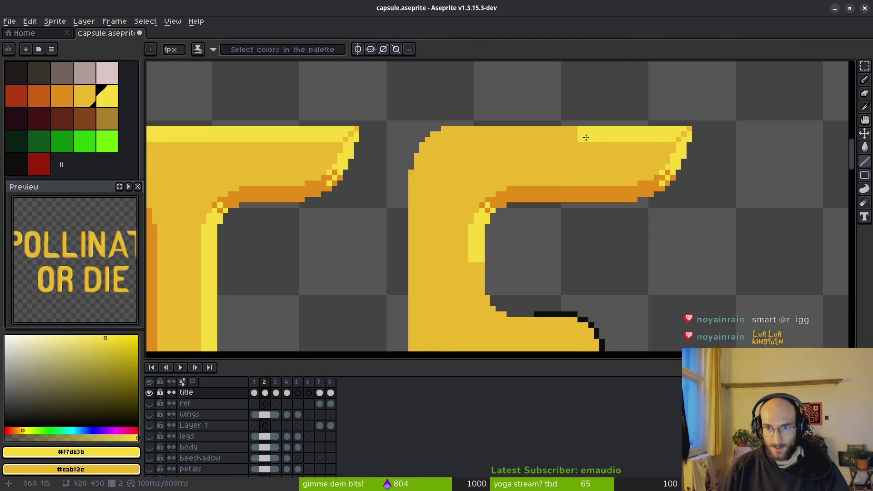
pyautogui.keyDown('shift'); pyautogui.click(429, 141); pyautogui.keyUp('shift')
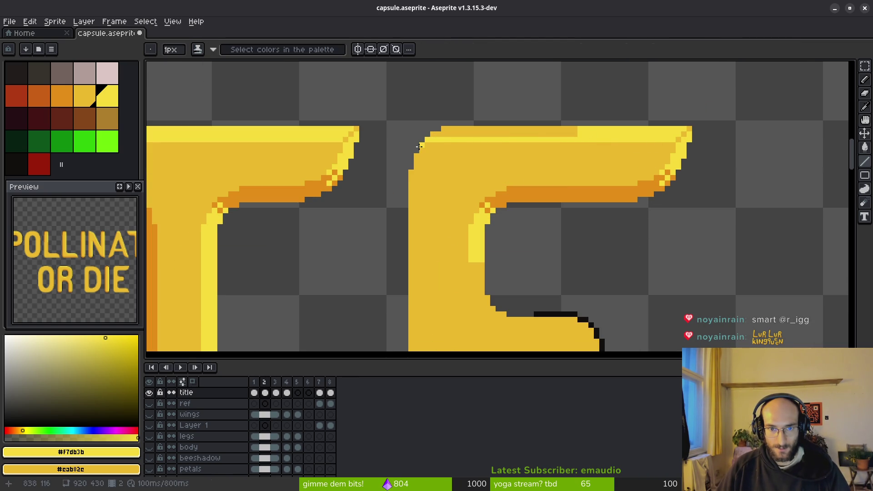
pyautogui.moveTo(428, 139); pyautogui.dragTo(578, 133)
pyautogui.scroll(2, 544, 140)
pyautogui.press('g')
pyautogui.click(416, 119)
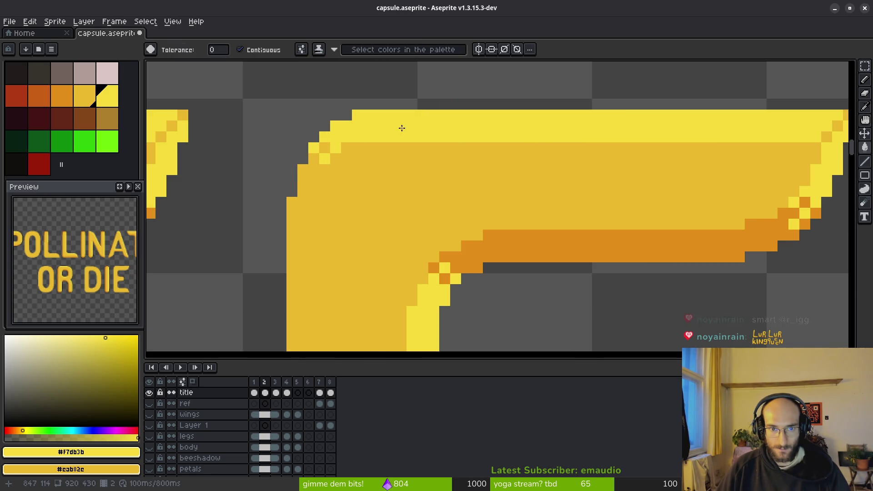
pyautogui.press('b')
pyautogui.scroll(-2, 451, 181)
pyautogui.scroll(2, 452, 182)
pyautogui.scroll(-2, 497, 180)
pyautogui.moveTo(536, 156)
pyautogui.mouseDown()
pyautogui.moveTo(528, 204)
pyautogui.moveTo(481, 189)
pyautogui.moveTo(416, 101)
pyautogui.moveTo(409, 111)
pyautogui.moveTo(424, 139)
pyautogui.moveTo(434, 54)
pyautogui.mouseUp()
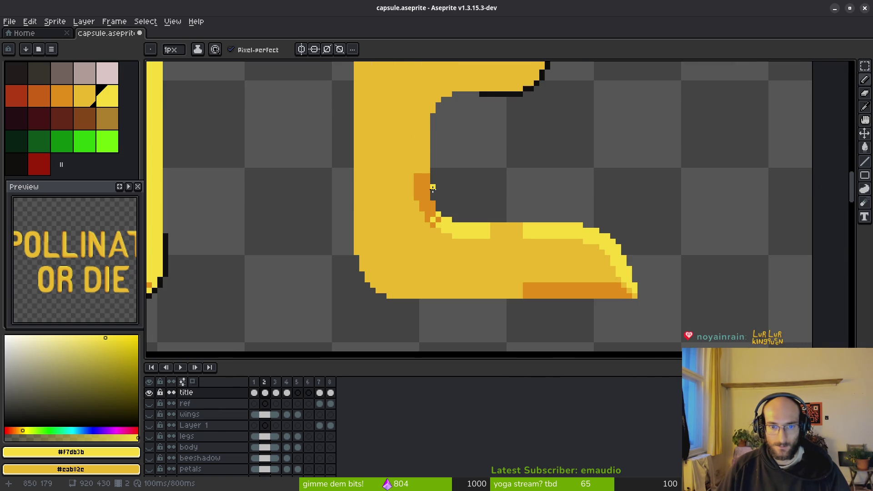
pyautogui.hotkey('ctrl', 'alt', 'c')
pyautogui.press('Escape')
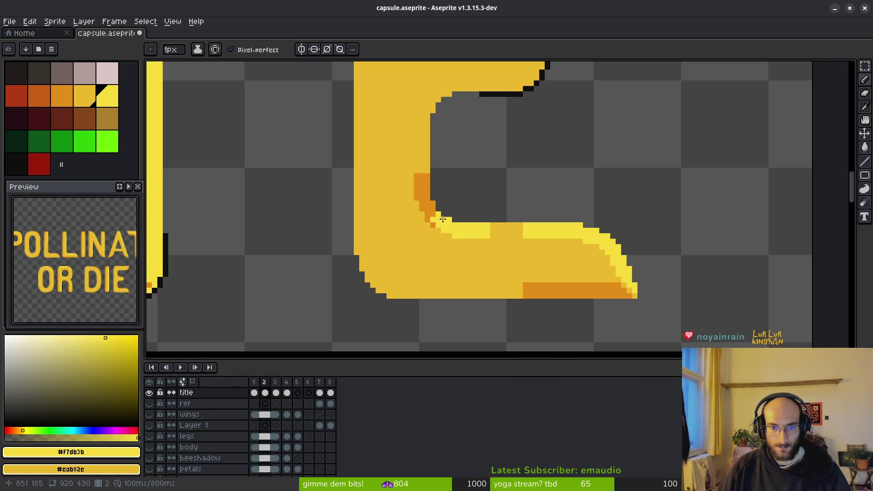
pyautogui.press('m')
# Move the E's inner corner shading onto its middle arm and place a vertically flipped copy below
pyautogui.moveTo(391, 182); pyautogui.dragTo(510, 278)
pyautogui.scroll(3, 531, 169)
pyautogui.moveTo(436, 294); pyautogui.dragTo(434, 114)
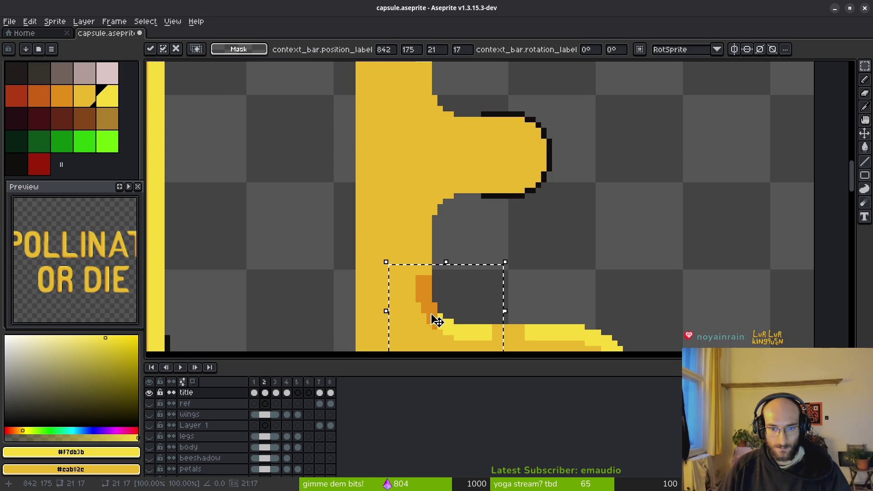
pyautogui.scroll(-1, 437, 113)
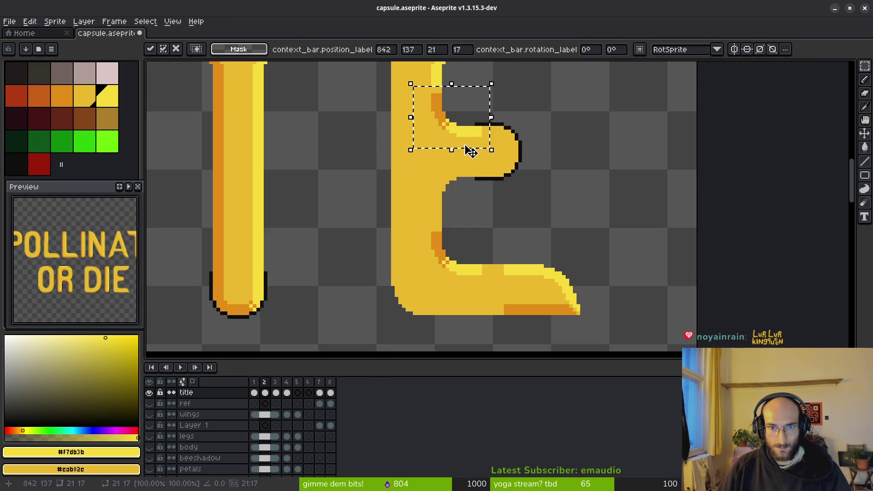
pyautogui.hotkey('ctrl', 'd')
pyautogui.scroll(2, 458, 220)
pyautogui.scroll(1, 458, 163)
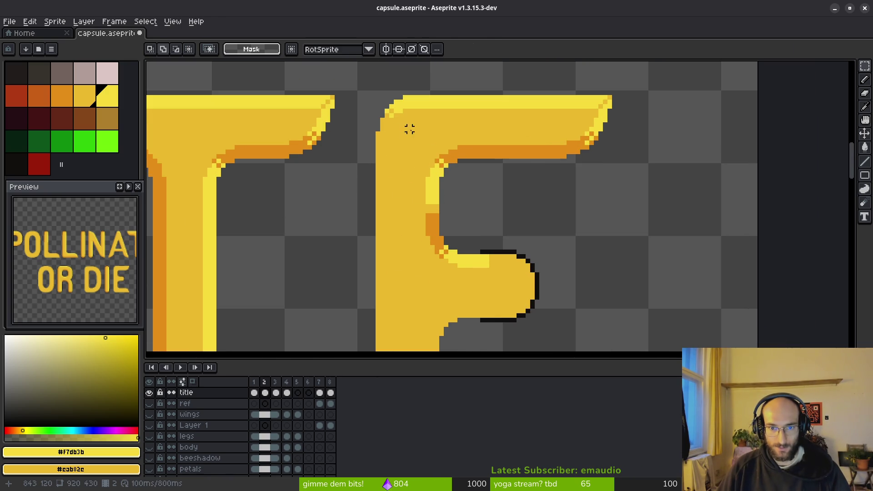
pyautogui.moveTo(409, 129); pyautogui.dragTo(476, 203)
pyautogui.scroll(-2, 499, 226)
pyautogui.moveTo(421, 113); pyautogui.dragTo(414, 248)
pyautogui.hotkey('shift', 'v')
pyautogui.hotkey('ctrl', 'd')
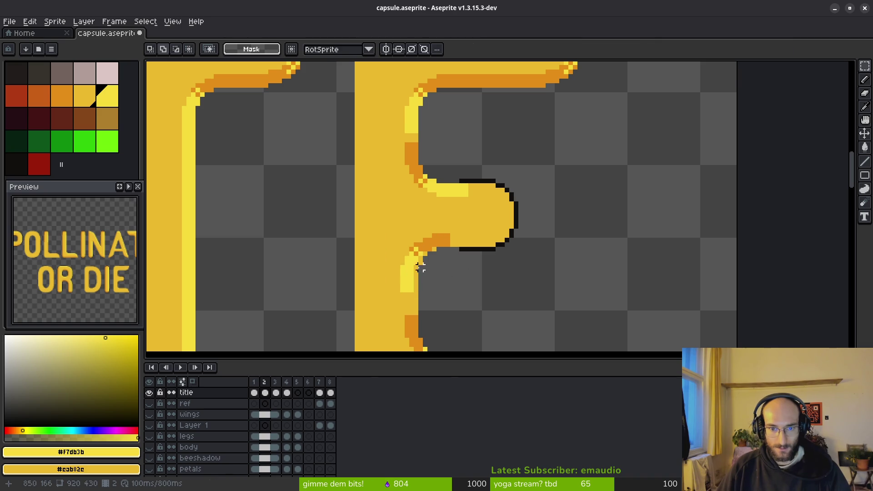
# Undo the misplaced flipped corner and re-drop the copy lower under the middle arm
pyautogui.hotkey('ctrl', 'shift', 'd')
pyautogui.click(431, 263)
pyautogui.hotkey('ctrl', 'd')
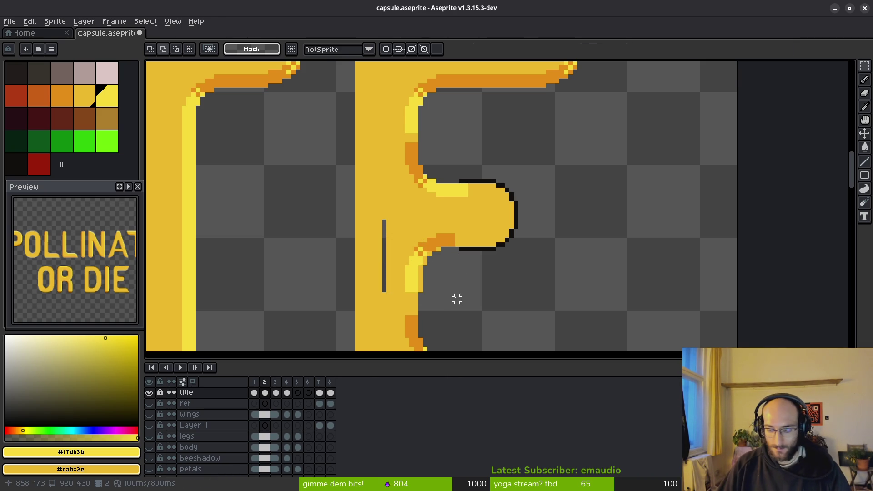
pyautogui.hotkey('ctrl', 'z')
pyautogui.hotkey('ctrl', 'z')
pyautogui.hotkey('ctrl', 'z')
pyautogui.hotkey('ctrl', 'z')
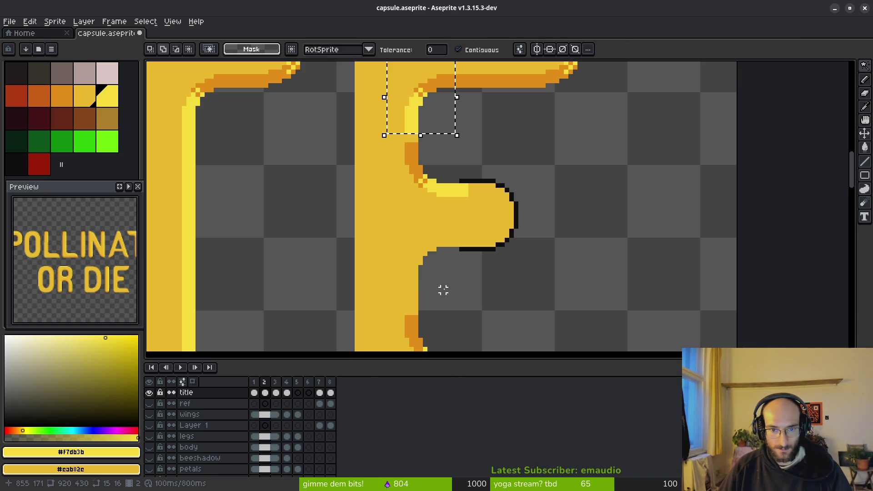
pyautogui.moveTo(425, 129); pyautogui.dragTo(425, 246)
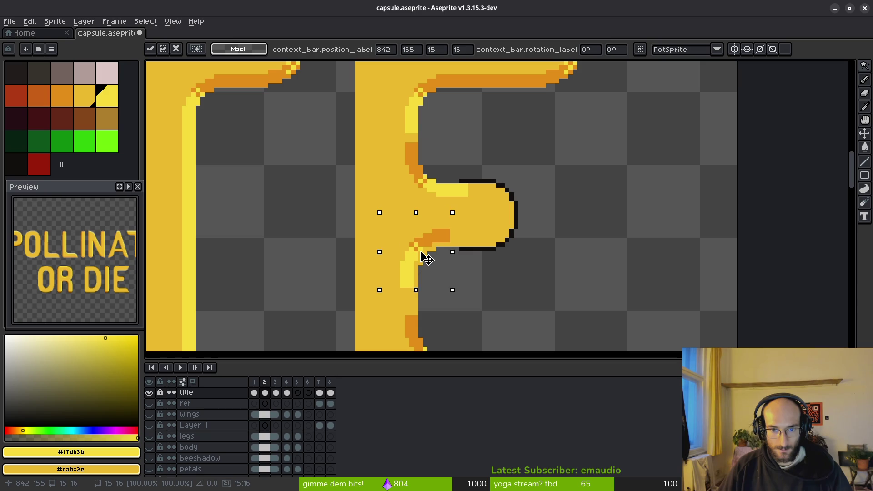
pyautogui.press('Return')
pyautogui.scroll(-2, 473, 248)
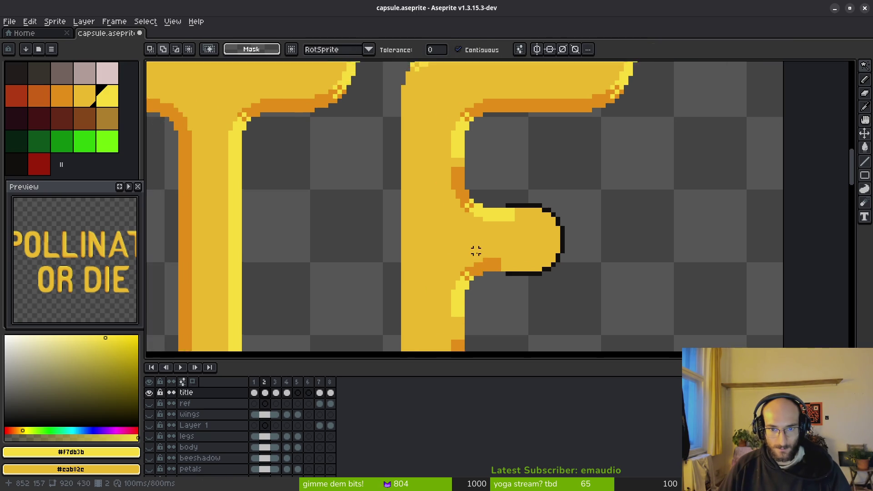
pyautogui.scroll(-2, 507, 270)
pyautogui.scroll(2, 510, 282)
pyautogui.scroll(2, 498, 264)
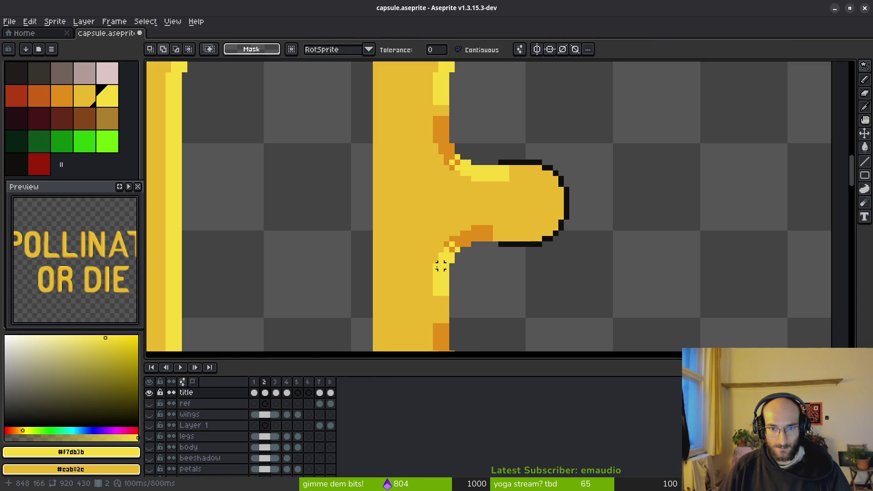
pyautogui.scroll(-1, 528, 212)
pyautogui.scroll(-1, 482, 235)
pyautogui.scroll(-1, 482, 234)
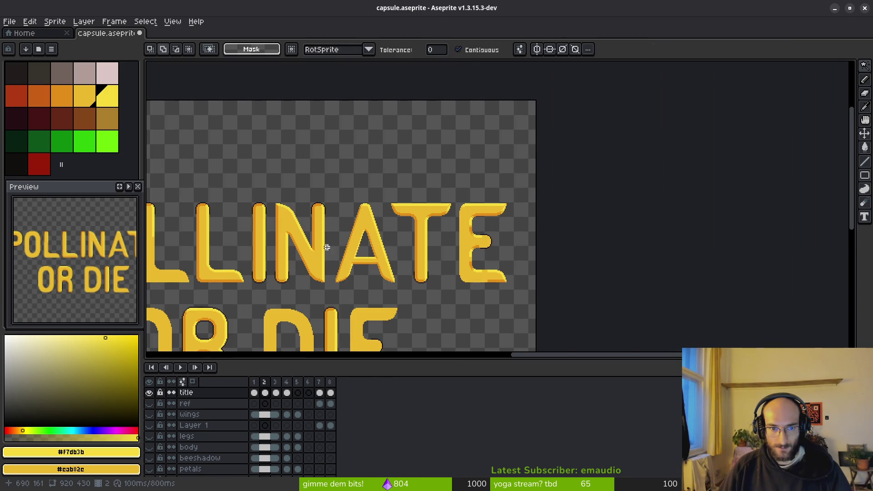
pyautogui.scroll(-1, 530, 197)
pyautogui.scroll(1, 526, 185)
pyautogui.scroll(1, 416, 176)
pyautogui.scroll(1, 523, 219)
pyautogui.scroll(2, 468, 222)
pyautogui.scroll(2, 467, 224)
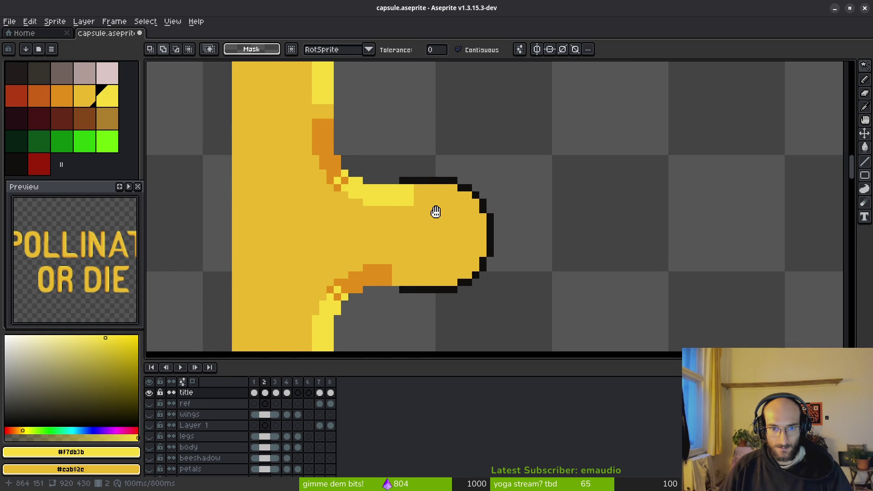
# Pencil a light-yellow highlight row along the E's middle arm and around its rounded tip
pyautogui.press('b')
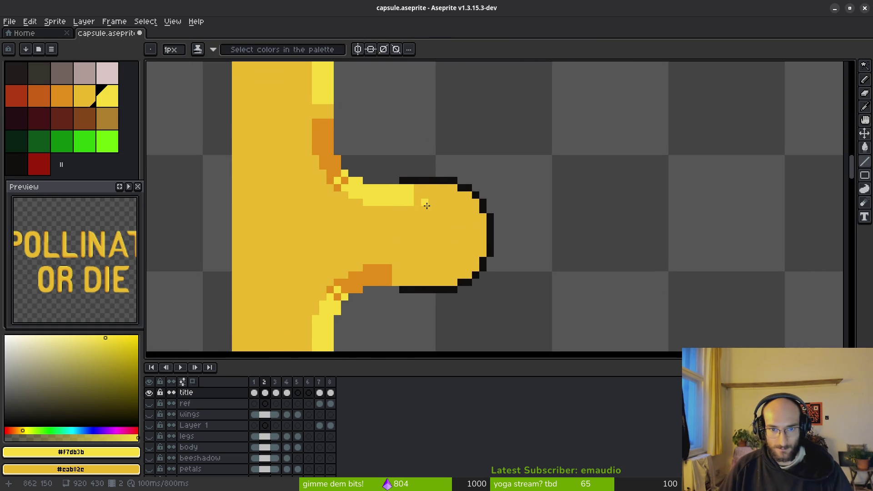
pyautogui.scroll(1, 424, 202)
pyautogui.moveTo(406, 198)
pyautogui.mouseDown()
pyautogui.moveTo(517, 202)
pyautogui.moveTo(499, 211)
pyautogui.moveTo(525, 228)
pyautogui.moveTo(522, 316)
pyautogui.mouseUp()
pyautogui.moveTo(512, 234); pyautogui.dragTo(525, 330)
pyautogui.moveTo(511, 281)
pyautogui.mouseDown()
pyautogui.moveTo(523, 317)
pyautogui.moveTo(527, 200)
pyautogui.moveTo(542, 195)
pyautogui.mouseUp()
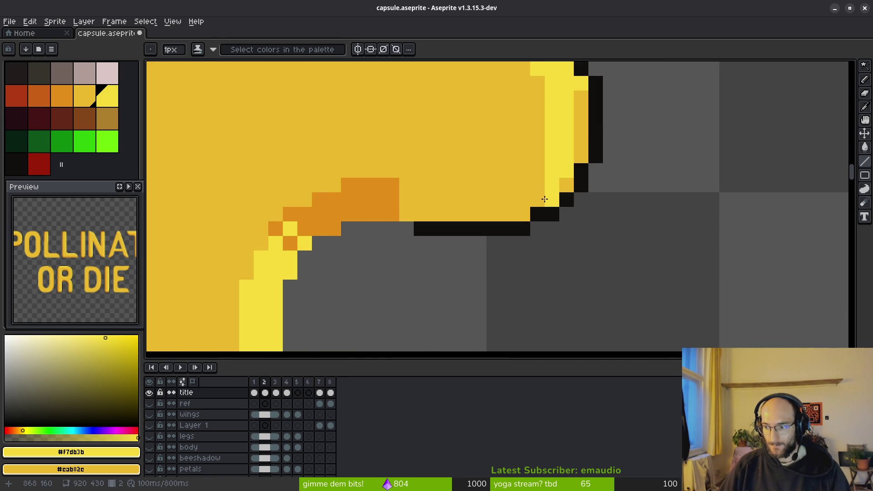
pyautogui.scroll(3, 478, 199)
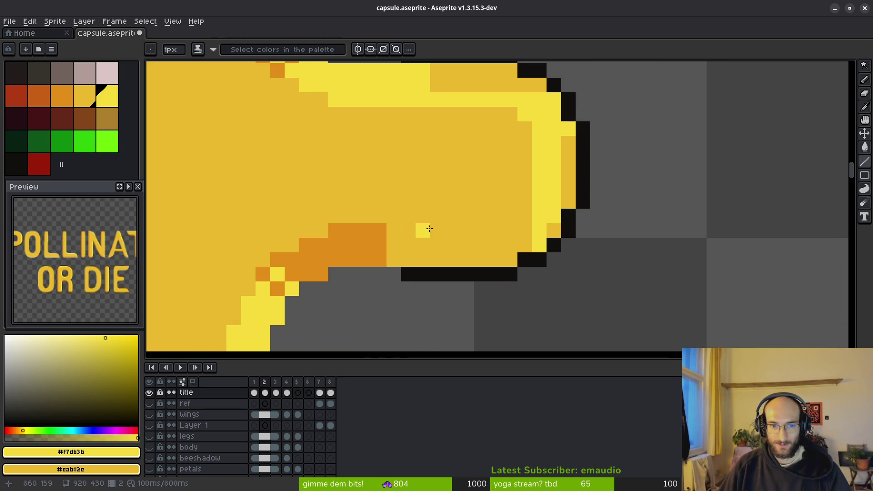
pyautogui.scroll(-1, 522, 244)
pyautogui.scroll(-1, 461, 245)
pyautogui.scroll(-1, 462, 245)
pyautogui.scroll(-1, 417, 194)
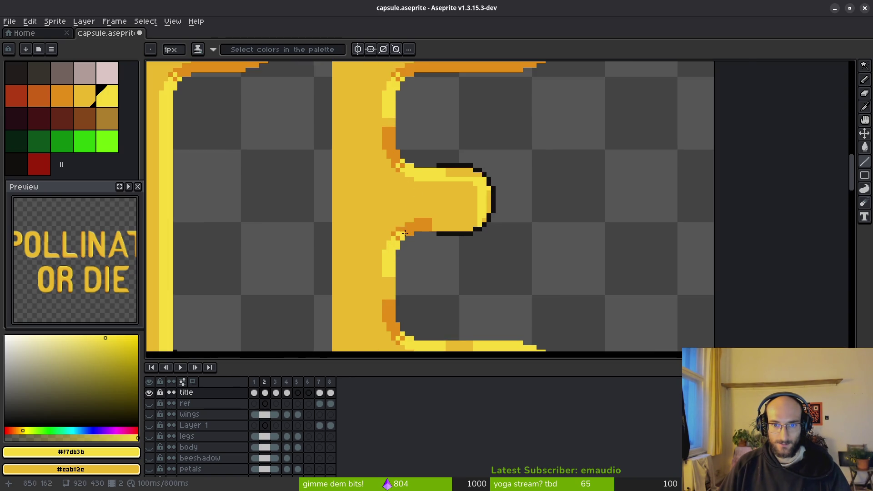
pyautogui.scroll(-1, 401, 213)
# Paint orange shading rows along the arm's underside, extending them to the tip
pyautogui.moveTo(402, 121); pyautogui.dragTo(389, 192)
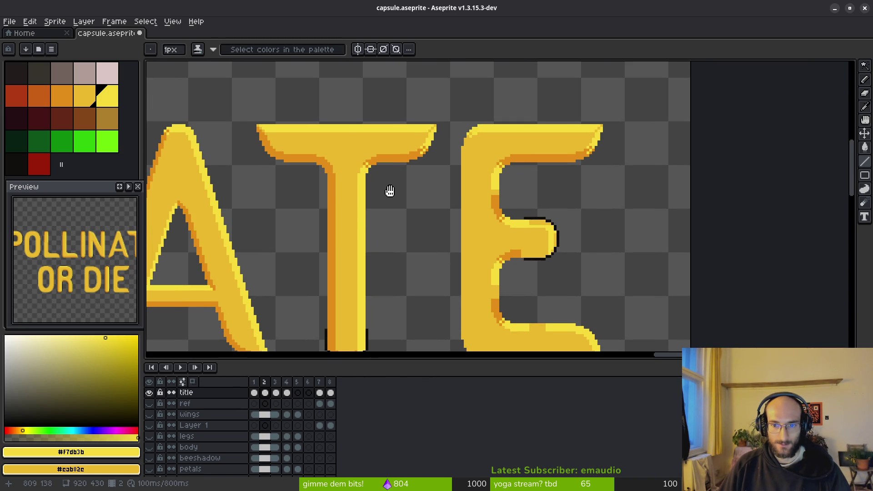
pyautogui.scroll(3, 576, 265)
pyautogui.scroll(1, 518, 232)
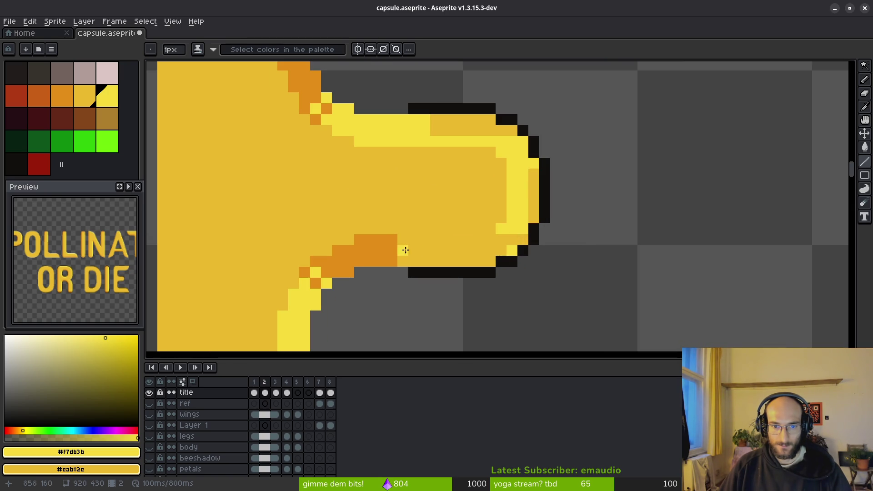
pyautogui.keyDown('alt'); pyautogui.rightClick(390, 240); pyautogui.keyUp('alt')
pyautogui.keyDown('shift'); pyautogui.rightClick(483, 243); pyautogui.keyUp('shift')
pyautogui.rightClick(404, 250)
pyautogui.keyDown('shift'); pyautogui.rightClick(483, 250); pyautogui.keyUp('shift')
pyautogui.rightClick(403, 261)
pyautogui.keyDown('shift'); pyautogui.rightClick(495, 263); pyautogui.keyUp('shift')
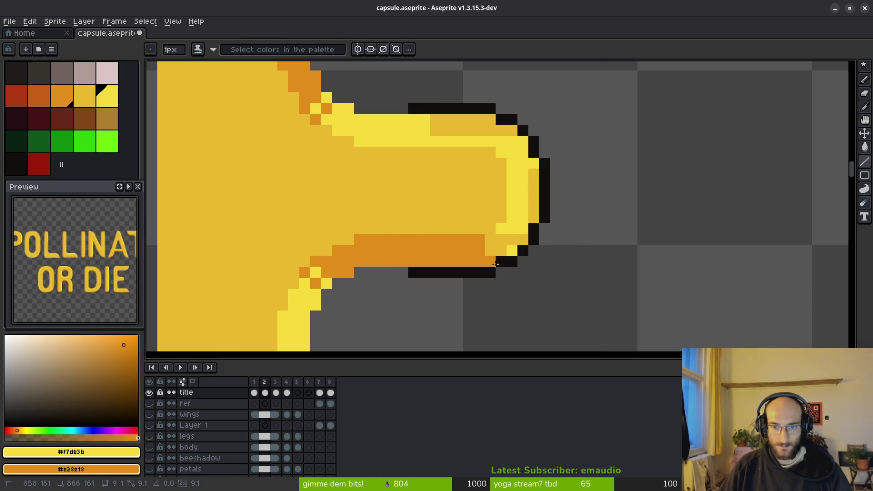
pyautogui.rightClick(500, 251)
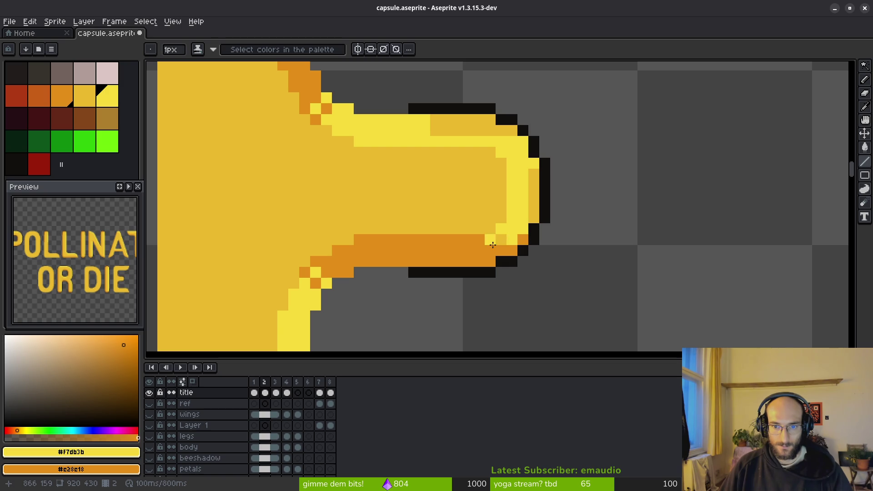
pyautogui.rightClick(501, 229)
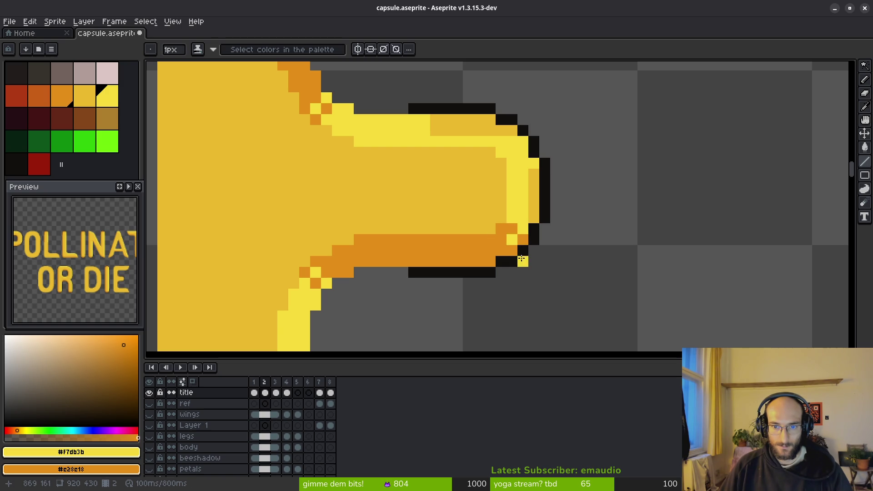
pyautogui.scroll(-3, 540, 225)
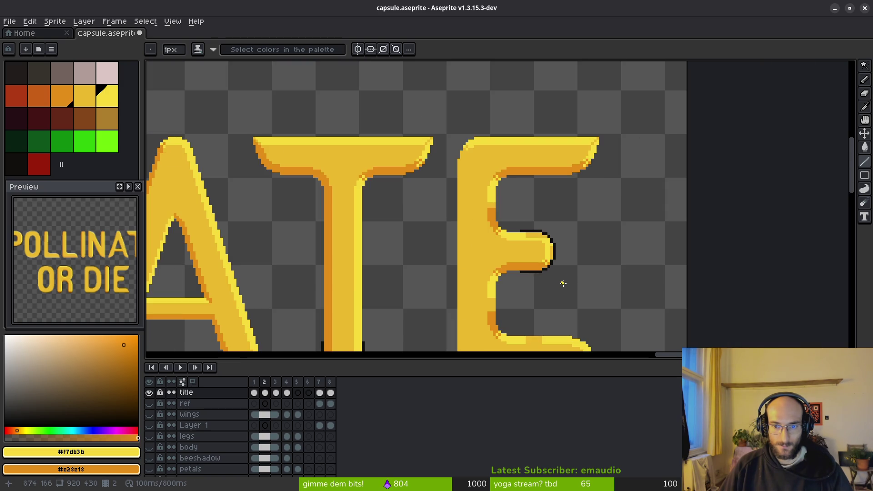
pyautogui.scroll(5, 563, 283)
pyautogui.scroll(2, 498, 156)
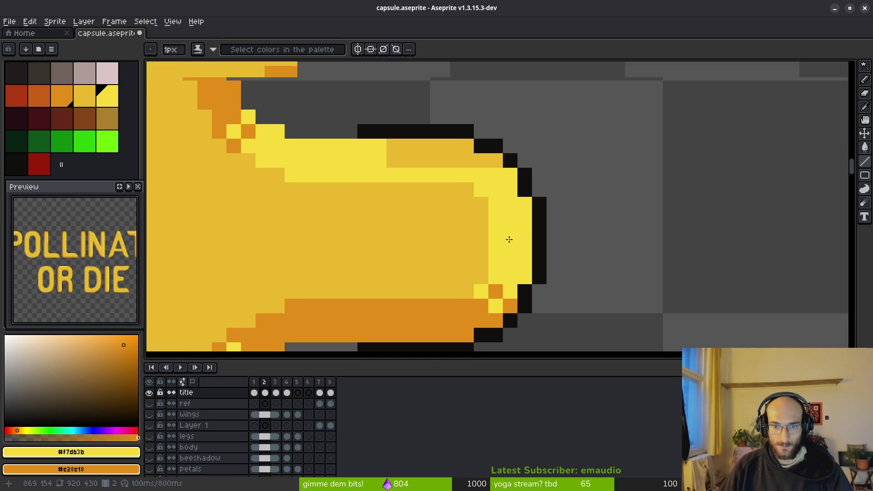
pyautogui.scroll(-3, 509, 240)
pyautogui.scroll(5, 515, 248)
# Pencil light-yellow pixels along the arm's top edge and over the orange inner stem edge
pyautogui.moveTo(478, 205)
pyautogui.mouseDown()
pyautogui.moveTo(347, 214)
pyautogui.moveTo(456, 196)
pyautogui.mouseUp()
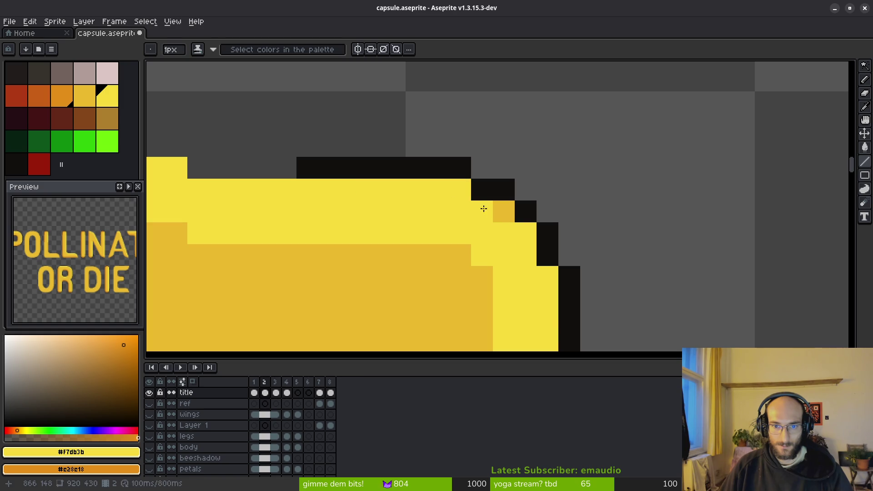
pyautogui.click(503, 211)
pyautogui.scroll(-4, 505, 225)
pyautogui.scroll(-1, 516, 287)
pyautogui.scroll(-2, 488, 287)
pyautogui.scroll(-1, 502, 298)
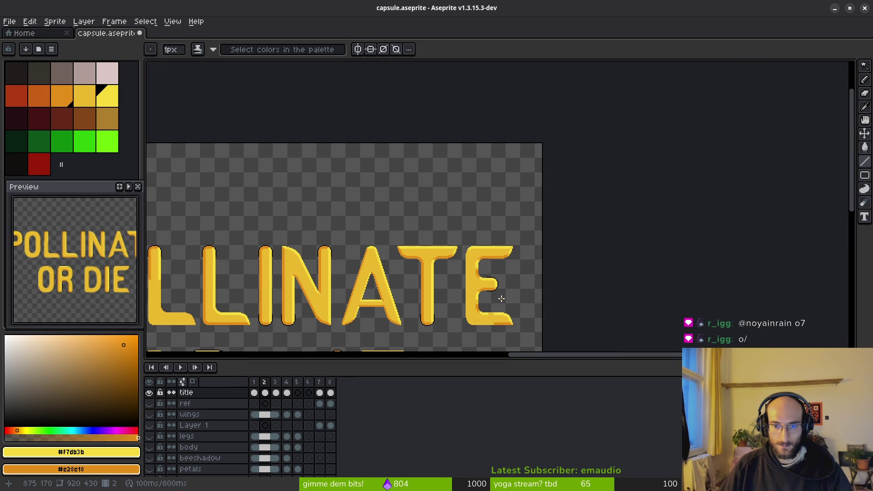
pyautogui.scroll(4, 502, 298)
pyautogui.scroll(3, 472, 267)
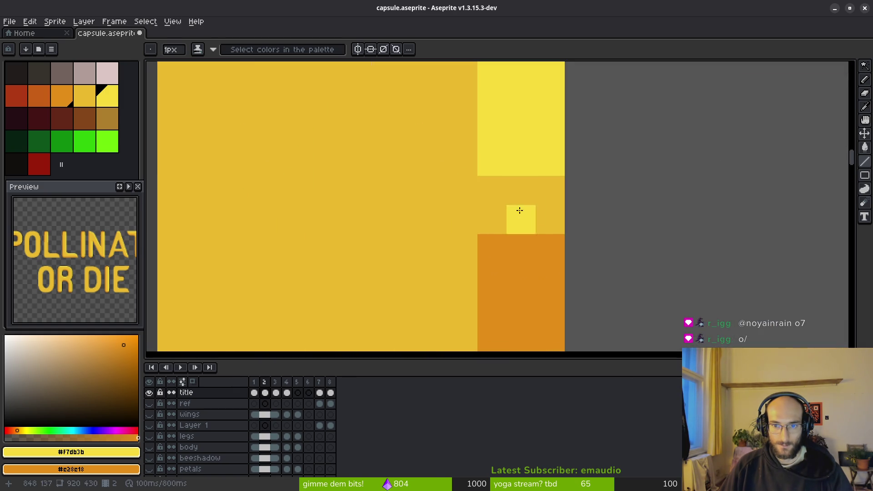
pyautogui.scroll(-3, 521, 203)
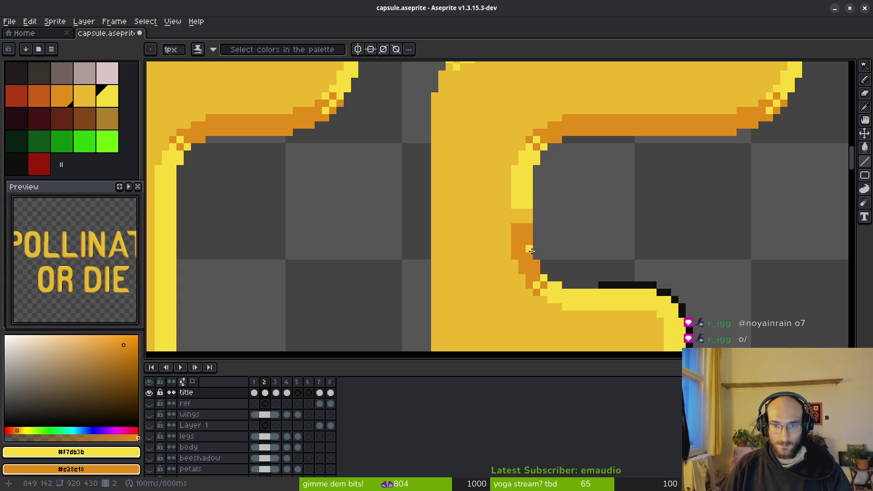
pyautogui.moveTo(538, 280); pyautogui.dragTo(471, 211)
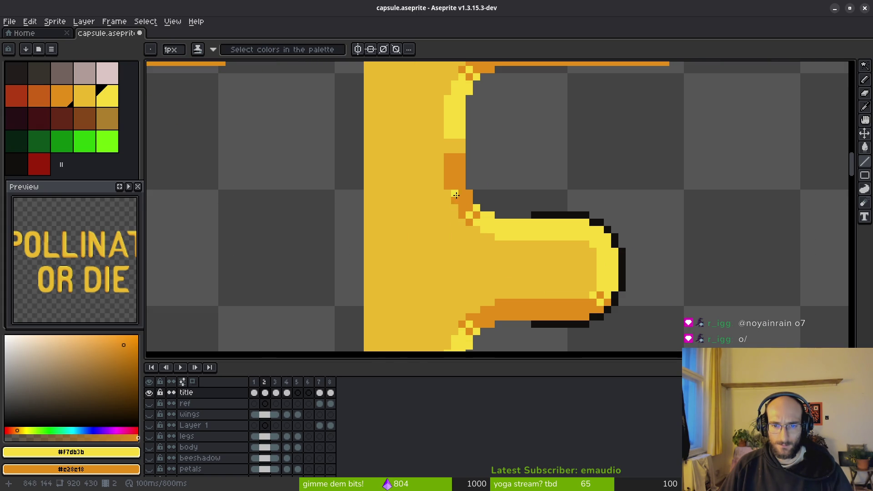
pyautogui.scroll(-1, 493, 287)
pyautogui.moveTo(492, 288); pyautogui.dragTo(452, 165)
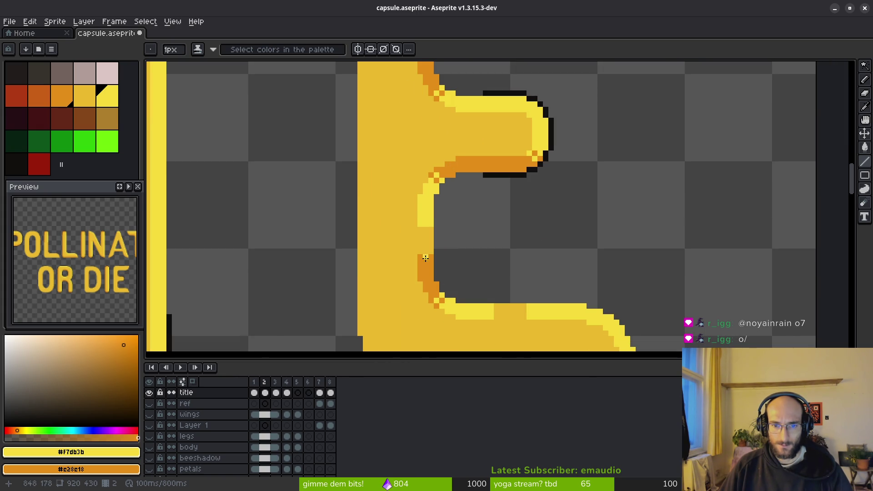
pyautogui.scroll(2, 425, 261)
pyautogui.moveTo(519, 289)
pyautogui.mouseDown()
pyautogui.moveTo(490, 300)
pyautogui.moveTo(512, 288)
pyautogui.moveTo(488, 226)
pyautogui.moveTo(501, 262)
pyautogui.moveTo(503, 240)
pyautogui.moveTo(476, 239)
pyautogui.moveTo(456, 102)
pyautogui.moveTo(464, 92)
pyautogui.mouseUp()
# Bucket-fill the remaining orange strips along the E's inner edge with light yellow
pyautogui.press('g')
pyautogui.click(488, 127)
pyautogui.click(476, 201)
pyautogui.scroll(-1, 493, 165)
pyautogui.moveTo(494, 204); pyautogui.dragTo(505, 261)
pyautogui.press('b')
pyautogui.scroll(3, 505, 261)
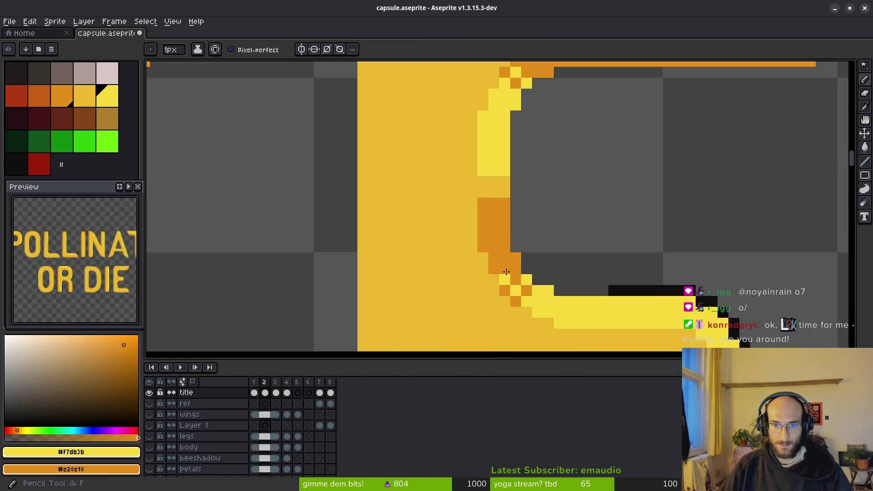
pyautogui.scroll(1, 495, 224)
pyautogui.click(483, 205)
pyautogui.press('g')
pyautogui.click(500, 209)
pyautogui.click(505, 273)
pyautogui.scroll(-2, 531, 283)
pyautogui.scroll(-1, 522, 269)
pyautogui.scroll(-1, 510, 247)
pyautogui.scroll(4, 493, 246)
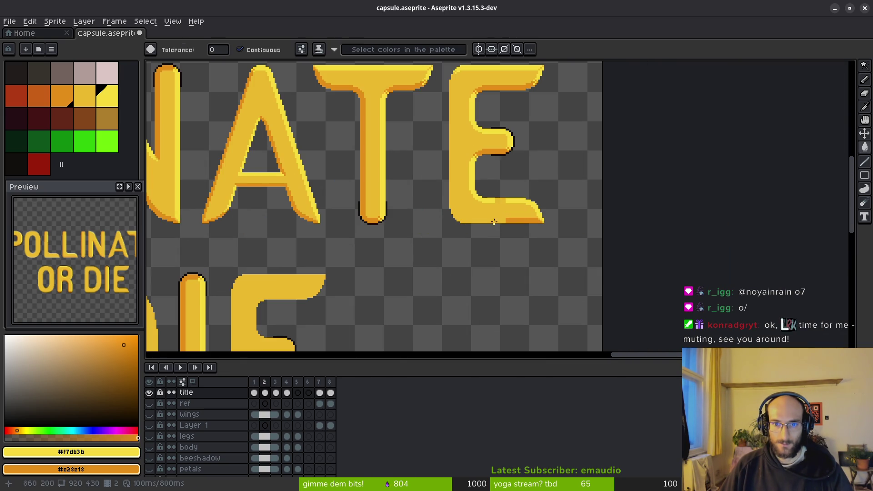
pyautogui.moveTo(488, 176); pyautogui.dragTo(463, 208)
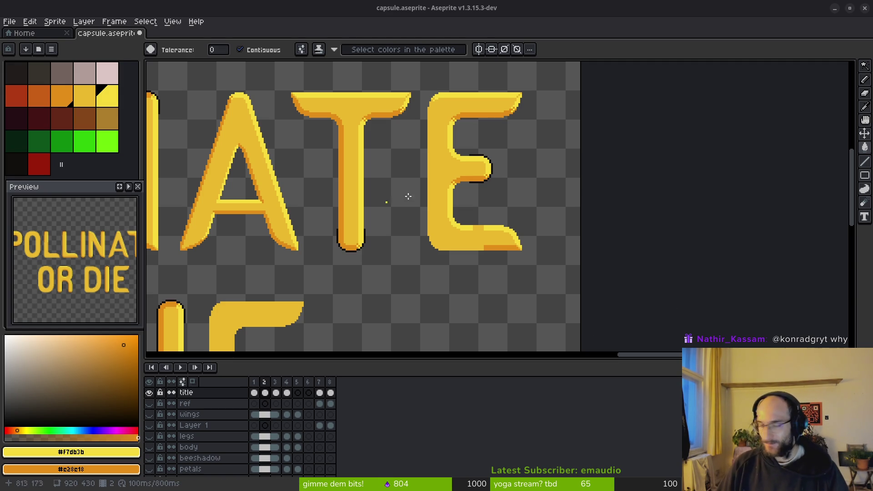
pyautogui.scroll(-4, 437, 225)
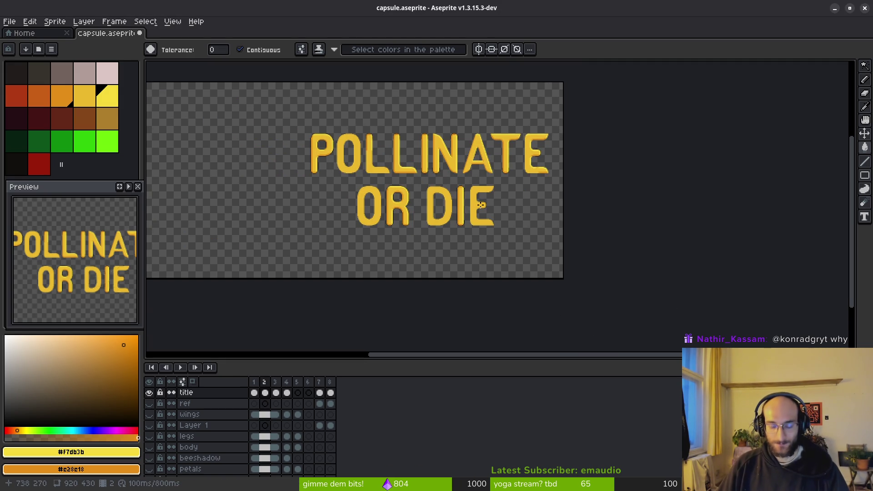
pyautogui.scroll(2, 472, 197)
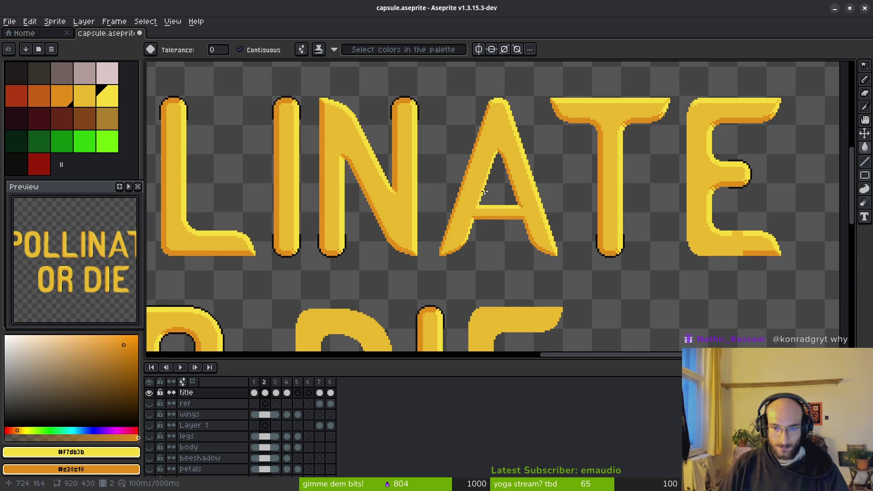
pyautogui.scroll(1, 560, 226)
pyautogui.scroll(1, 661, 261)
pyautogui.scroll(2, 660, 260)
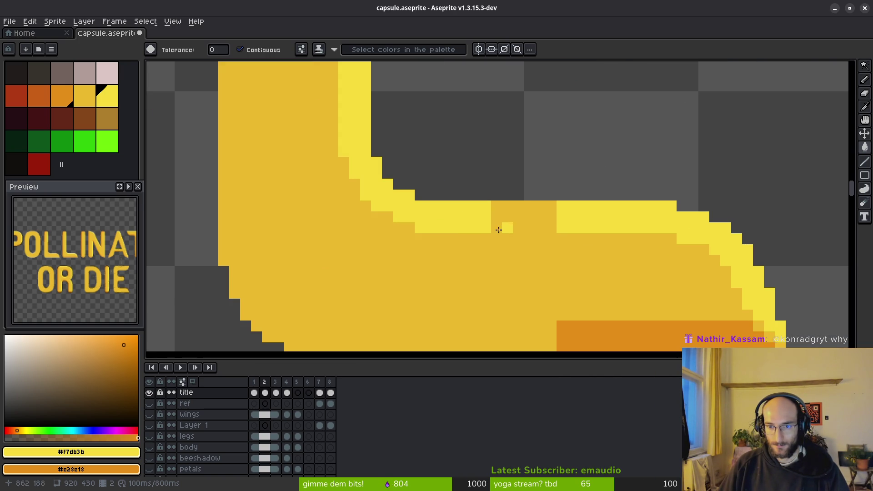
# Turn a darker pixel block light yellow, undo misfills, and pick up the orange shading colour
pyautogui.click(526, 229)
pyautogui.hotkey('ctrl', 'z')
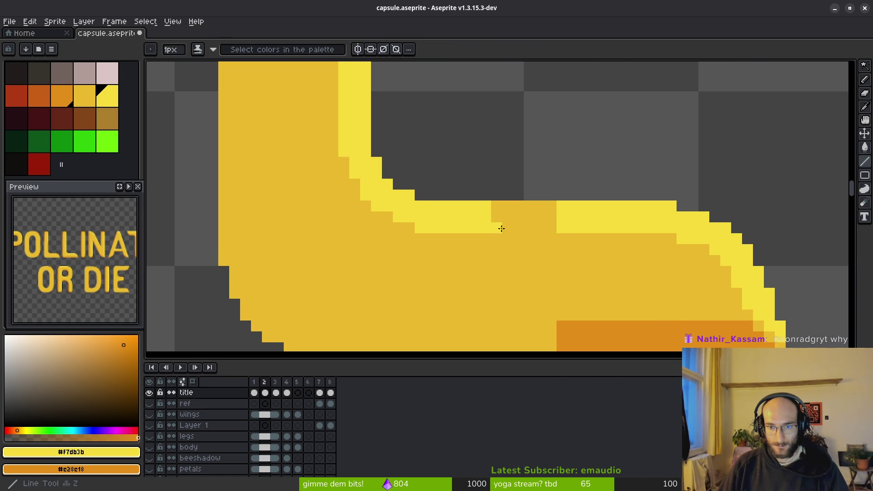
pyautogui.click(545, 231)
pyautogui.scroll(-5, 544, 230)
pyautogui.scroll(3, 543, 230)
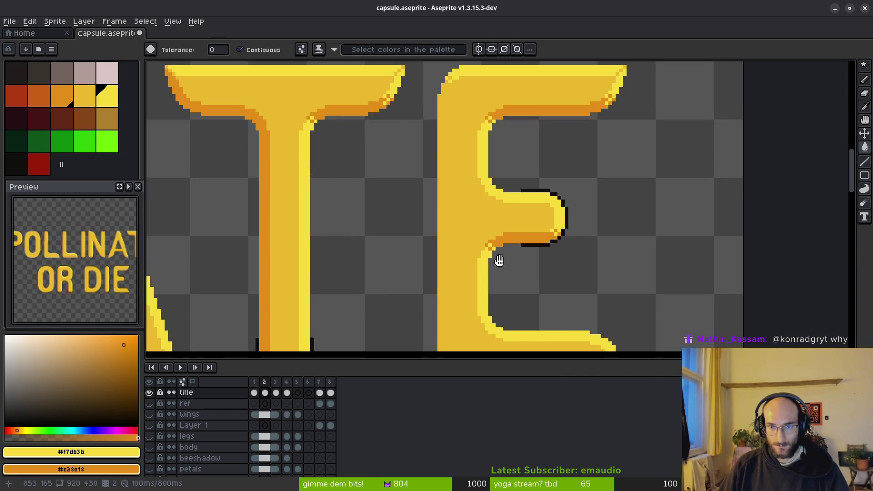
pyautogui.moveTo(481, 258)
pyautogui.mouseDown()
pyautogui.moveTo(468, 214)
pyautogui.moveTo(536, 312)
pyautogui.moveTo(483, 282)
pyautogui.moveTo(484, 178)
pyautogui.mouseUp()
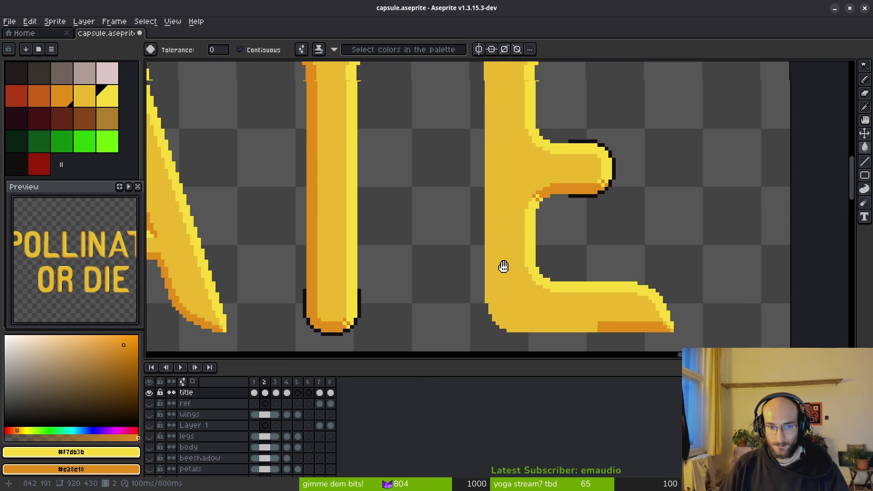
pyautogui.scroll(1, 518, 254)
pyautogui.click(647, 269)
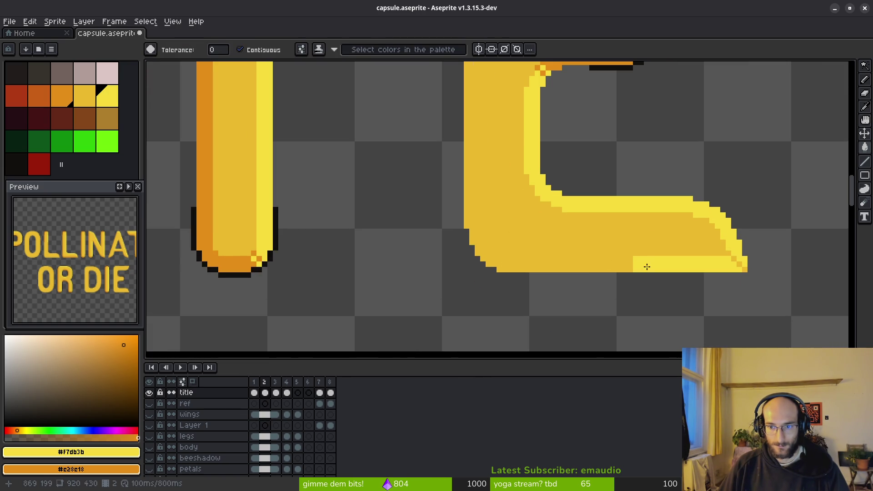
pyautogui.hotkey('ctrl', 'z')
pyautogui.keyDown('alt'); pyautogui.click(651, 260); pyautogui.keyUp('alt')
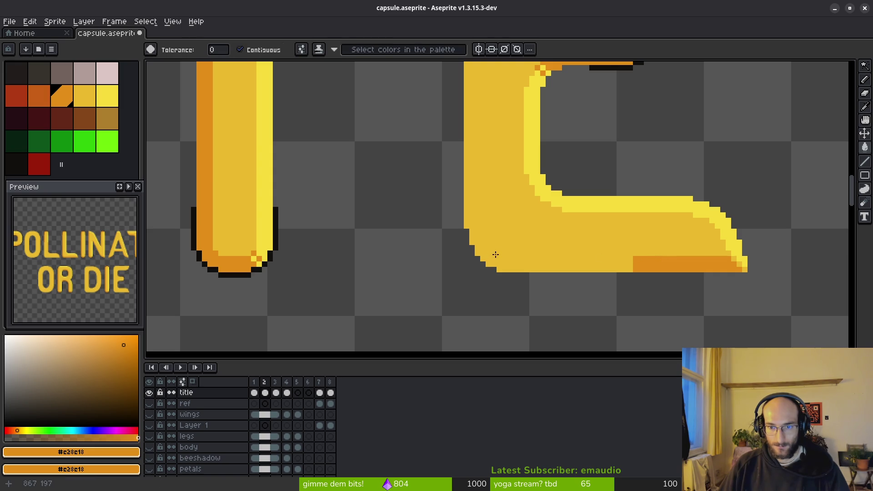
# Draw an orange shading line along the E's bottom with a stepped orange edge up its inner corner
pyautogui.press('l')
pyautogui.moveTo(630, 264); pyautogui.dragTo(441, 253)
pyautogui.scroll(2, 484, 261)
pyautogui.scroll(1, 483, 261)
pyautogui.click(464, 240)
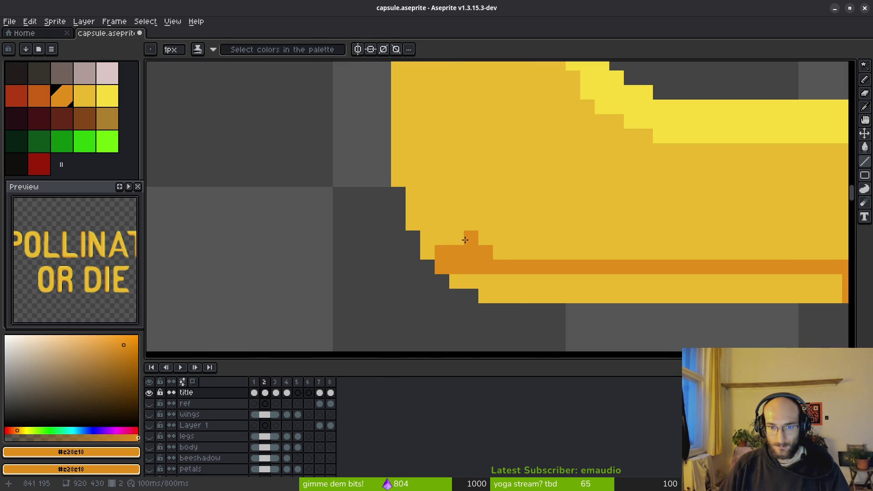
pyautogui.hotkey('ctrl', 'z')
pyautogui.hotkey('ctrl', 'z')
pyautogui.click(515, 253)
pyautogui.hotkey('ctrl', 'z')
pyautogui.moveTo(471, 252); pyautogui.dragTo(441, 248)
pyautogui.hotkey('ctrl', 'z')
pyautogui.moveTo(442, 237)
pyautogui.mouseDown()
pyautogui.moveTo(411, 222)
pyautogui.moveTo(428, 110)
pyautogui.mouseUp()
pyautogui.scroll(-2, 453, 157)
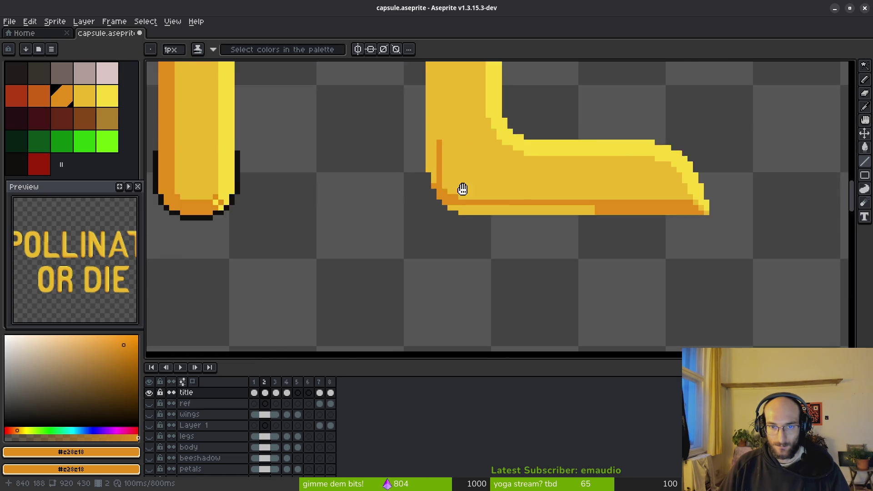
# Extend the orange edge with single pixels down the E's inner lower-left corner
pyautogui.moveTo(453, 157); pyautogui.dragTo(514, 185)
pyautogui.scroll(-2, 514, 185)
pyautogui.scroll(2, 503, 144)
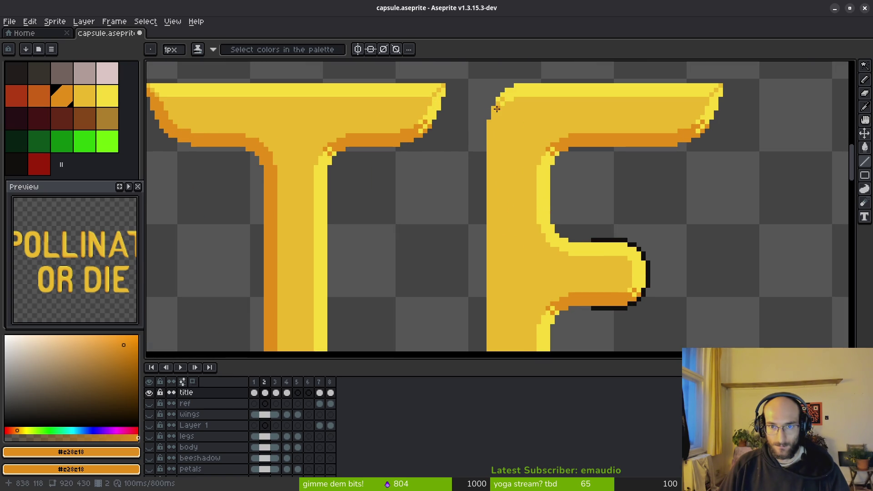
pyautogui.scroll(-2, 499, 260)
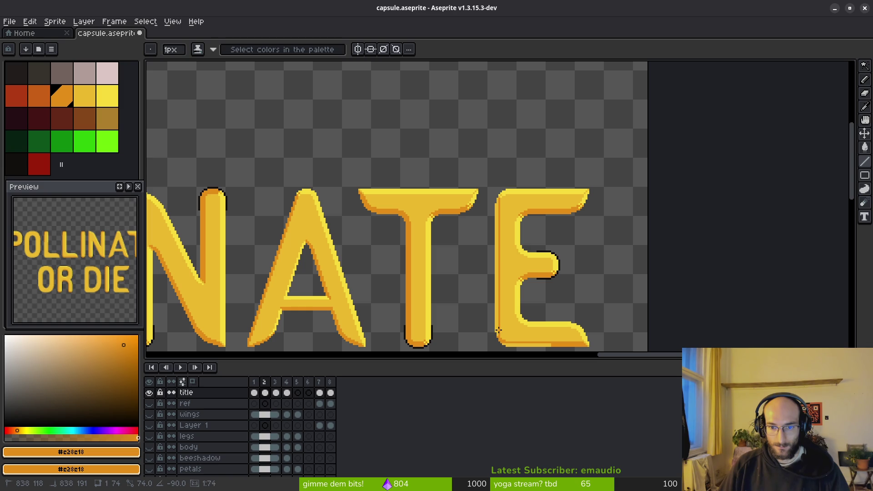
pyautogui.moveTo(499, 331); pyautogui.dragTo(478, 225)
pyautogui.scroll(3, 472, 198)
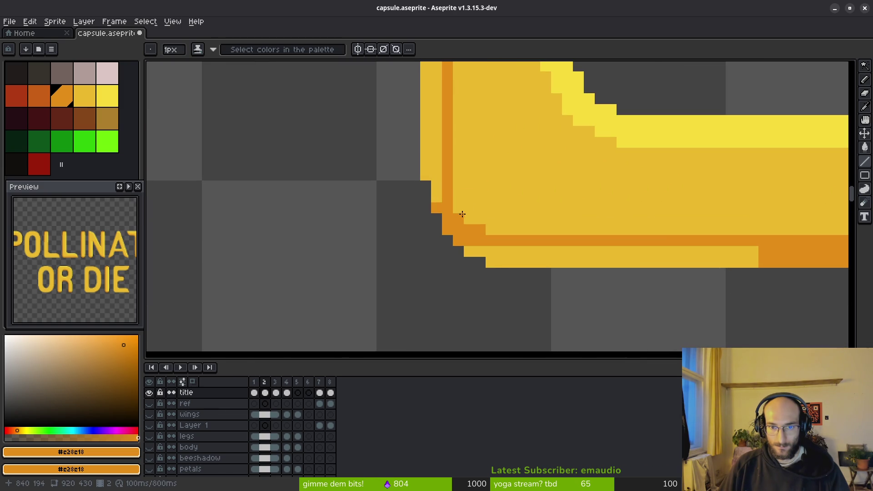
pyautogui.moveTo(456, 188); pyautogui.dragTo(472, 219)
pyautogui.click(470, 208)
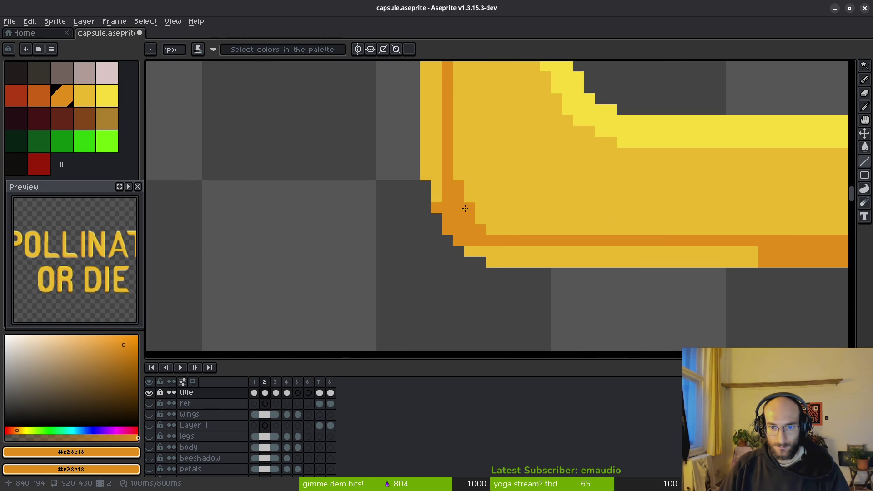
pyautogui.click(500, 231)
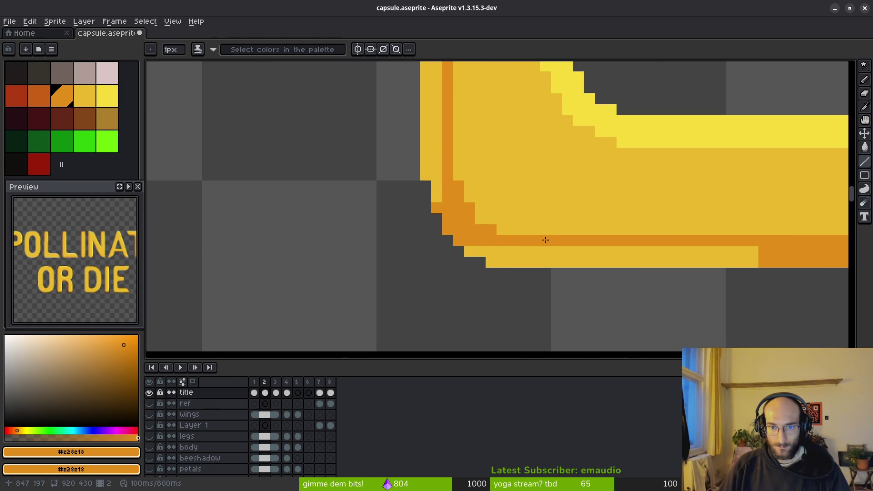
pyautogui.scroll(-3, 543, 240)
# Fill the E's bottom strip orange, undo an interior misfill, then fill the orange corner edge back to yellow
pyautogui.press('g')
pyautogui.click(545, 249)
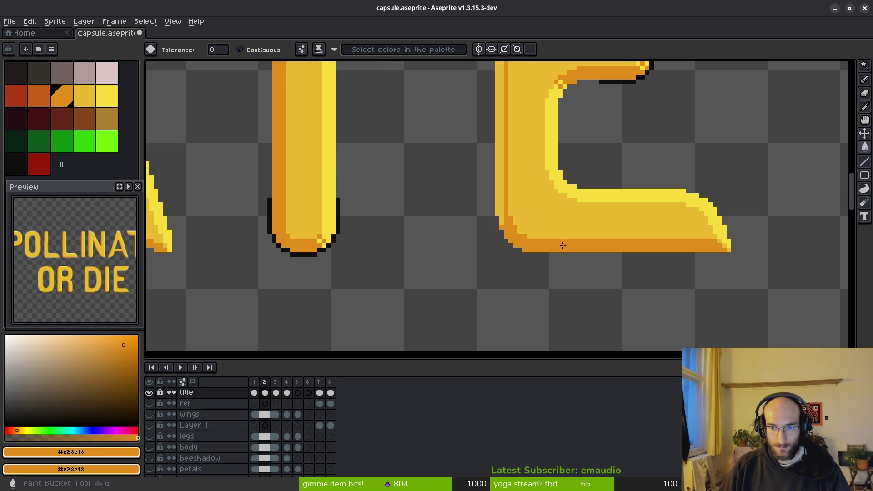
pyautogui.scroll(1, 545, 249)
pyautogui.scroll(1, 526, 224)
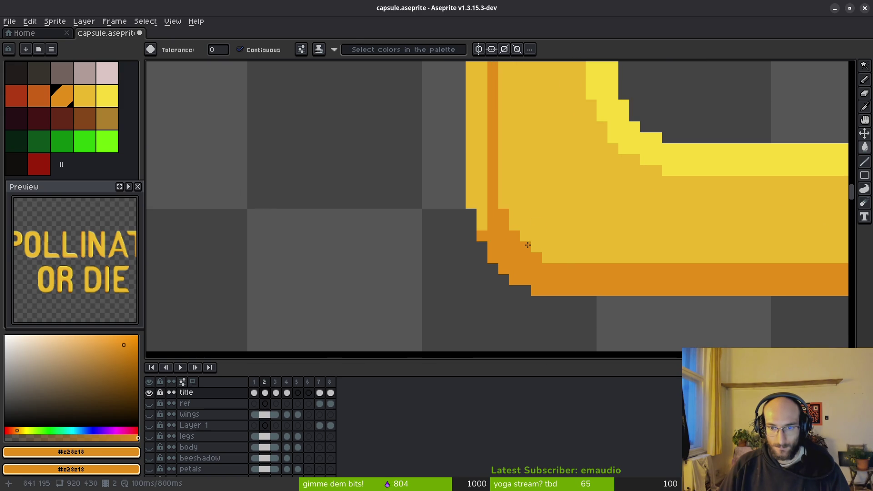
pyautogui.press('b')
pyautogui.scroll(-2, 591, 254)
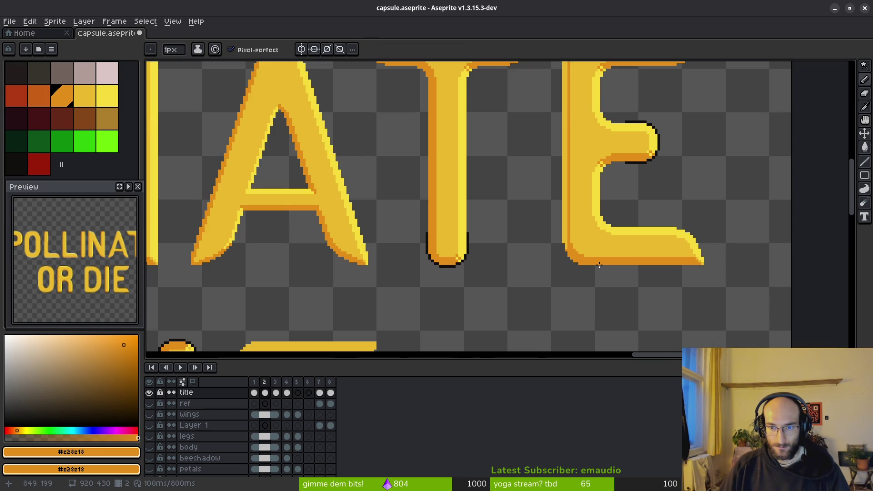
pyautogui.scroll(1, 598, 263)
pyautogui.press('g')
pyautogui.scroll(-1, 552, 235)
pyautogui.scroll(-2, 552, 240)
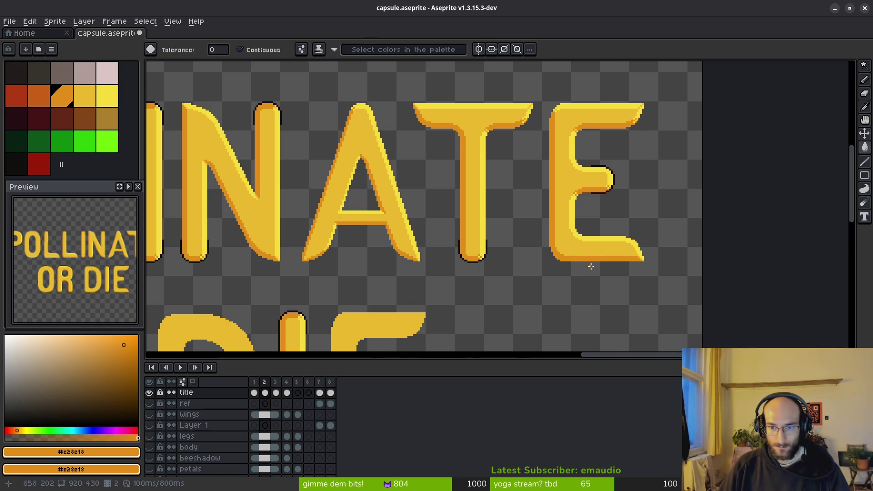
pyautogui.scroll(1, 591, 266)
pyautogui.scroll(2, 572, 254)
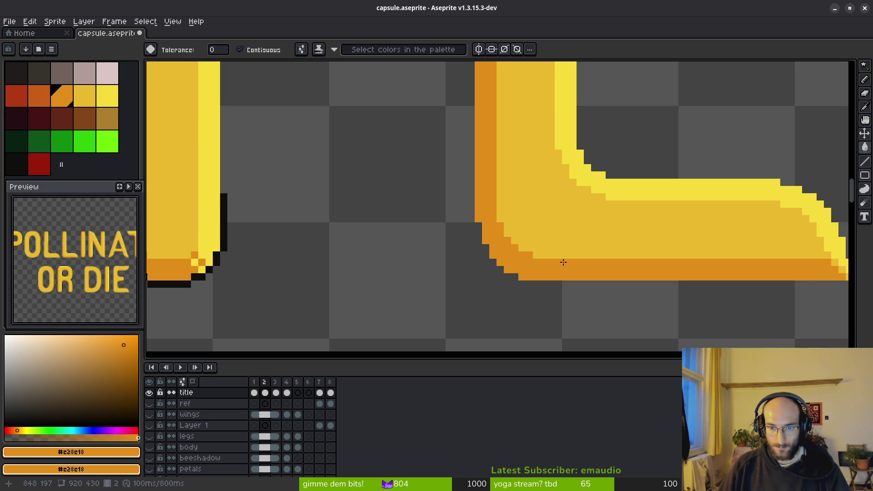
pyautogui.scroll(-1, 562, 262)
pyautogui.scroll(2, 487, 229)
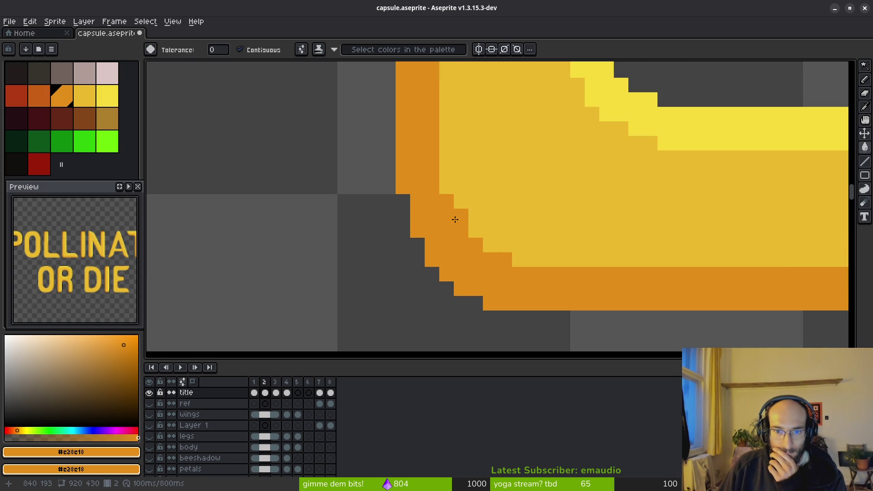
pyautogui.click(455, 219)
pyautogui.hotkey('ctrl', 'z')
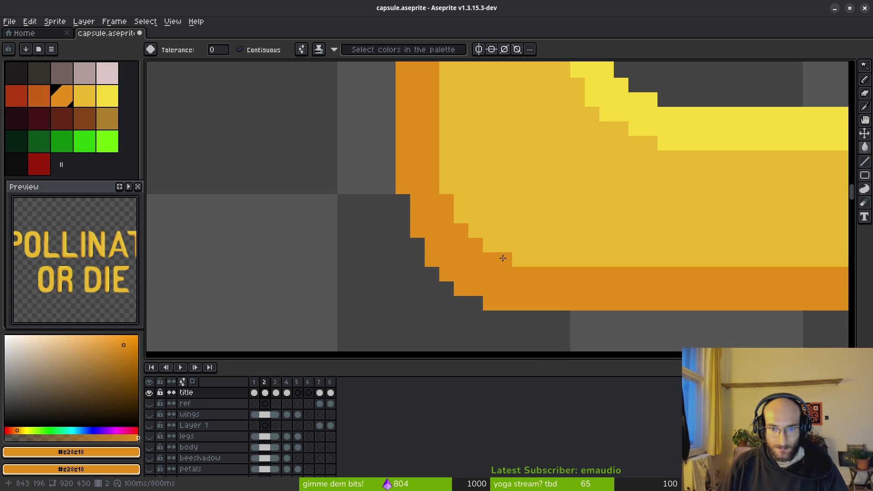
pyautogui.keyDown('alt'); pyautogui.click(526, 231); pyautogui.keyUp('alt')
pyautogui.click(511, 257)
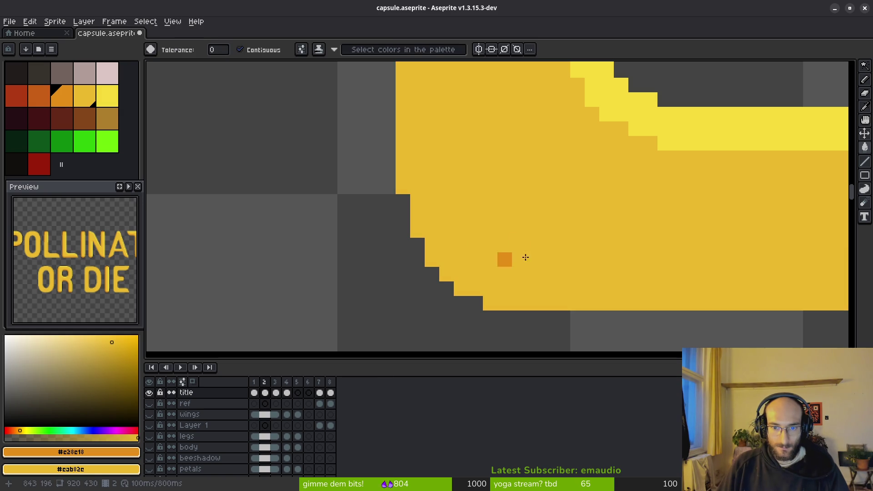
# Undo the yellow fill and repaint stray orange corner pixels yellow, leaving a couple stepping the corner
pyautogui.hotkey('ctrl', 'z')
pyautogui.press('b')
pyautogui.scroll(-3, 557, 241)
pyautogui.scroll(2, 569, 247)
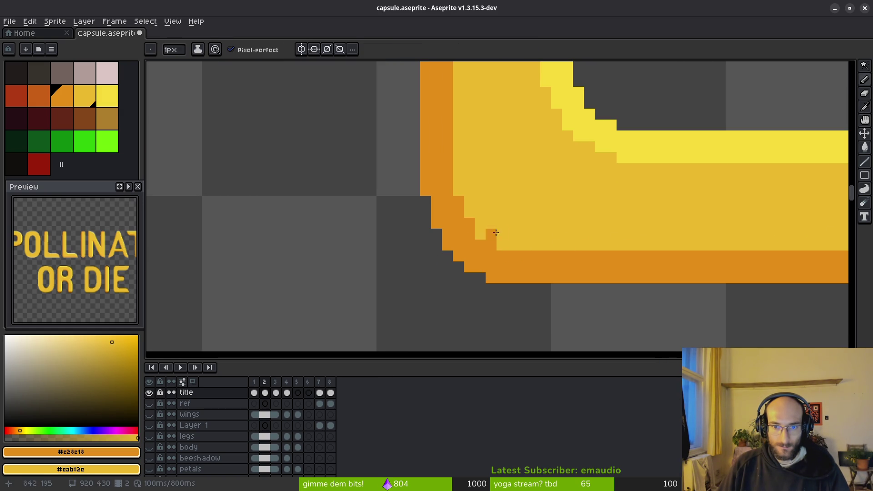
pyautogui.scroll(-3, 521, 210)
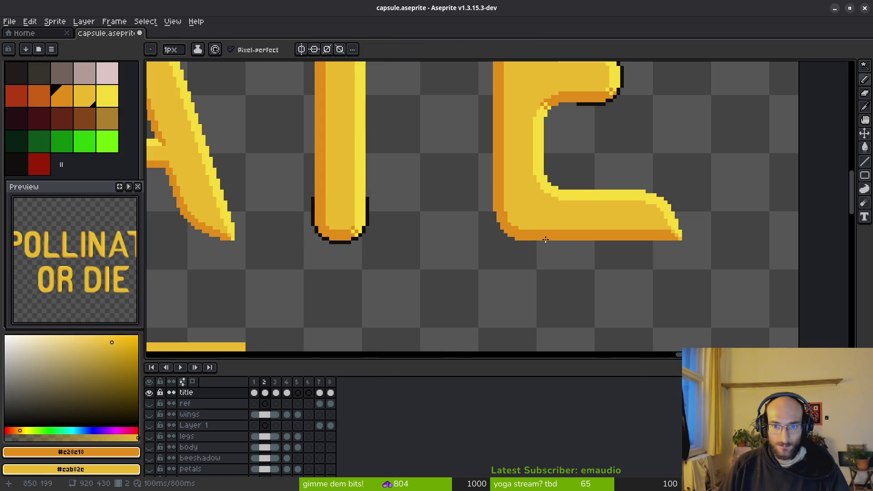
pyautogui.scroll(-2, 543, 234)
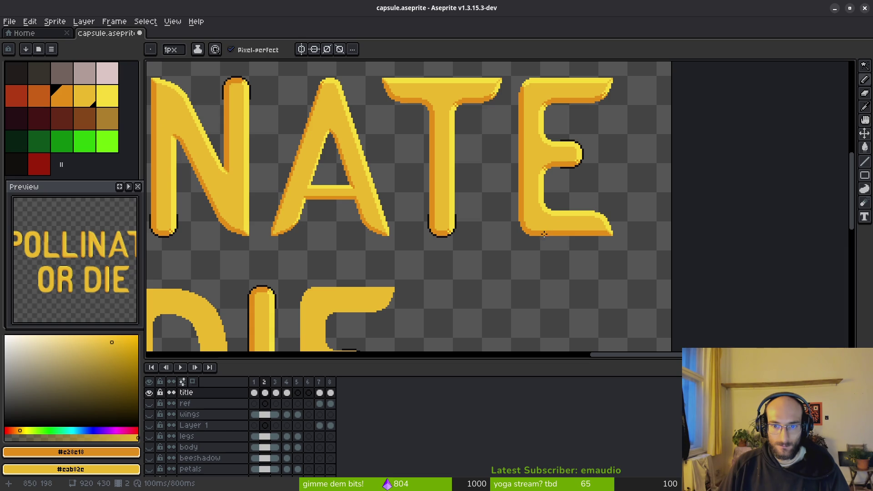
pyautogui.scroll(3, 544, 235)
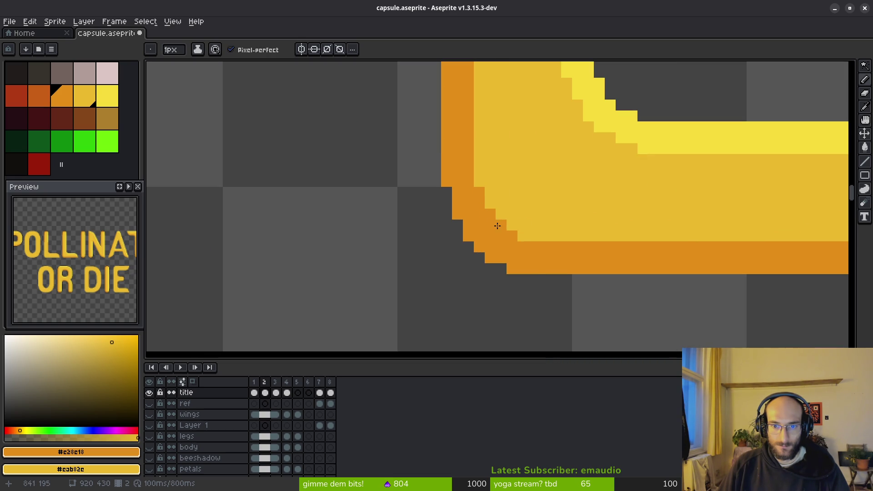
pyautogui.scroll(-2, 481, 184)
pyautogui.scroll(-2, 590, 255)
pyautogui.hotkey('ctrl', 'z')
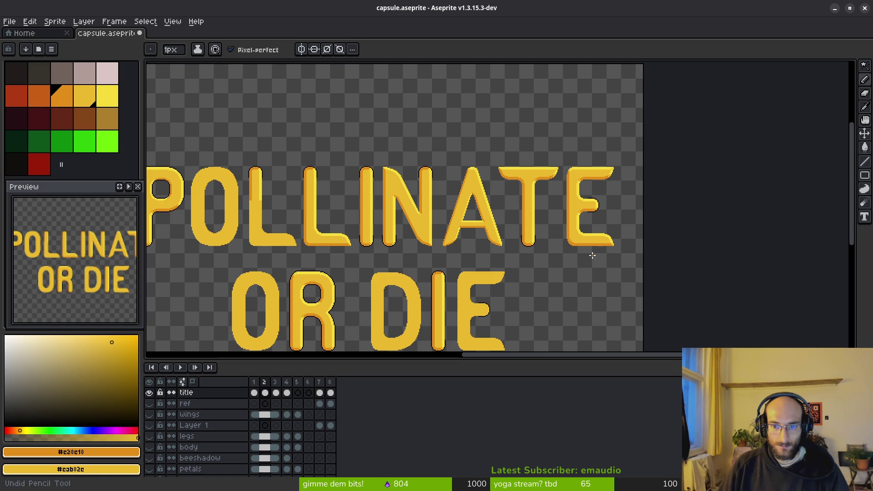
pyautogui.scroll(3, 592, 255)
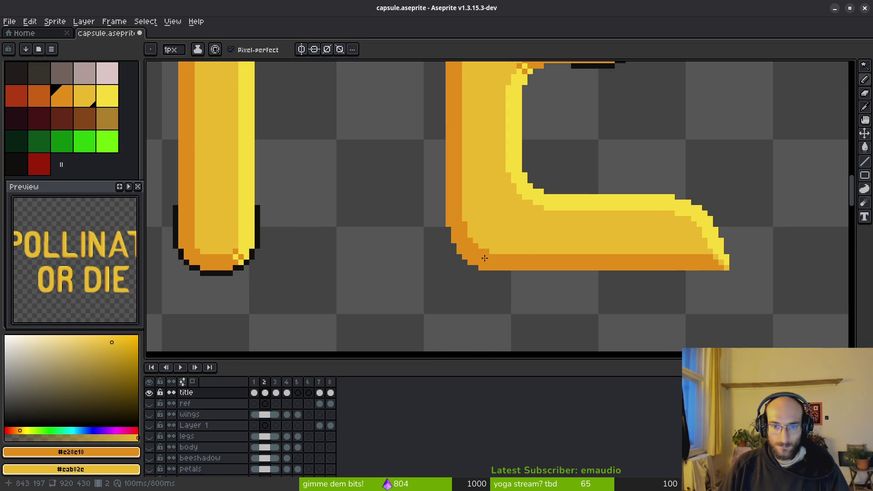
pyautogui.scroll(2, 485, 256)
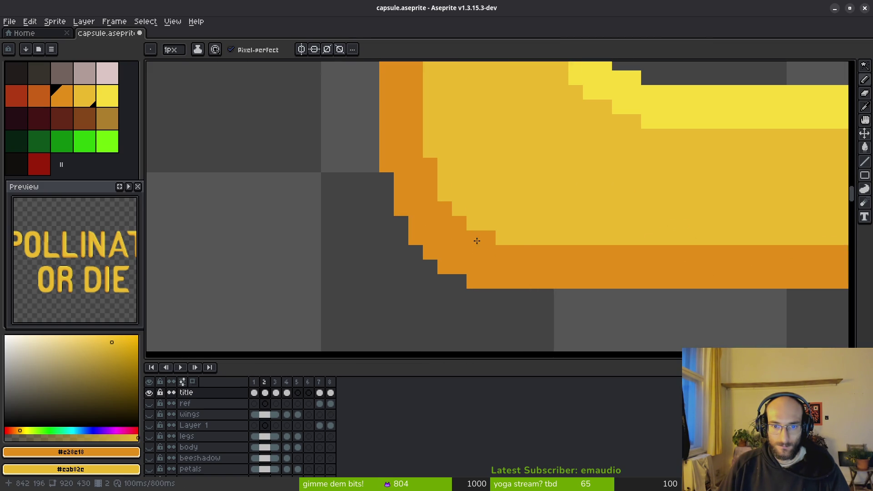
pyautogui.rightClick(476, 238)
pyautogui.rightClick(460, 226)
pyautogui.rightClick(452, 213)
pyautogui.scroll(-3, 516, 209)
pyautogui.scroll(-1, 478, 205)
pyautogui.scroll(3, 459, 195)
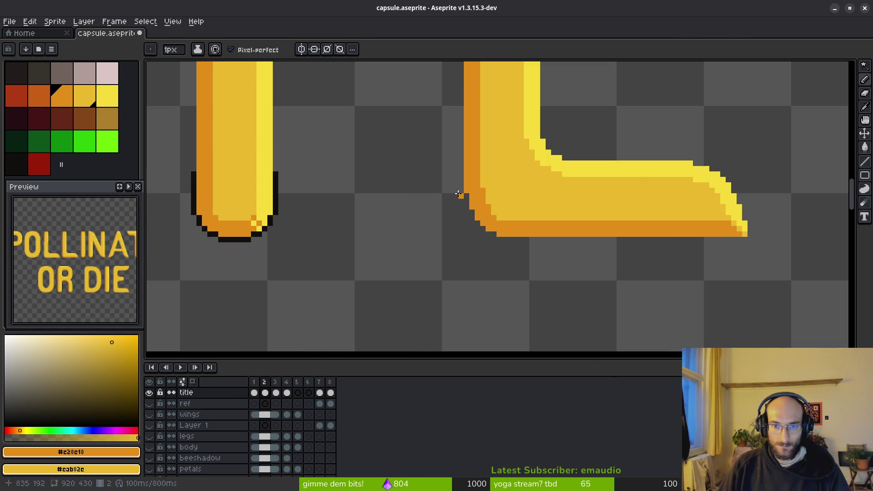
pyautogui.scroll(1, 491, 207)
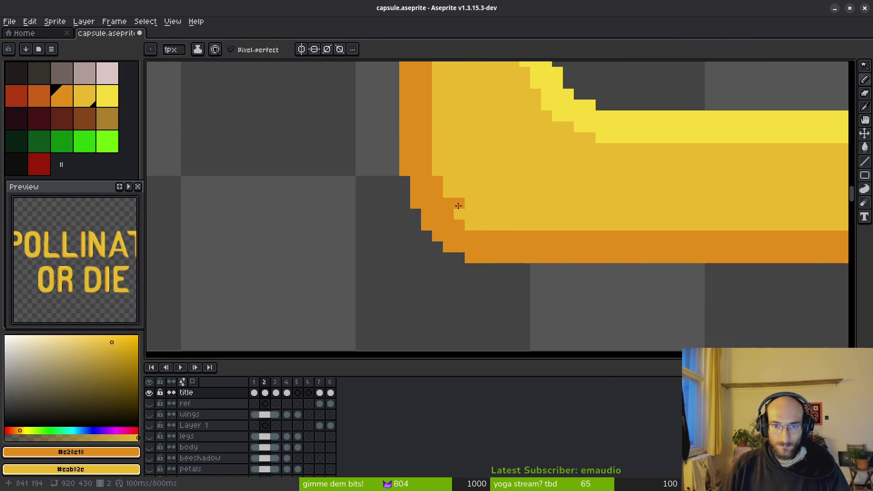
pyautogui.scroll(-3, 519, 225)
pyautogui.scroll(-2, 543, 226)
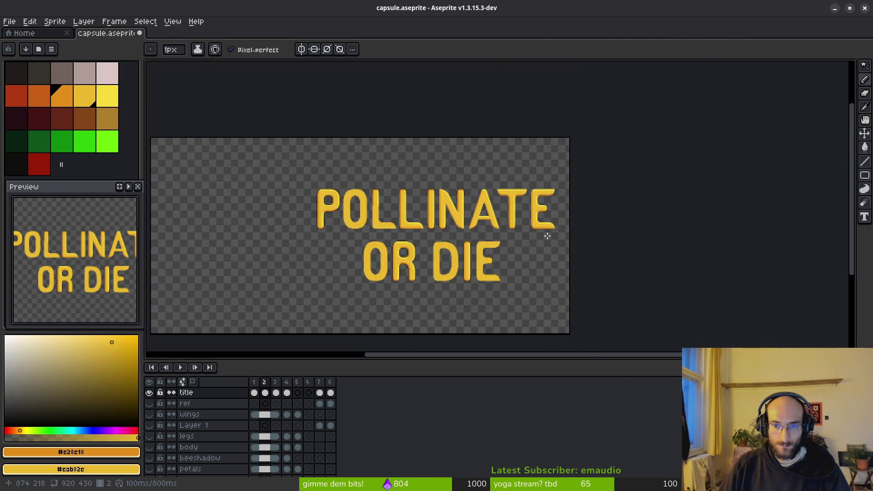
pyautogui.scroll(2, 547, 236)
pyautogui.scroll(1, 495, 230)
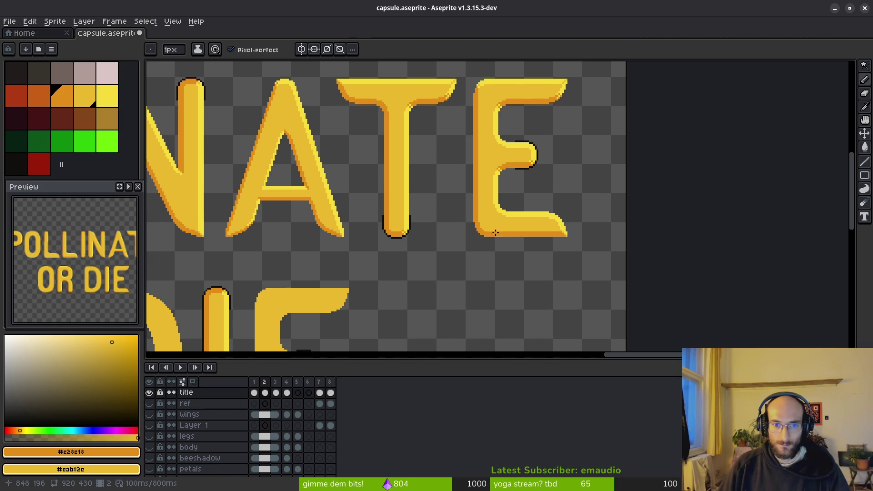
pyautogui.scroll(2, 478, 205)
pyautogui.scroll(1, 426, 192)
# Extend the orange edge two pixels, add an orange pixel at the T's crossbar junction, and pan to P and O
pyautogui.moveTo(444, 209); pyautogui.dragTo(444, 219)
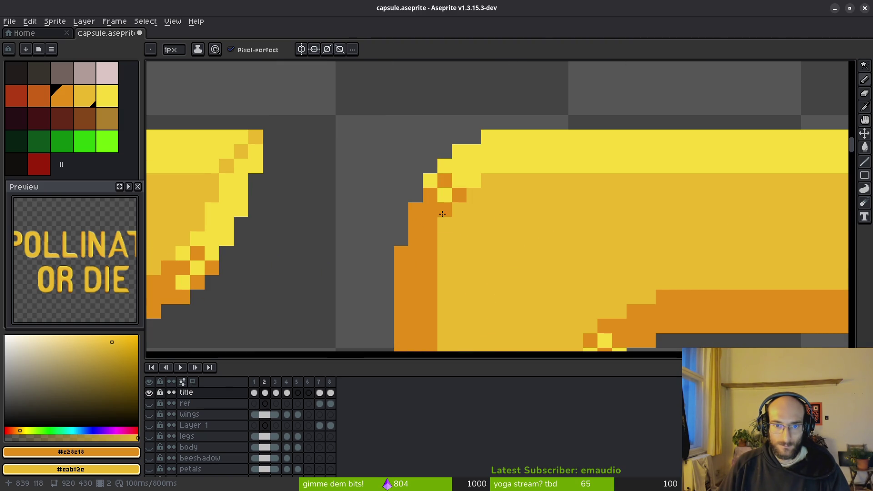
pyautogui.scroll(-3, 514, 237)
pyautogui.scroll(-1, 474, 228)
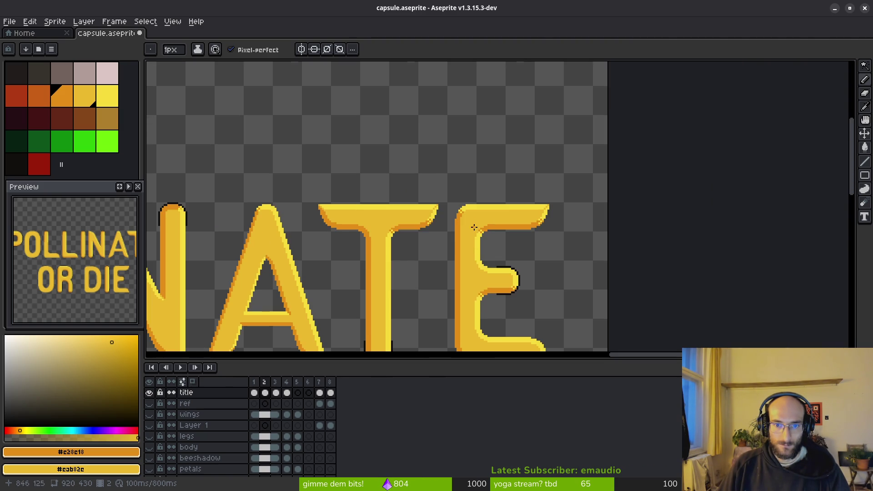
pyautogui.scroll(-1, 460, 263)
pyautogui.scroll(-1, 420, 215)
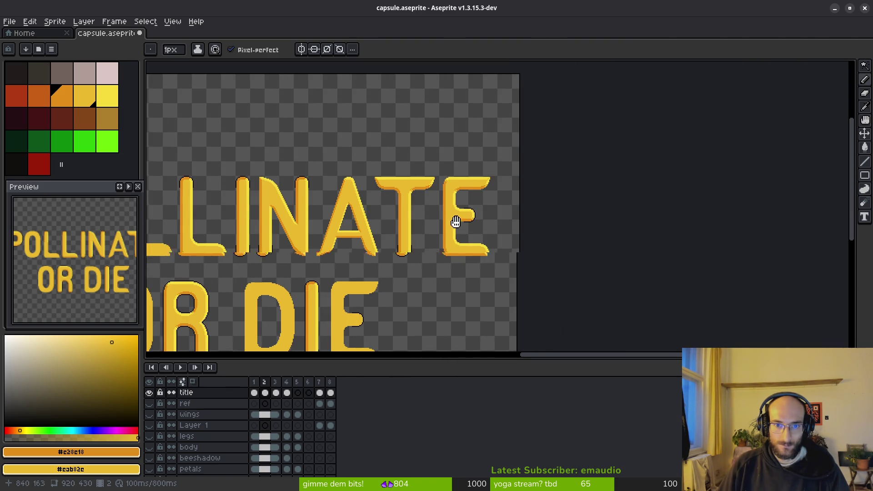
pyautogui.scroll(2, 453, 194)
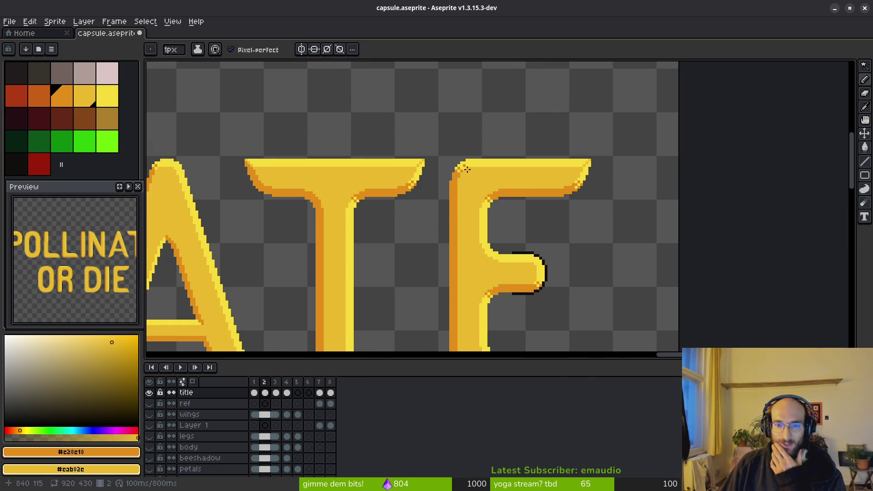
pyautogui.scroll(-1, 396, 191)
pyautogui.scroll(1, 400, 170)
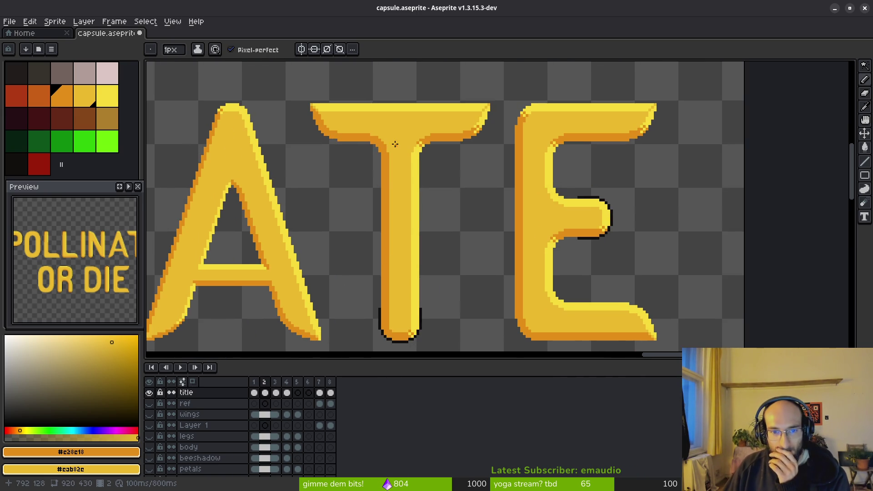
pyautogui.scroll(2, 388, 157)
pyautogui.click(405, 170)
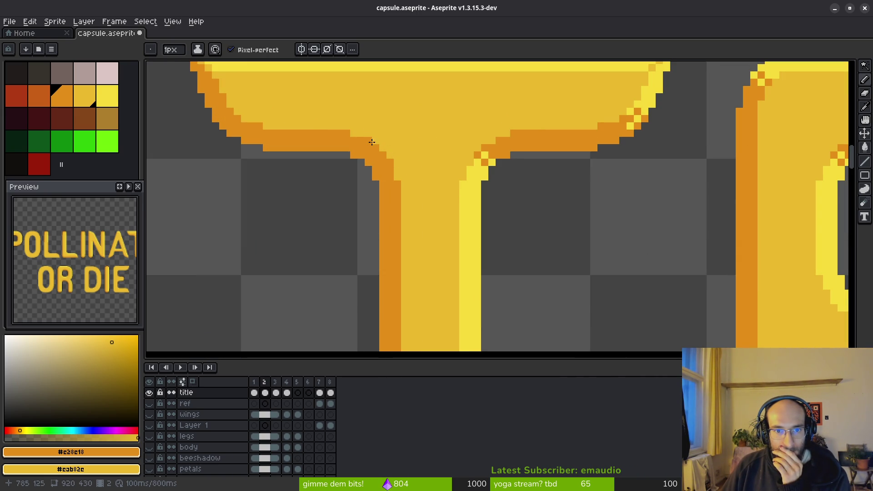
pyautogui.scroll(-4, 338, 128)
pyautogui.scroll(-1, 482, 237)
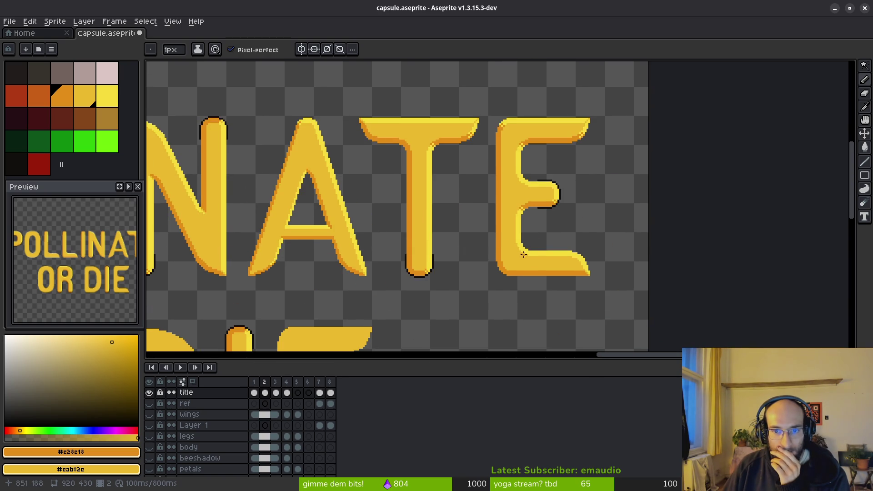
pyautogui.hscroll(-3, 610, 243)
pyautogui.hscroll(-3, 580, 228)
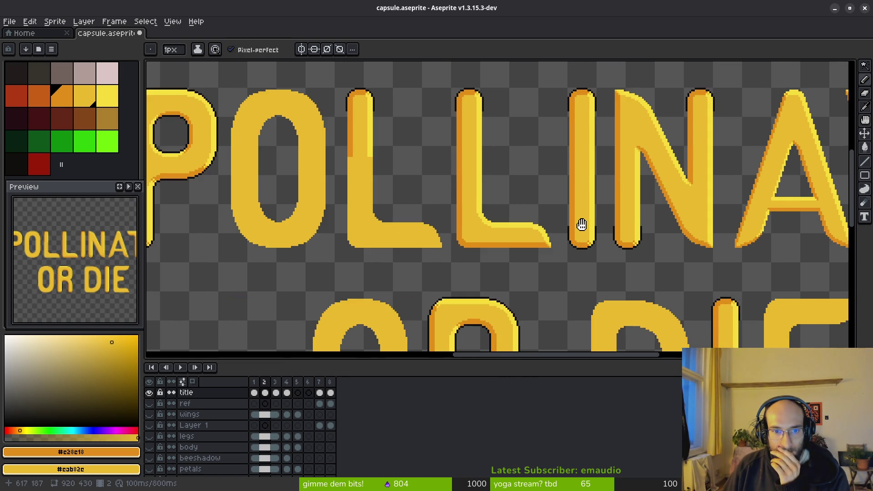
pyautogui.moveTo(464, 211); pyautogui.dragTo(518, 242)
pyautogui.scroll(2, 482, 146)
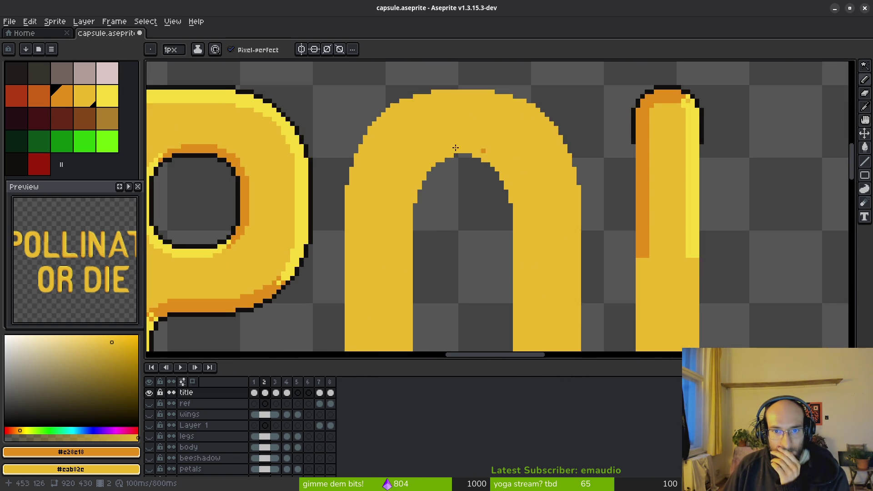
pyautogui.scroll(1, 519, 139)
pyautogui.scroll(1, 464, 146)
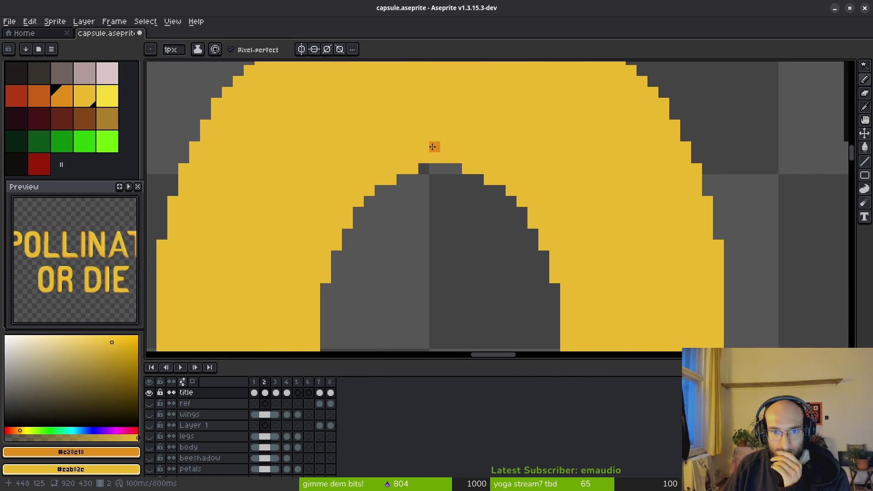
# Draw orange shading across the top of the O's inner arch and down its right side
pyautogui.click(358, 191)
pyautogui.moveTo(379, 169)
pyautogui.mouseDown()
pyautogui.moveTo(407, 166)
pyautogui.moveTo(396, 158)
pyautogui.moveTo(462, 158)
pyautogui.moveTo(417, 143)
pyautogui.moveTo(470, 148)
pyautogui.moveTo(420, 136)
pyautogui.moveTo(456, 138)
pyautogui.mouseUp()
pyautogui.click(434, 135)
pyautogui.click(402, 148)
pyautogui.click(474, 157)
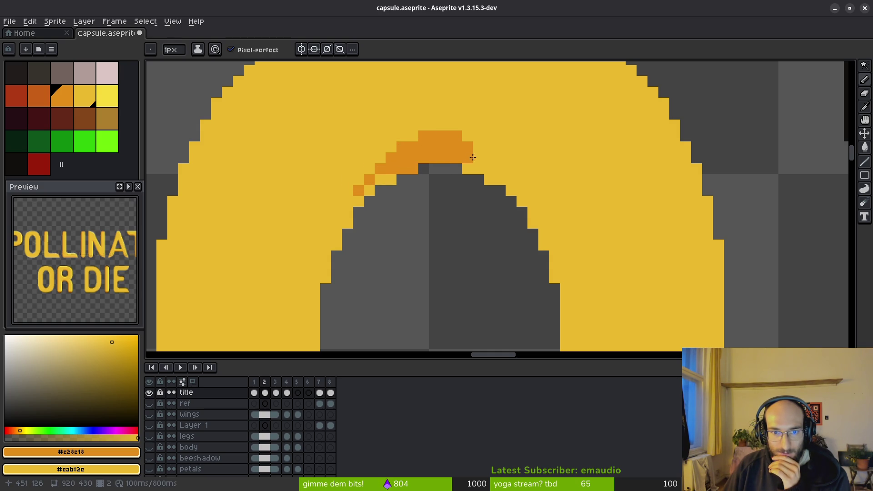
pyautogui.rightClick(388, 150)
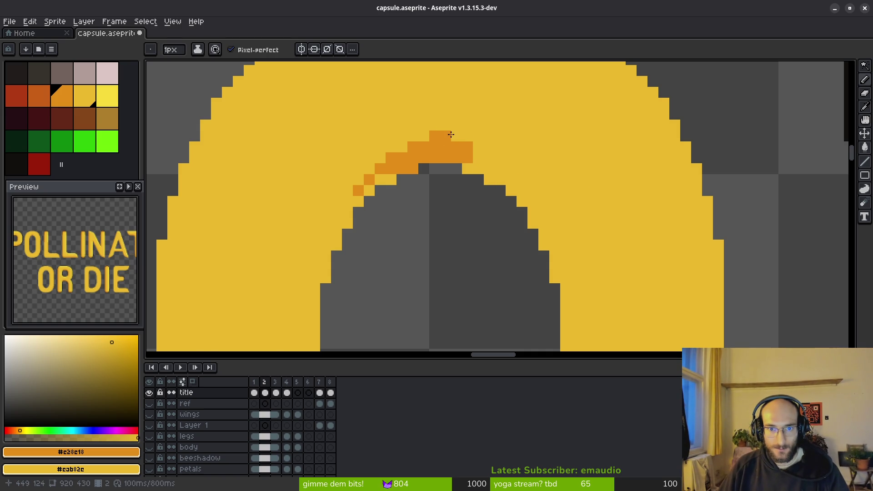
pyautogui.scroll(-2, 500, 147)
pyautogui.scroll(2, 466, 146)
pyautogui.click(484, 163)
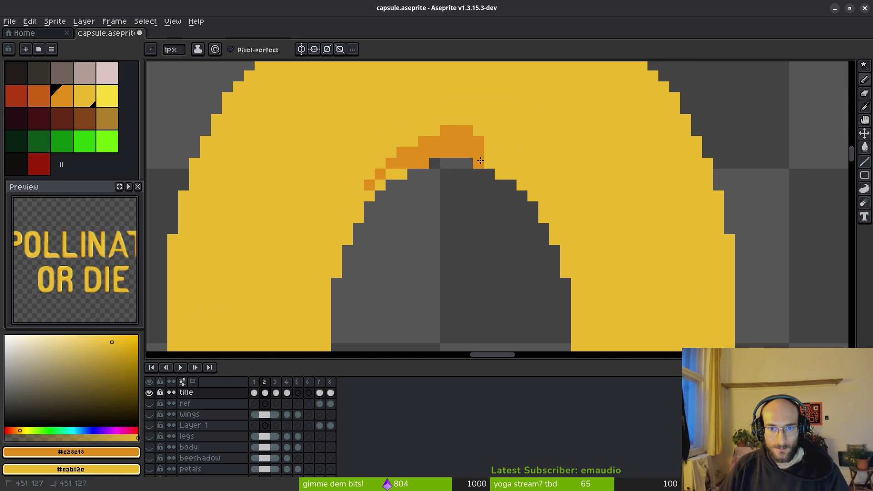
pyautogui.click(500, 153)
pyautogui.moveTo(504, 159)
pyautogui.mouseDown()
pyautogui.moveTo(524, 182)
pyautogui.moveTo(522, 162)
pyautogui.mouseUp()
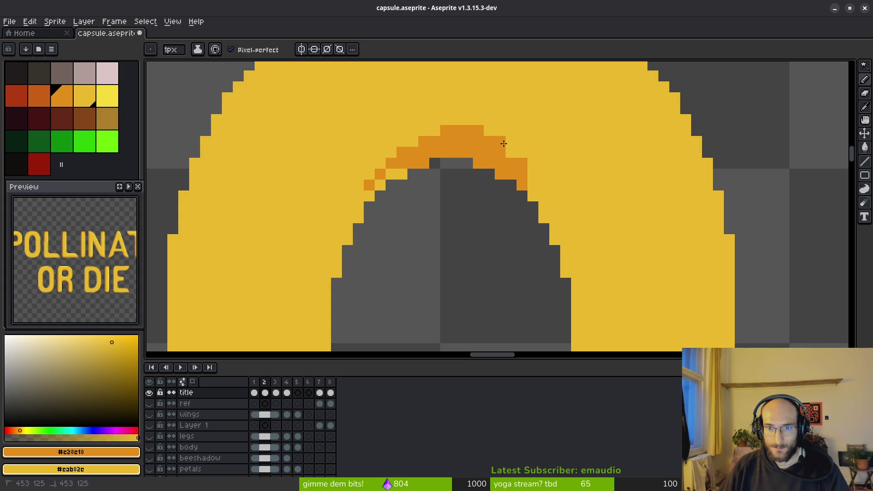
pyautogui.click(521, 155)
pyautogui.moveTo(521, 154); pyautogui.dragTo(545, 200)
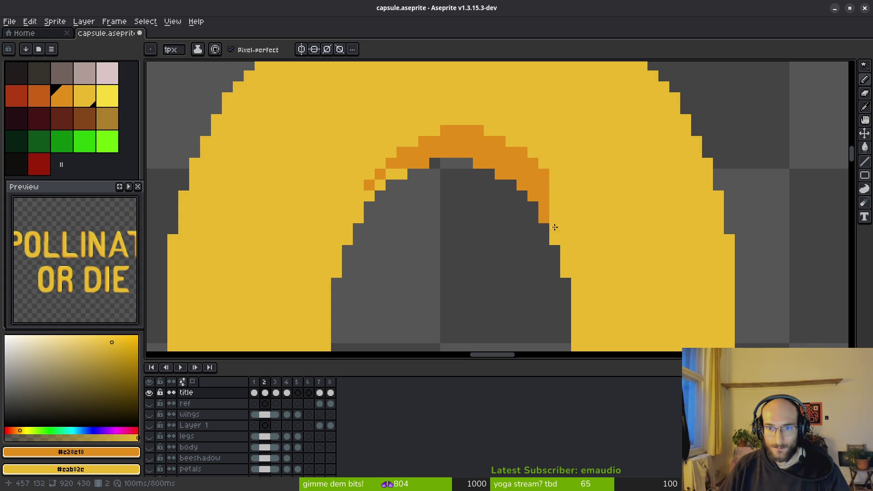
pyautogui.scroll(-2, 544, 219)
# Undo the last stroke and redraw the orange shading line down the O's inner right edge
pyautogui.hotkey('ctrl', 'z')
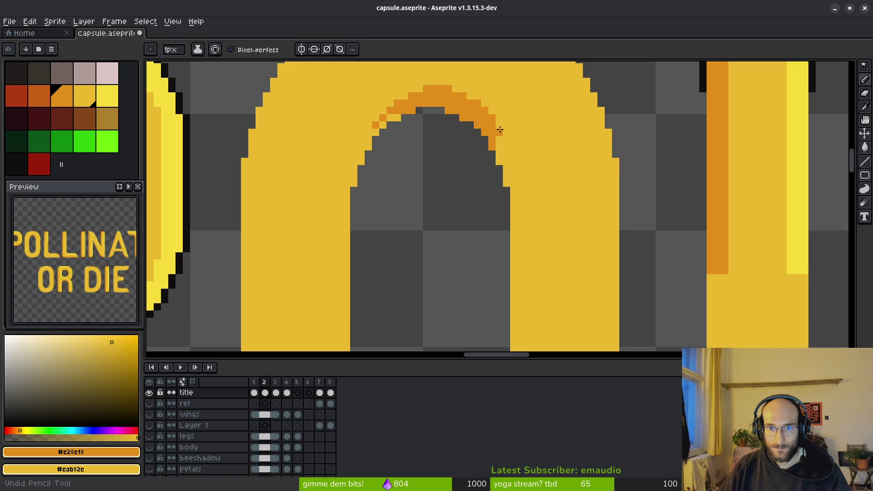
pyautogui.moveTo(500, 130); pyautogui.dragTo(501, 159)
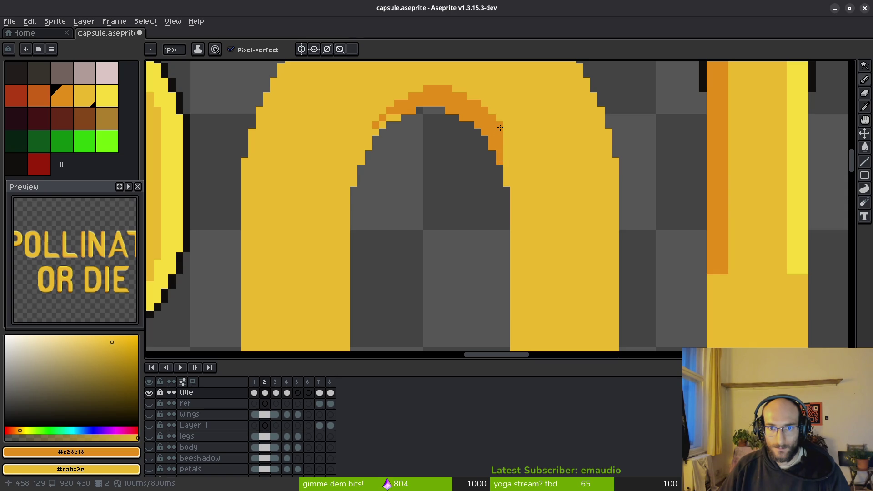
pyautogui.moveTo(508, 139); pyautogui.dragTo(521, 238)
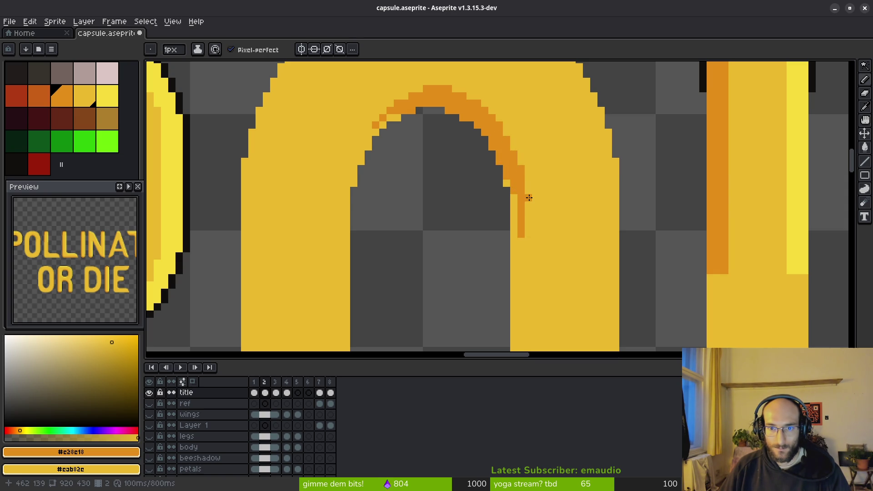
pyautogui.moveTo(529, 193); pyautogui.dragTo(525, 296)
pyautogui.scroll(-2, 526, 296)
pyautogui.scroll(1, 514, 163)
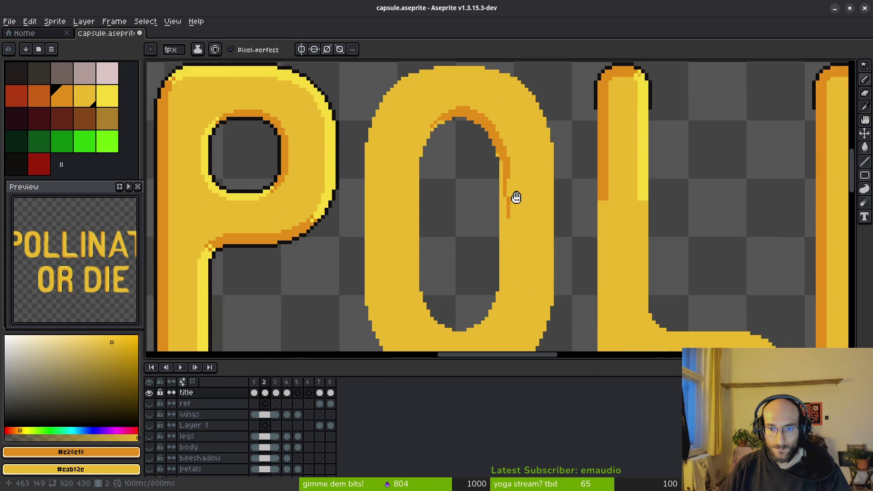
pyautogui.scroll(1, 514, 163)
pyautogui.scroll(1, 507, 152)
pyautogui.moveTo(502, 97); pyautogui.dragTo(501, 264)
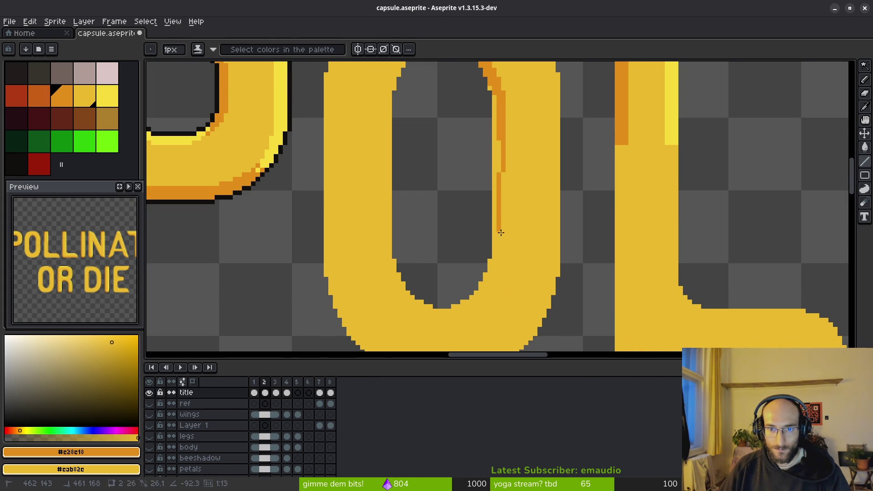
pyautogui.scroll(1, 500, 255)
pyautogui.scroll(1, 501, 255)
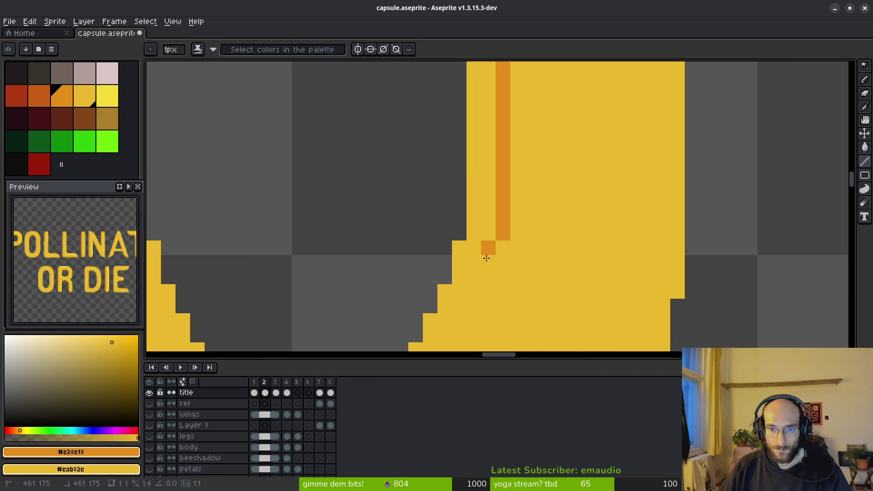
# Step the orange shading diagonally down into the O's bottom curve, reverting misplaced pixels to yellow
pyautogui.click(487, 248)
pyautogui.rightClick(507, 191)
pyautogui.rightClick(523, 180)
pyautogui.click(504, 178)
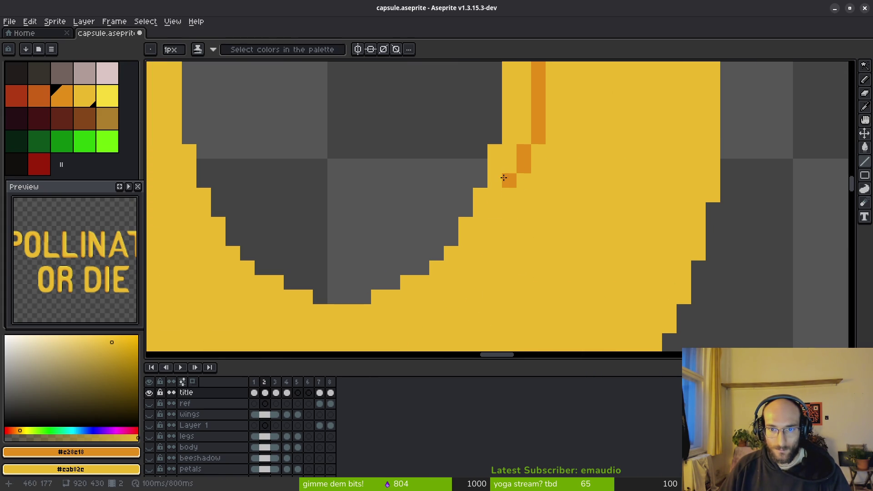
pyautogui.rightClick(499, 199)
pyautogui.click(510, 195)
pyautogui.click(495, 209)
pyautogui.click(491, 197)
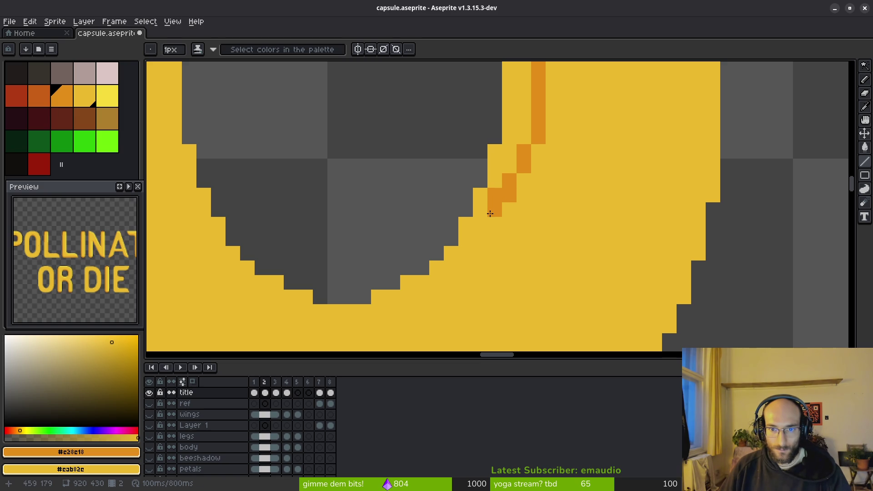
pyautogui.click(480, 239)
pyautogui.click(470, 243)
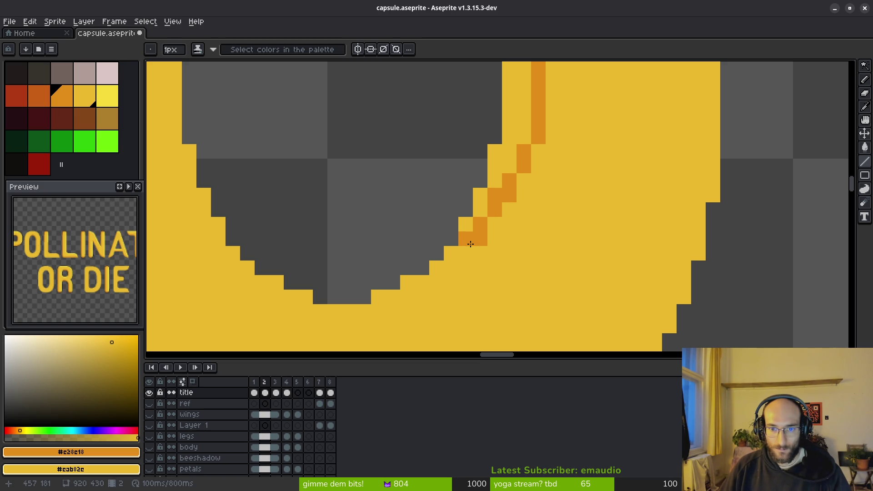
pyautogui.click(461, 267)
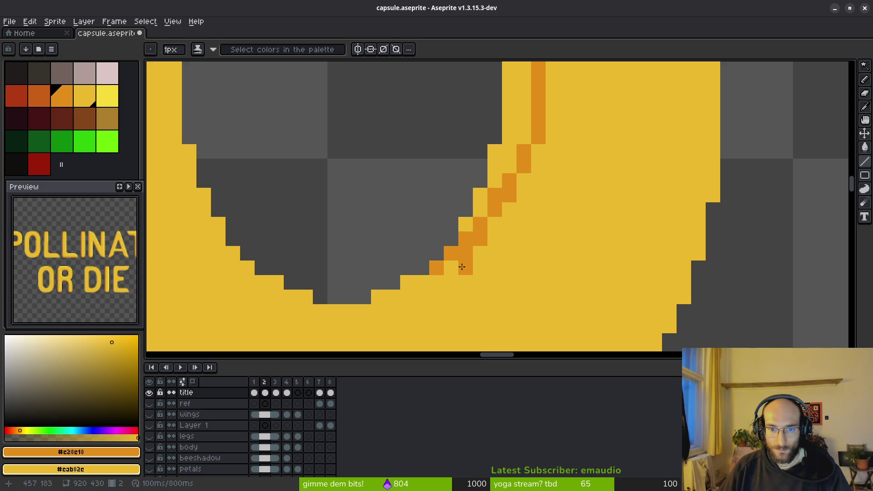
pyautogui.hotkey('ctrl', 'z')
pyautogui.click(446, 279)
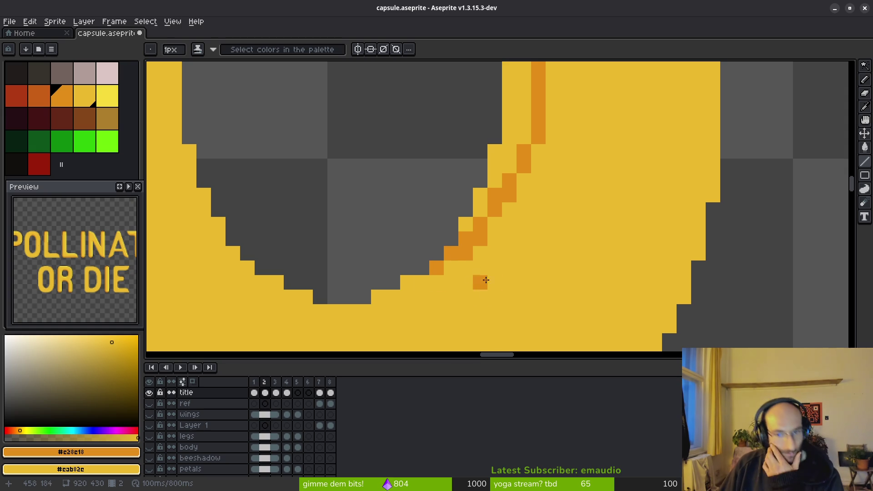
pyautogui.click(436, 282)
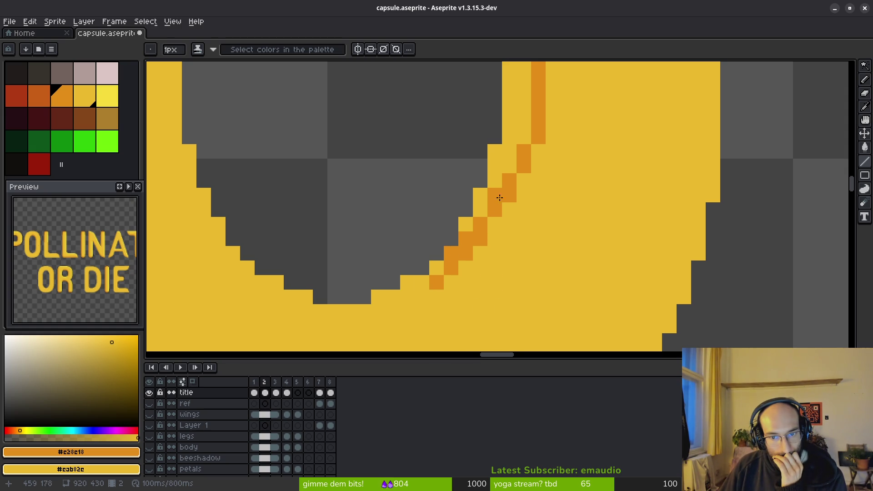
pyautogui.scroll(-3, 532, 274)
pyautogui.scroll(2, 518, 275)
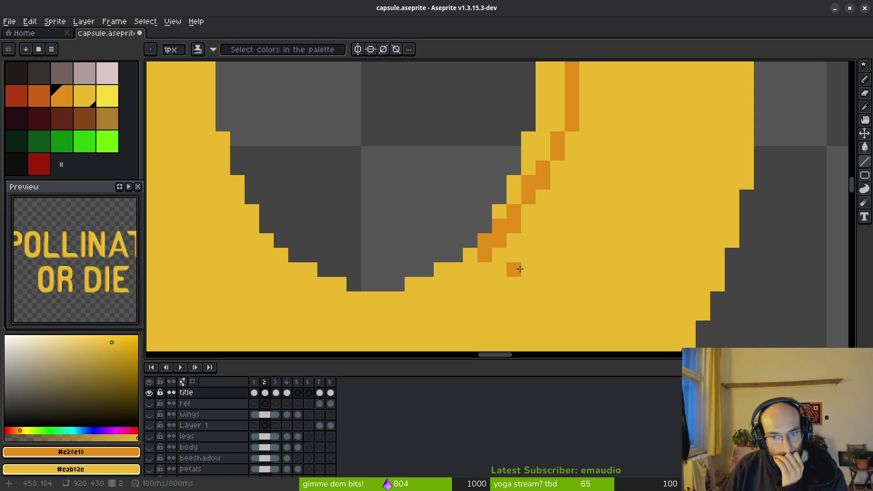
pyautogui.scroll(-2, 523, 262)
pyautogui.scroll(-2, 523, 262)
pyautogui.scroll(3, 525, 263)
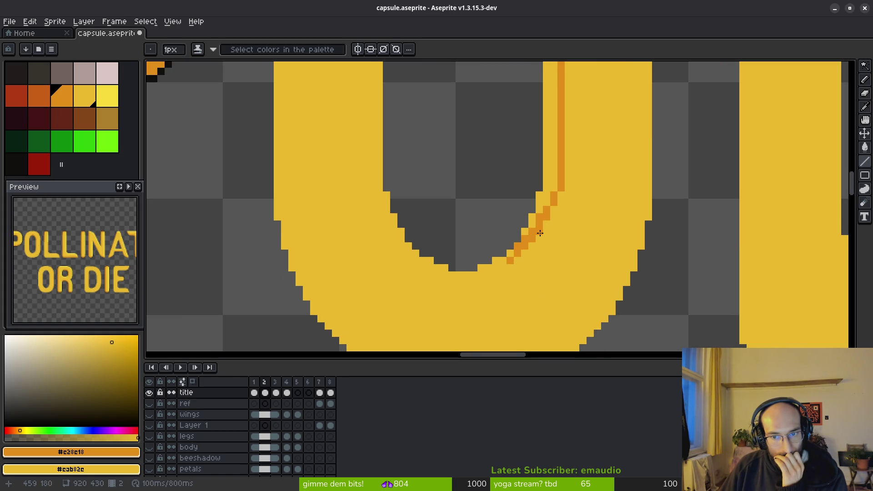
pyautogui.scroll(2, 540, 233)
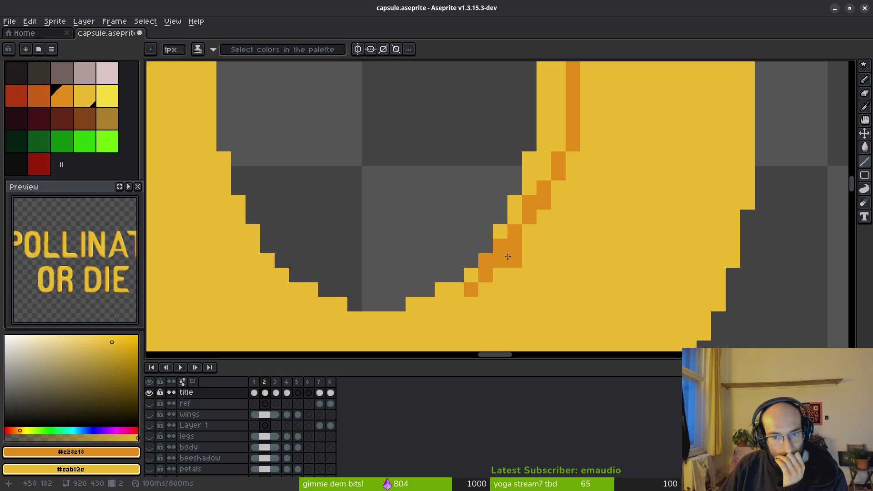
# Recolour and adjust individual orange pixels along the O's inner curve
pyautogui.press('g')
pyautogui.rightClick(528, 243)
pyautogui.scroll(-1, 526, 181)
pyautogui.scroll(-1, 552, 180)
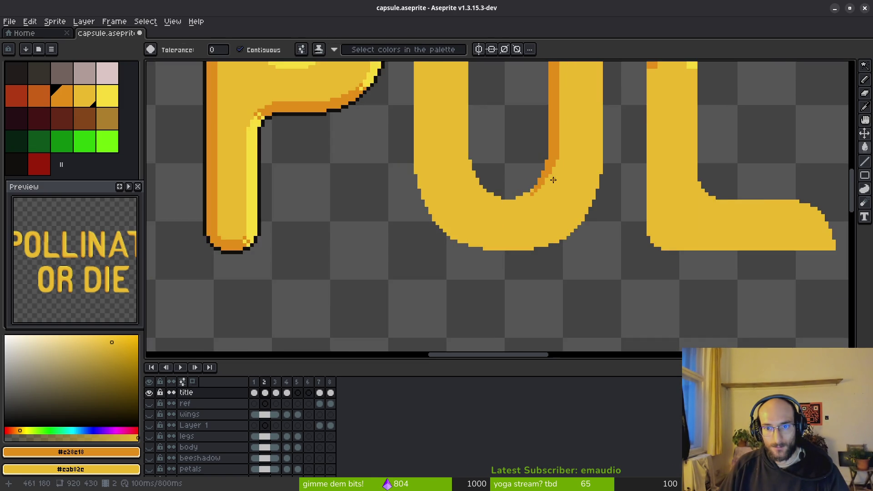
pyautogui.scroll(1, 553, 179)
pyautogui.press('b')
pyautogui.scroll(1, 547, 188)
pyautogui.click(529, 166)
pyautogui.click(483, 232)
pyautogui.scroll(-1, 541, 243)
pyautogui.scroll(-1, 546, 250)
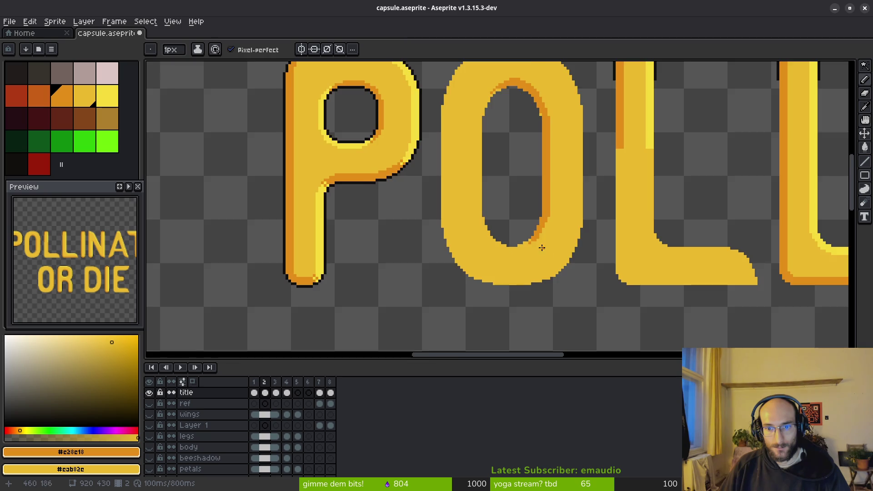
pyautogui.scroll(2, 546, 251)
pyautogui.click(525, 233)
pyautogui.rightClick(519, 240)
pyautogui.click(516, 234)
pyautogui.scroll(-1, 528, 245)
pyautogui.scroll(1, 513, 238)
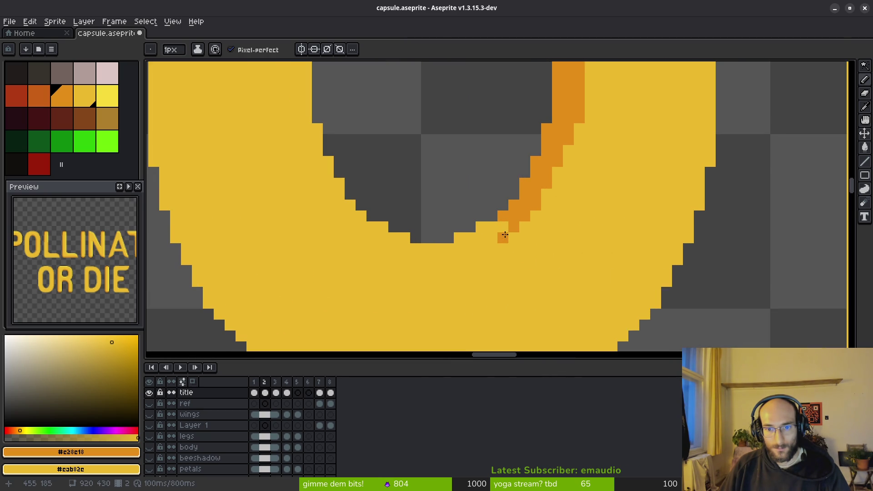
pyautogui.scroll(-1, 560, 238)
pyautogui.scroll(-2, 562, 240)
pyautogui.scroll(6, 562, 241)
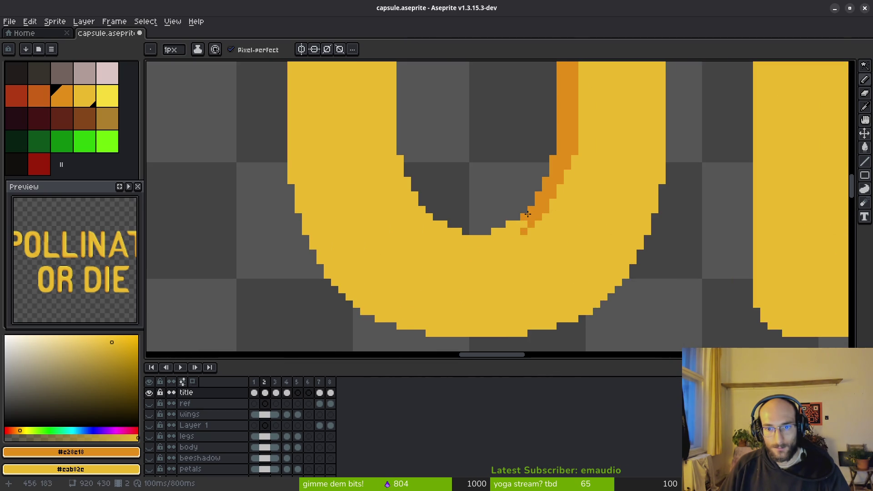
pyautogui.scroll(1, 551, 215)
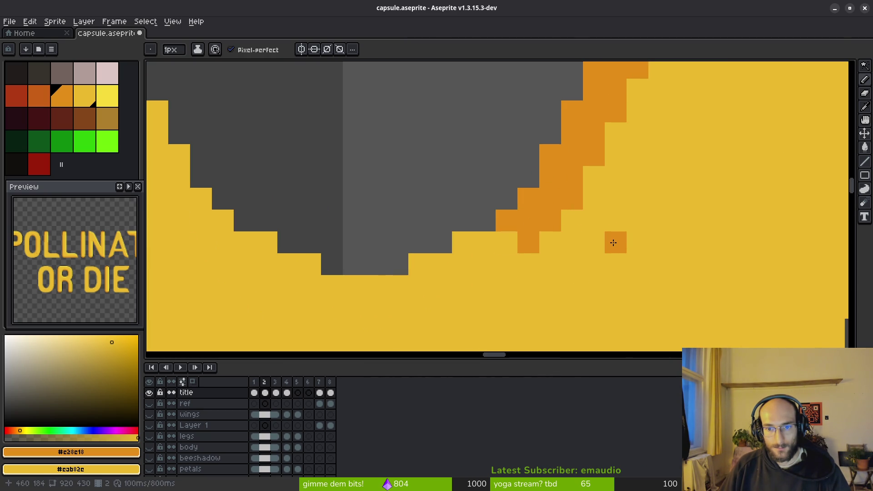
# Undo the stray orange pixels and set light yellow as the second colour
pyautogui.hotkey('ctrl', 'z')
pyautogui.hotkey('ctrl', 'z')
pyautogui.hotkey('ctrl', 'z')
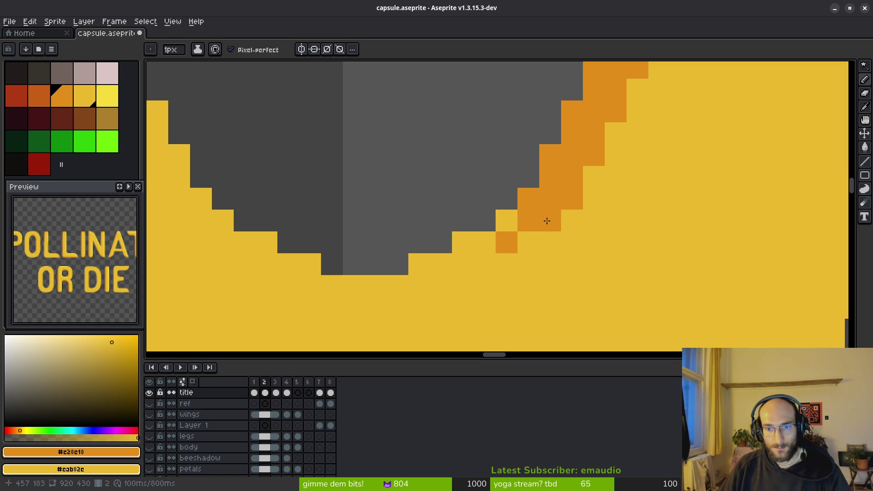
pyautogui.scroll(-5, 603, 253)
pyautogui.scroll(-2, 612, 256)
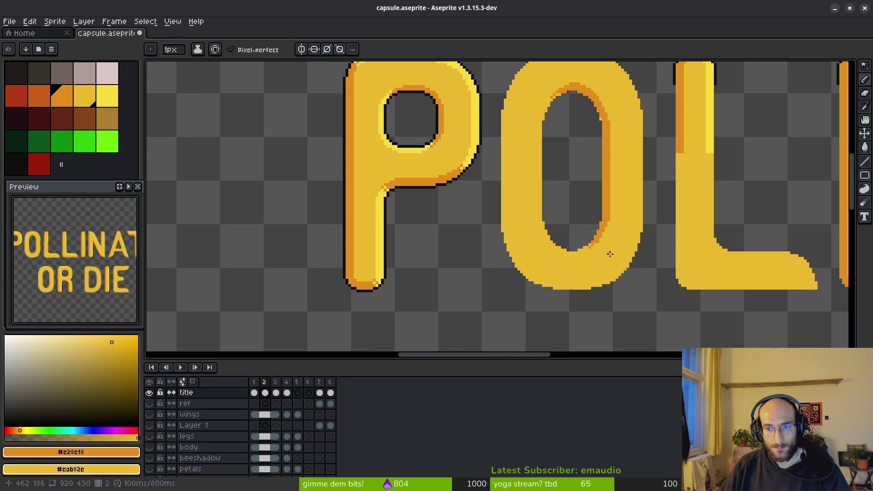
pyautogui.moveTo(608, 250); pyautogui.dragTo(562, 259)
pyautogui.scroll(1, 553, 137)
pyautogui.scroll(3, 551, 112)
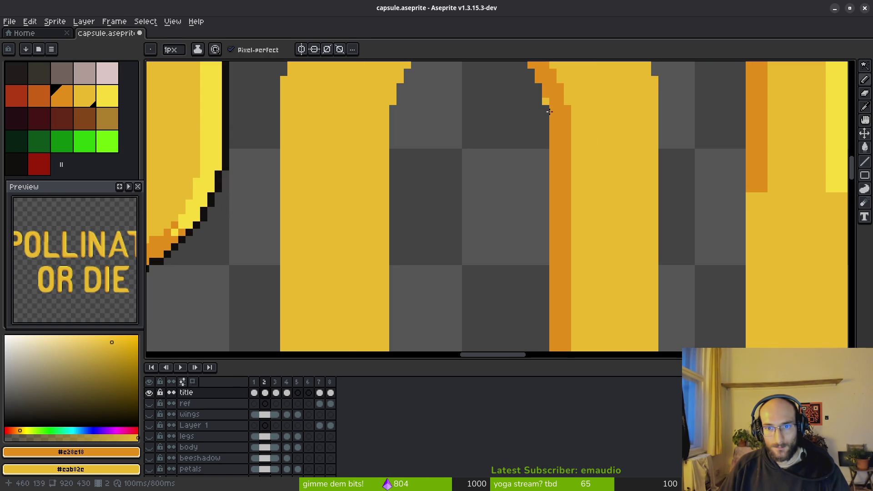
pyautogui.scroll(-3, 549, 101)
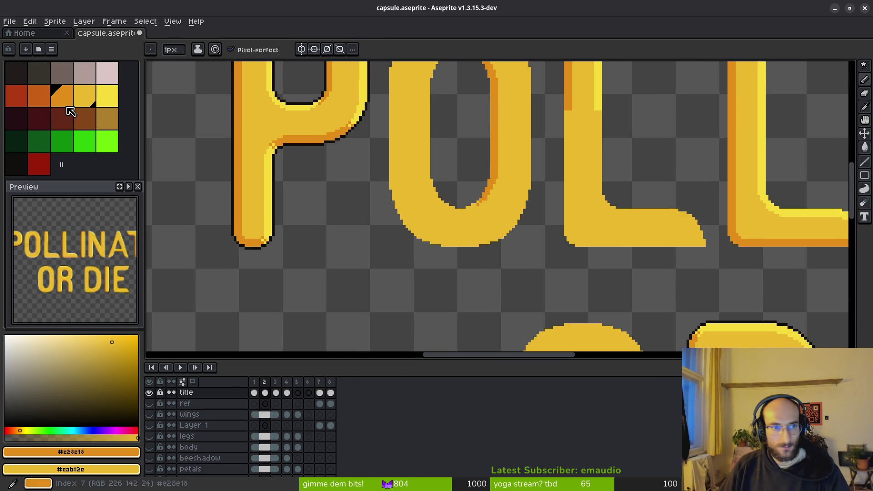
pyautogui.rightClick(108, 96)
pyautogui.scroll(3, 510, 216)
pyautogui.scroll(2, 511, 217)
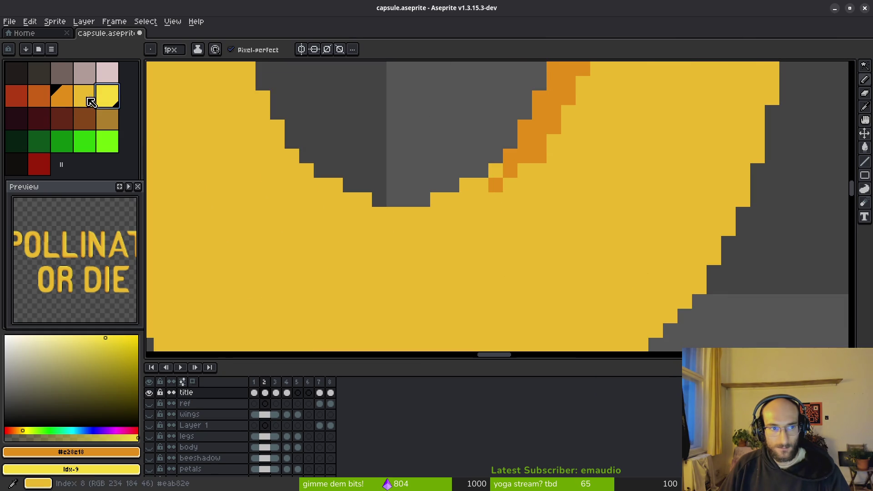
# Paint light-yellow highlight pixels beside the O's shading and a highlight row along its inner bottom
pyautogui.rightClick(84, 95)
pyautogui.click(107, 95)
pyautogui.click(510, 176)
pyautogui.scroll(1, 510, 176)
pyautogui.click(534, 165)
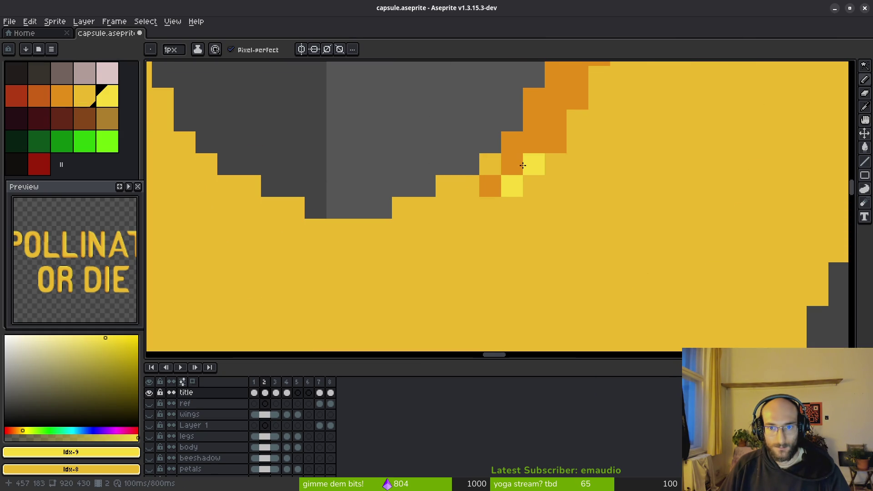
pyautogui.click(491, 165)
pyautogui.click(490, 207)
pyautogui.moveTo(493, 203); pyautogui.dragTo(339, 253)
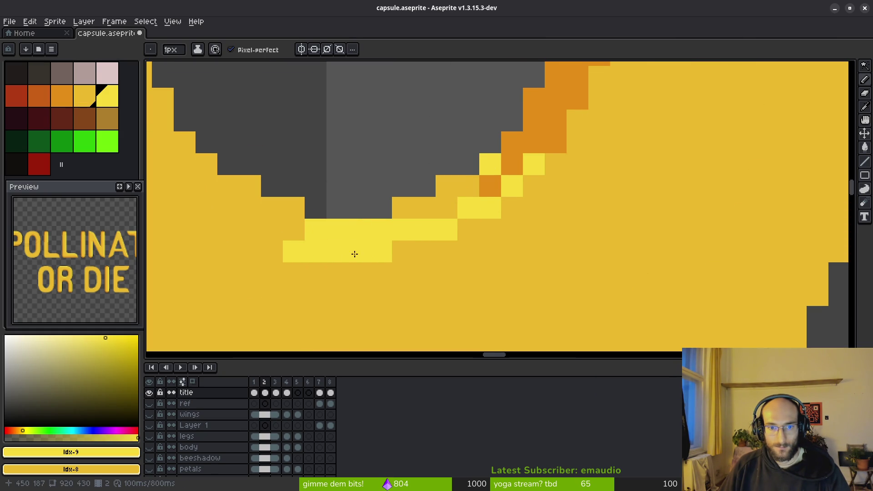
pyautogui.moveTo(338, 254)
pyautogui.mouseDown()
pyautogui.moveTo(333, 269)
pyautogui.moveTo(462, 190)
pyautogui.moveTo(523, 250)
pyautogui.mouseUp()
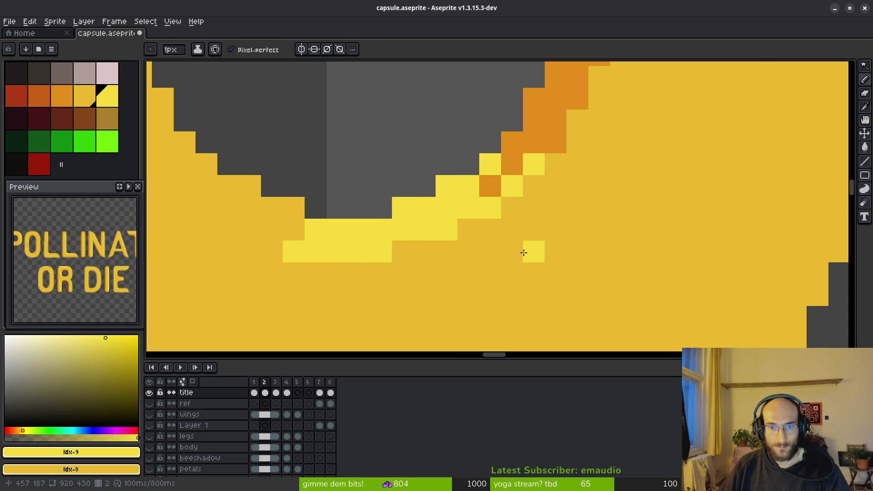
pyautogui.scroll(-3, 523, 250)
pyautogui.scroll(-1, 540, 276)
pyautogui.scroll(3, 533, 262)
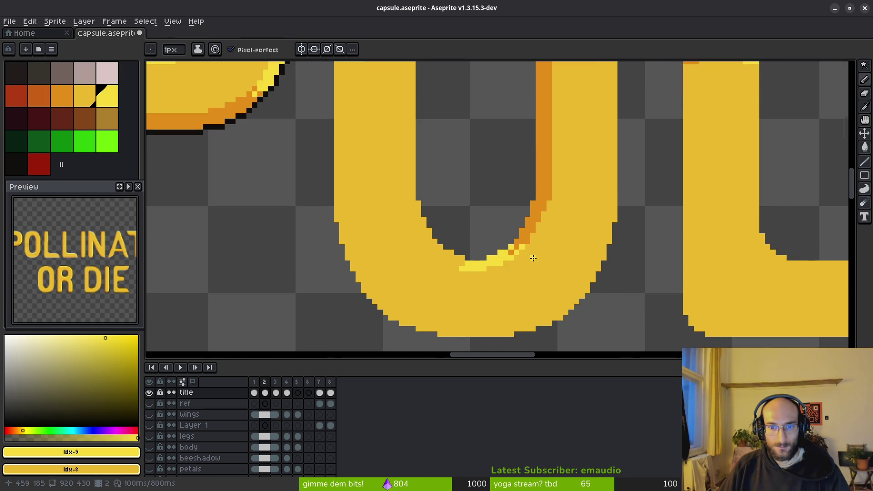
pyautogui.scroll(1, 555, 235)
pyautogui.scroll(1, 539, 218)
# Sample orange to extend the shading a few pixels, then sample light yellow to touch up beside it
pyautogui.keyDown('alt'); pyautogui.click(528, 220); pyautogui.keyUp('alt')
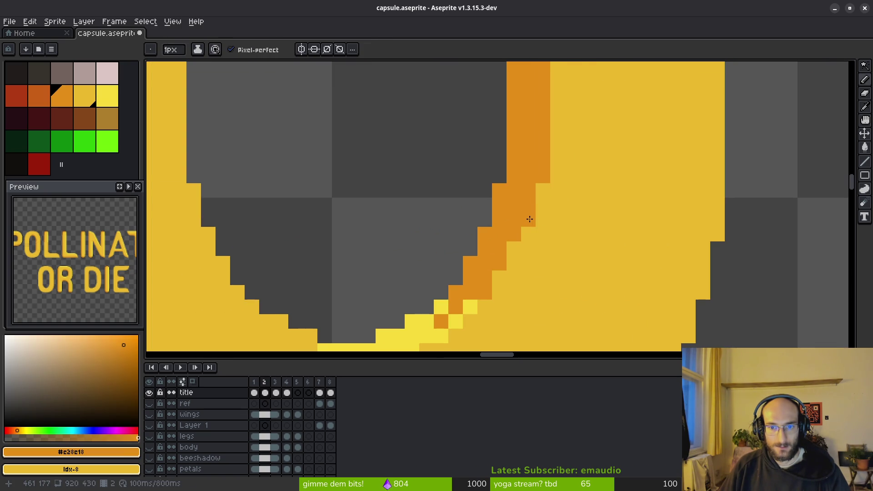
pyautogui.click(514, 248)
pyautogui.click(498, 278)
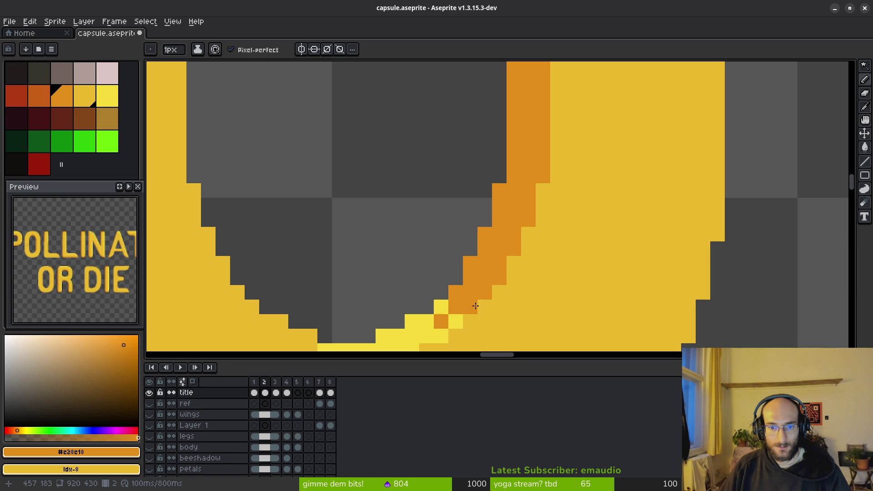
pyautogui.click(441, 307)
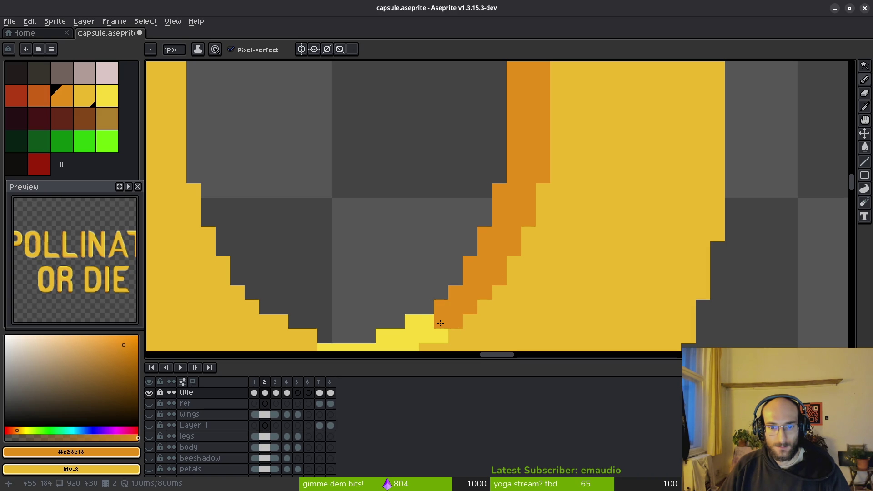
pyautogui.moveTo(467, 306); pyautogui.dragTo(503, 189)
pyautogui.press('alt')
pyautogui.click(476, 218)
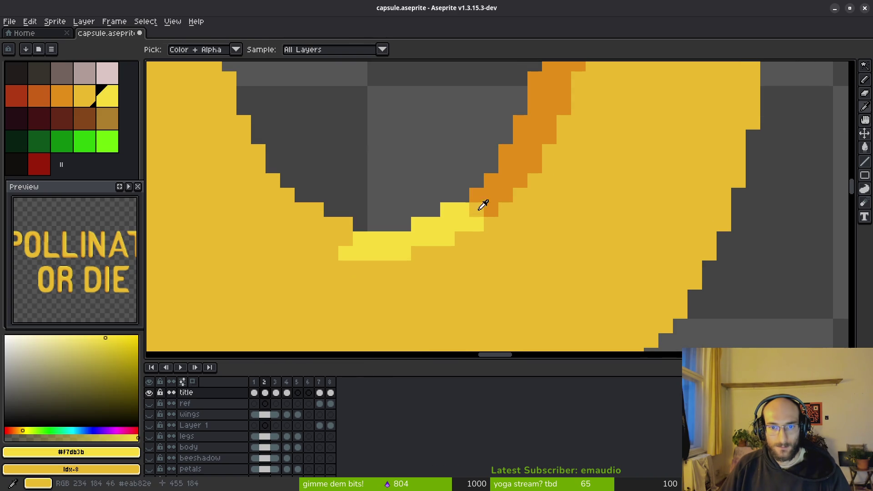
pyautogui.click(491, 196)
pyautogui.click(490, 225)
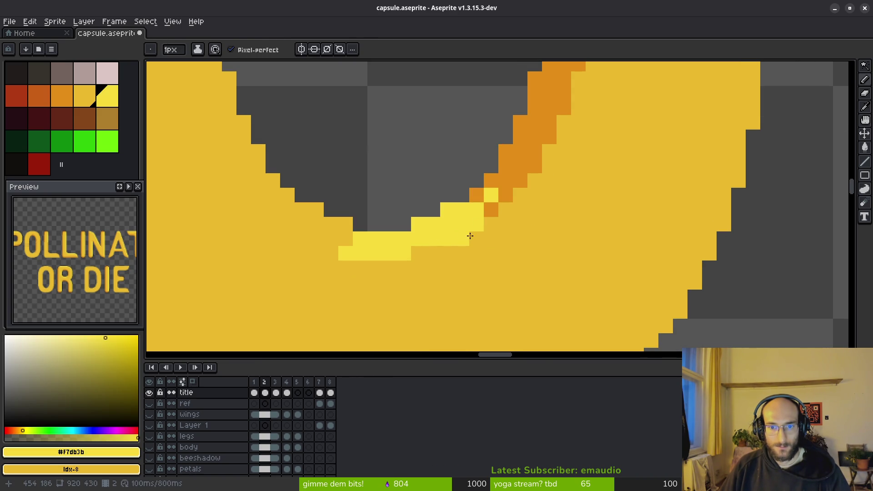
pyautogui.scroll(-2, 462, 238)
pyautogui.scroll(-1, 560, 250)
pyautogui.scroll(1, 564, 255)
pyautogui.scroll(1, 533, 228)
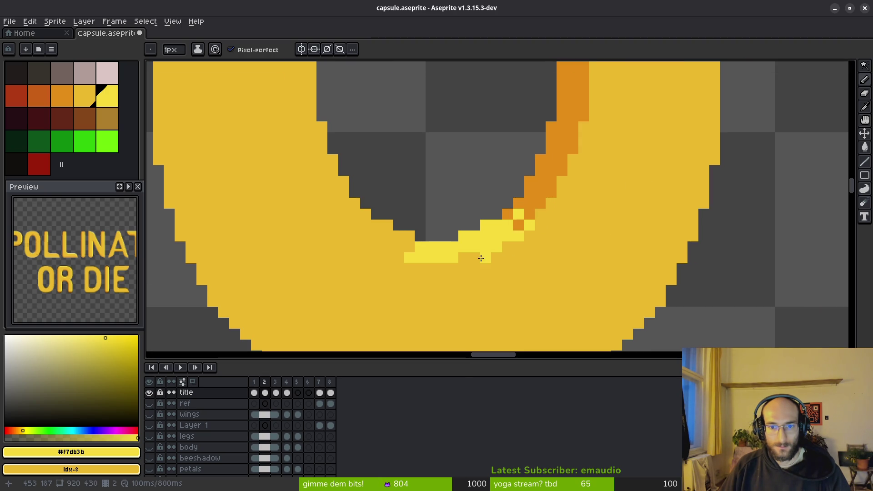
# Extend the light-yellow highlight leftward and up the O's inner bottom curve
pyautogui.moveTo(472, 257); pyautogui.dragTo(462, 258)
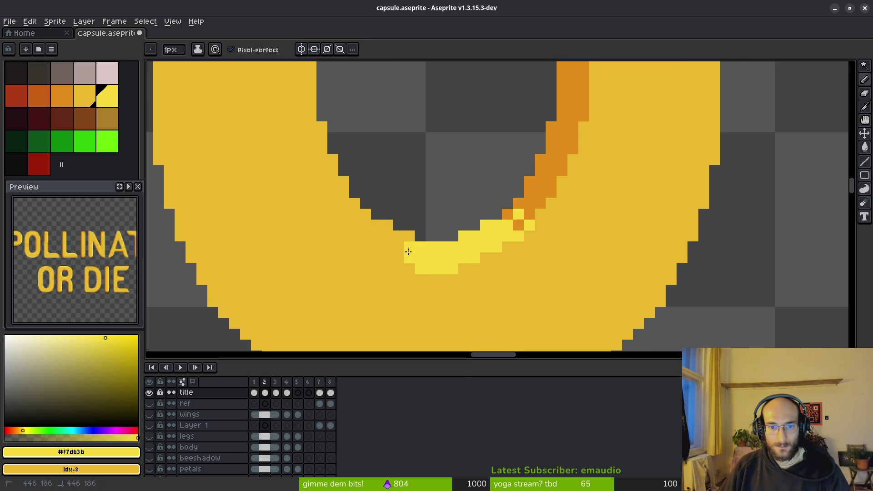
pyautogui.click(409, 236)
pyautogui.click(399, 258)
pyautogui.click(399, 237)
pyautogui.click(387, 237)
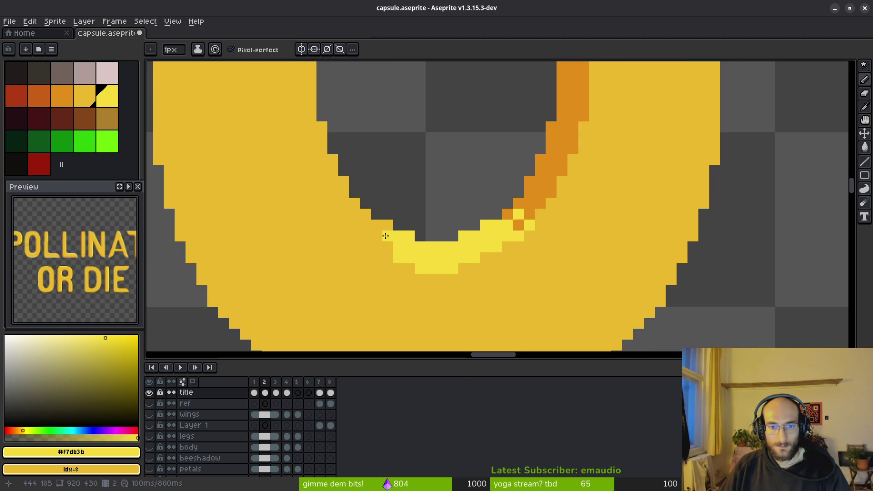
pyautogui.moveTo(377, 237); pyautogui.dragTo(366, 236)
pyautogui.click(377, 225)
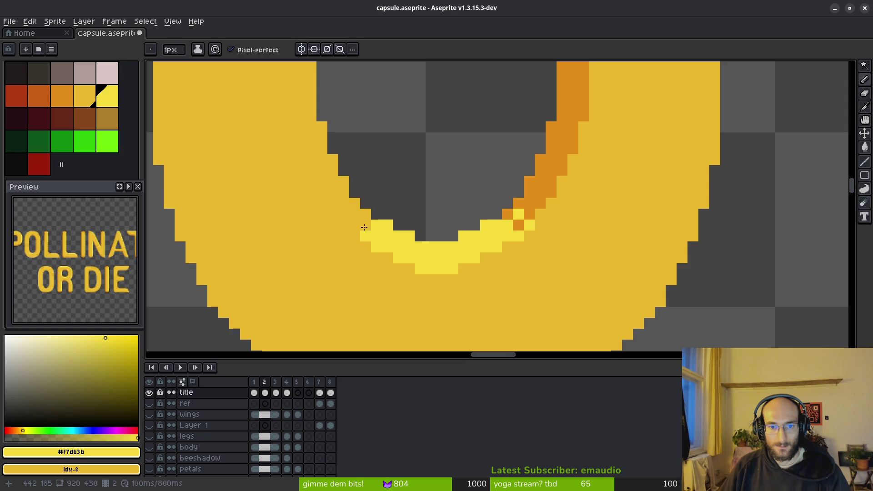
pyautogui.click(362, 219)
pyautogui.hotkey('ctrl', 'z')
pyautogui.click(357, 237)
pyautogui.scroll(-4, 377, 280)
pyautogui.scroll(-1, 510, 312)
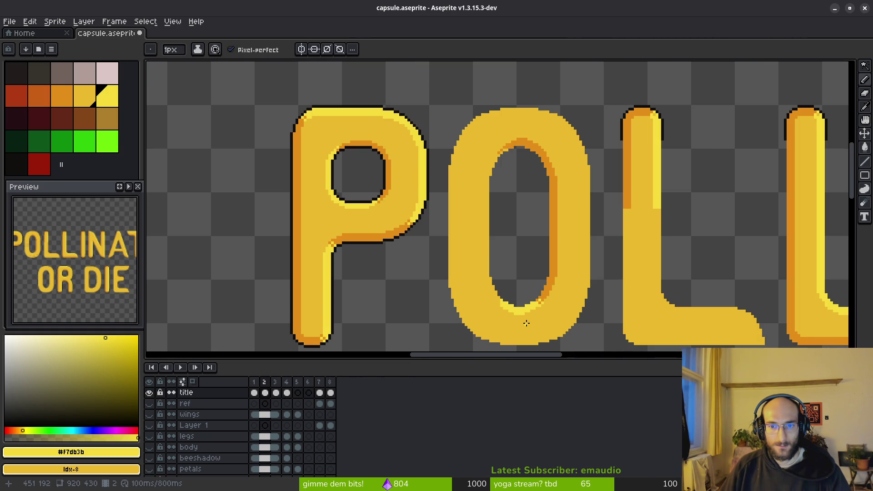
pyautogui.scroll(5, 526, 323)
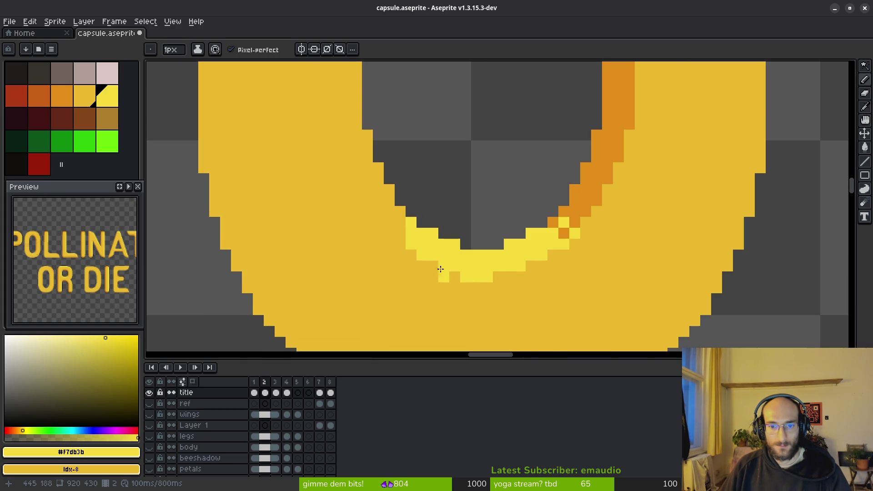
pyautogui.scroll(-5, 540, 298)
pyautogui.scroll(5, 541, 297)
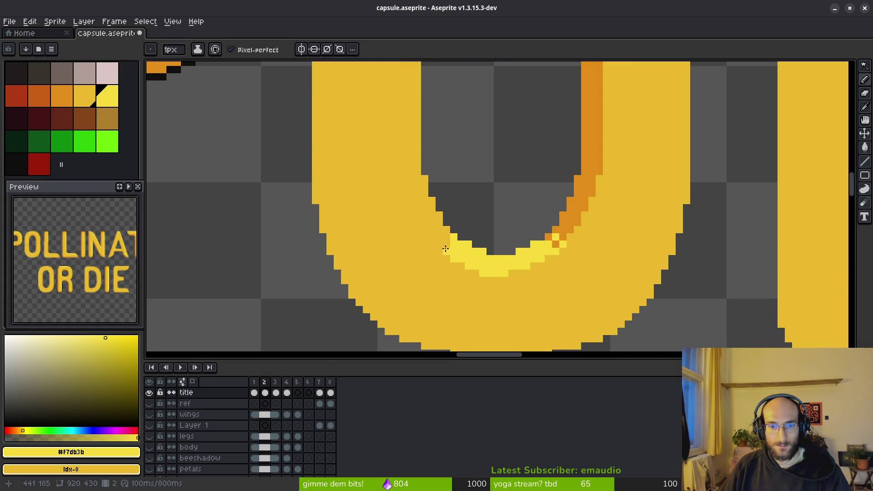
# Run the highlight diagonally up the O's left inner edge
pyautogui.click(432, 232)
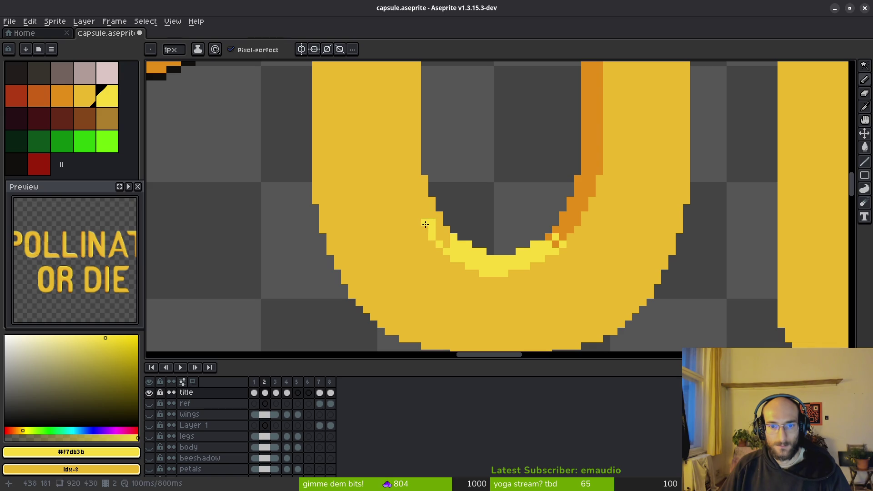
pyautogui.click(420, 214)
pyautogui.moveTo(419, 214); pyautogui.dragTo(416, 192)
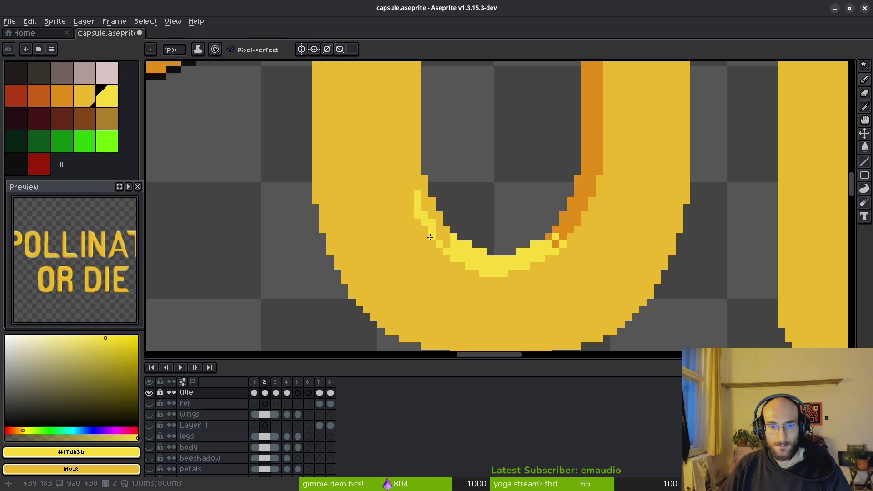
pyautogui.scroll(-3, 492, 271)
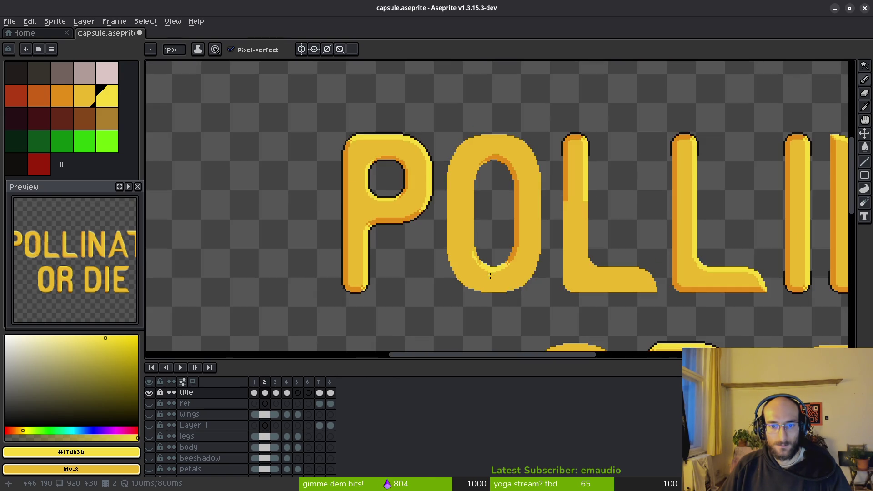
pyautogui.scroll(3, 490, 275)
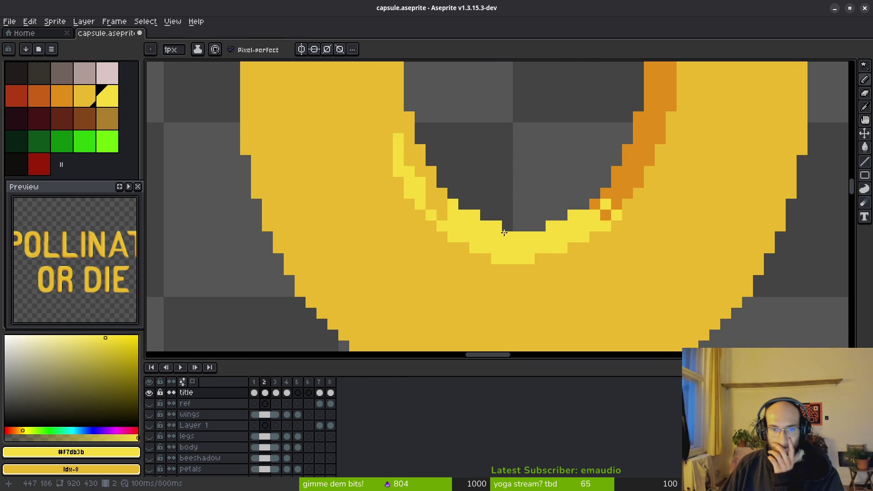
pyautogui.scroll(-2, 478, 222)
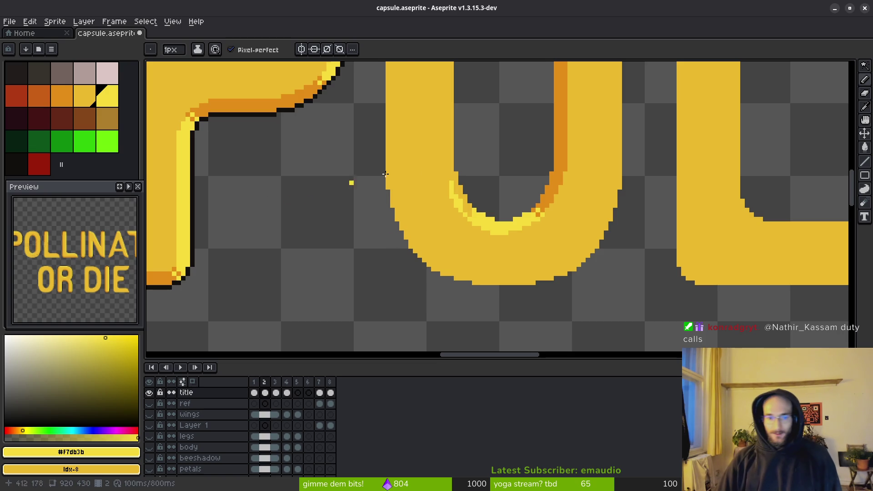
pyautogui.scroll(-1, 318, 191)
pyautogui.scroll(1, 462, 220)
pyautogui.scroll(2, 433, 169)
pyautogui.scroll(-2, 431, 169)
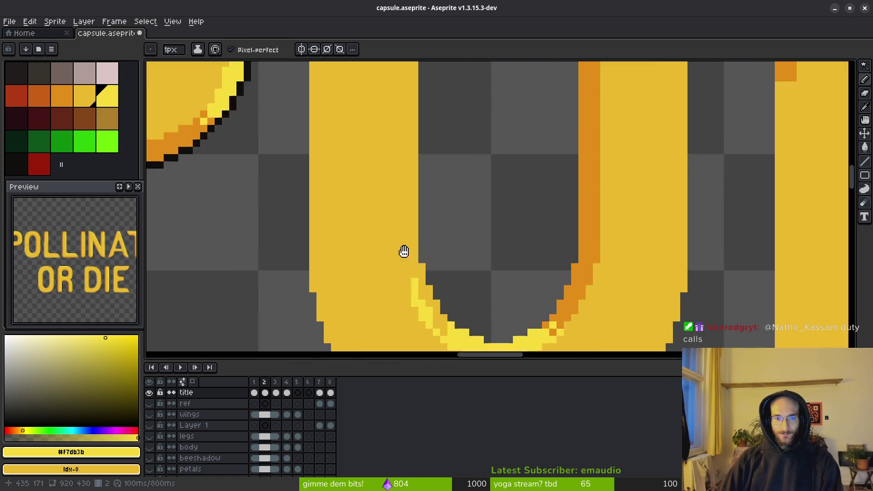
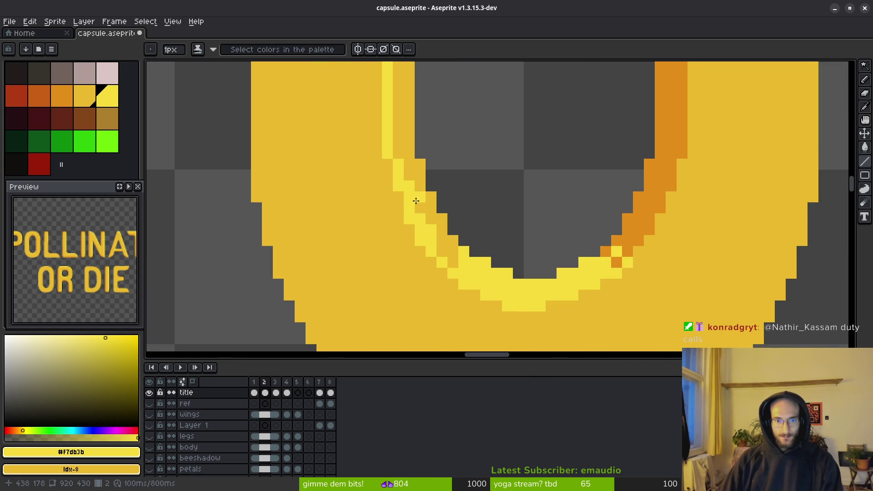
pyautogui.scroll(-1, 415, 200)
pyautogui.scroll(1, 416, 170)
# Draw a stepped light-yellow highlight and extra highlight pixels along the O's upper arch
pyautogui.moveTo(390, 179)
pyautogui.mouseDown()
pyautogui.moveTo(384, 171)
pyautogui.moveTo(414, 131)
pyautogui.moveTo(401, 141)
pyautogui.moveTo(397, 183)
pyautogui.mouseUp()
pyautogui.scroll(-1, 442, 135)
pyautogui.scroll(1, 409, 164)
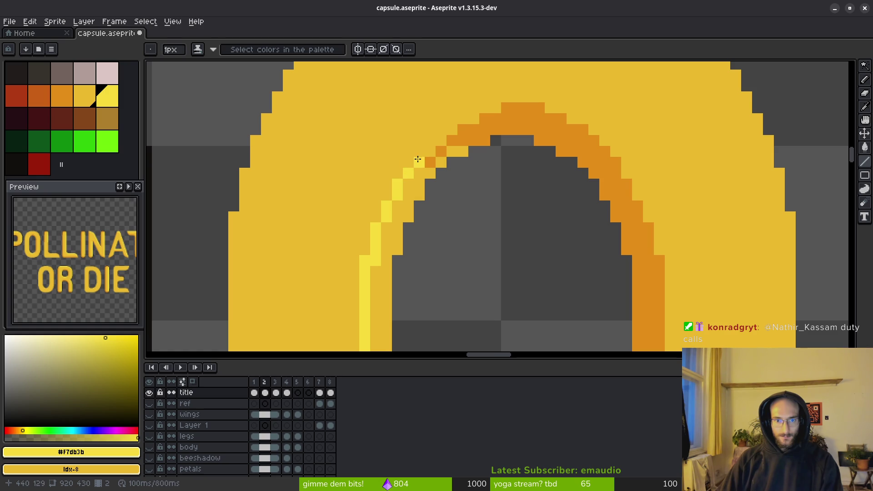
pyautogui.click(440, 141)
pyautogui.click(440, 163)
pyautogui.click(419, 184)
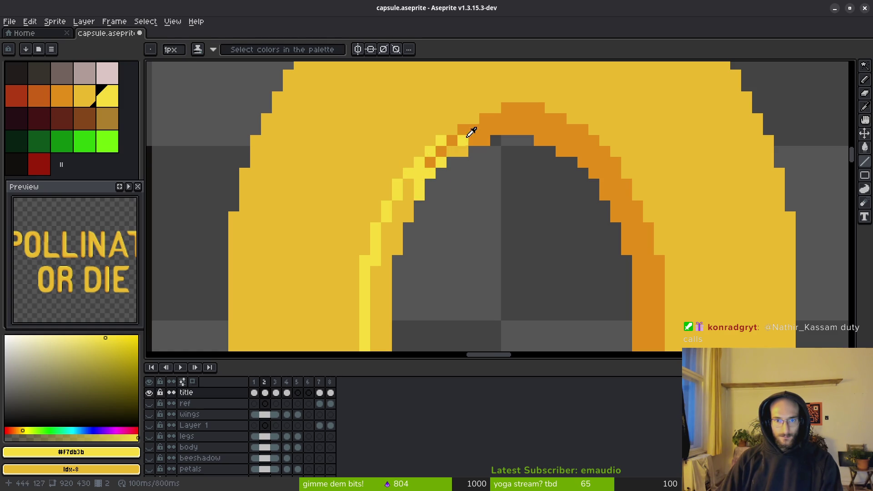
# Paint orange shading pixels into the corner of the O's arch
pyautogui.keyDown('alt'); pyautogui.click(467, 139); pyautogui.keyUp('alt')
pyautogui.scroll(-4, 512, 203)
pyautogui.scroll(-2, 512, 203)
pyautogui.scroll(3, 510, 202)
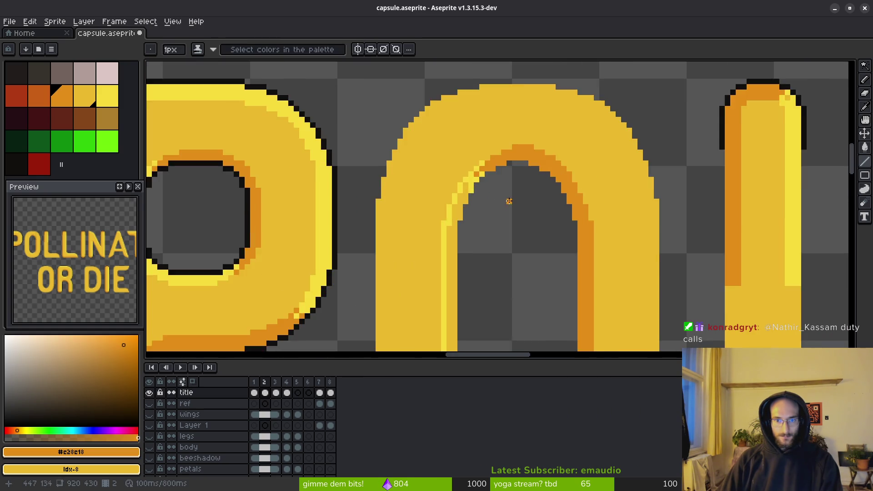
pyautogui.scroll(3, 487, 214)
pyautogui.scroll(3, 445, 128)
pyautogui.click(443, 123)
pyautogui.click(395, 145)
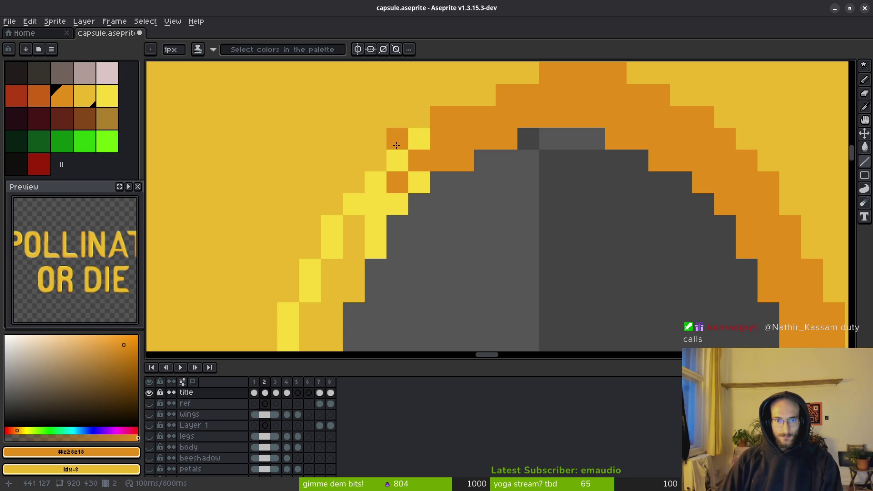
pyautogui.click(375, 160)
pyautogui.click(419, 116)
pyautogui.scroll(-1, 478, 151)
pyautogui.scroll(-2, 499, 156)
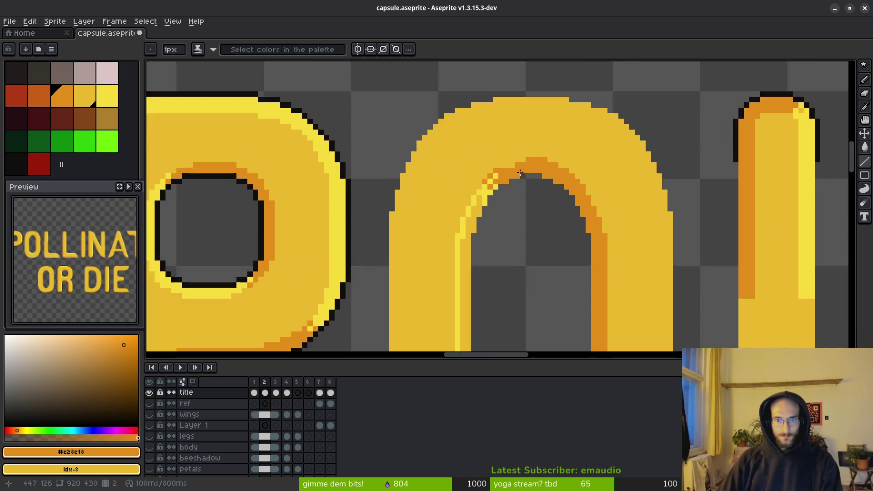
pyautogui.scroll(3, 498, 156)
pyautogui.scroll(-2, 498, 156)
pyautogui.scroll(-2, 557, 205)
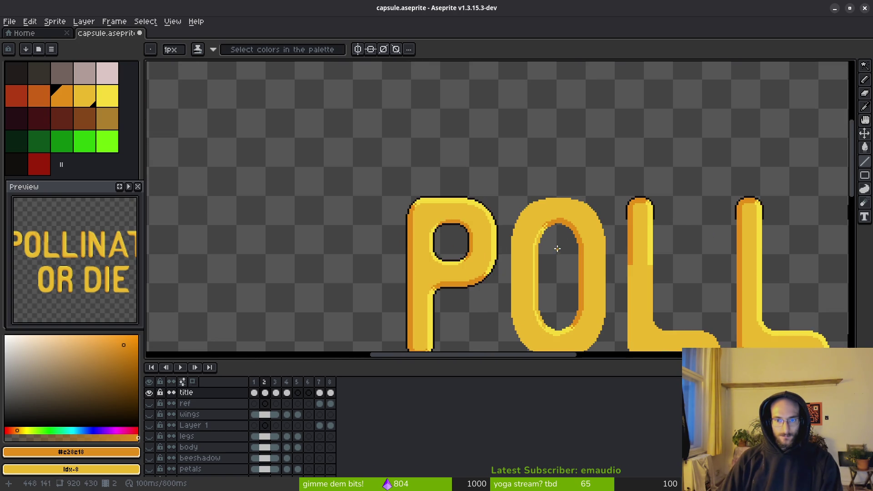
pyautogui.scroll(4, 557, 250)
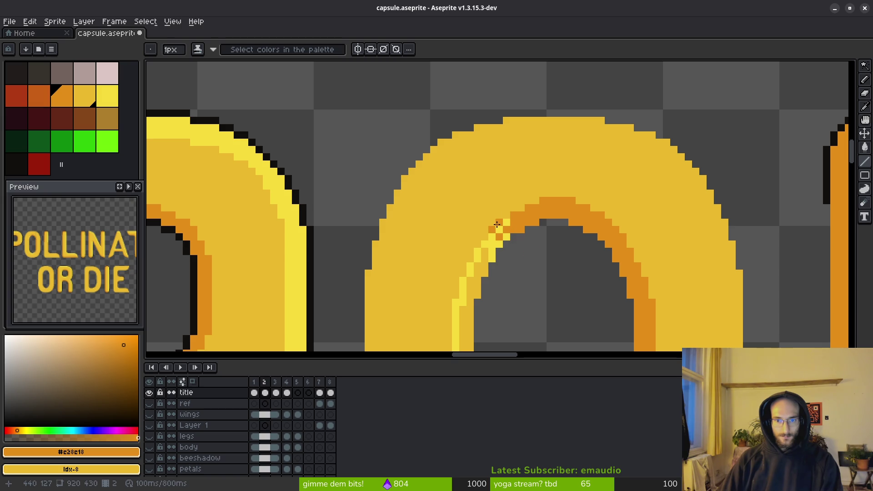
pyautogui.scroll(-2, 547, 258)
pyautogui.scroll(3, 546, 258)
pyautogui.scroll(1, 505, 205)
pyautogui.scroll(1, 470, 165)
# Turn a run of yellow arc-edge pixels on the O orange
pyautogui.click(471, 165)
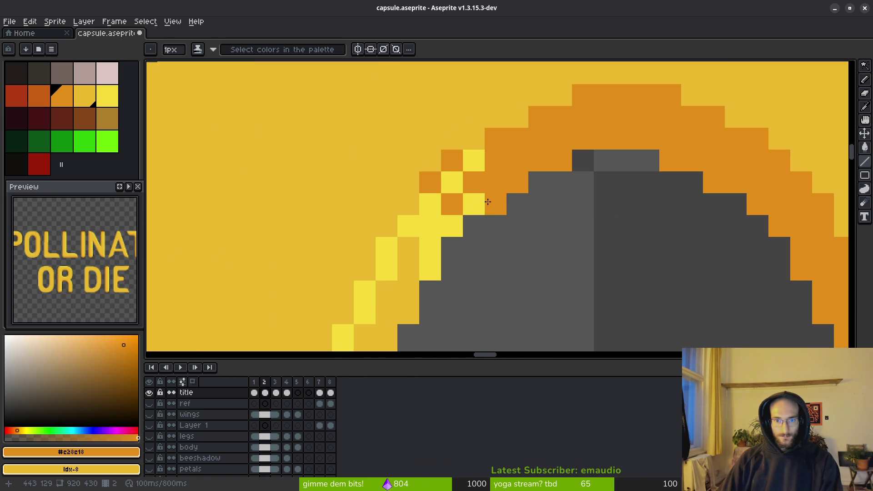
pyautogui.click(451, 183)
pyautogui.click(430, 205)
pyautogui.click(452, 227)
pyautogui.click(474, 205)
# Sample light yellow from the artwork and brighten alternating arc-edge pixels with it
pyautogui.press('alt')
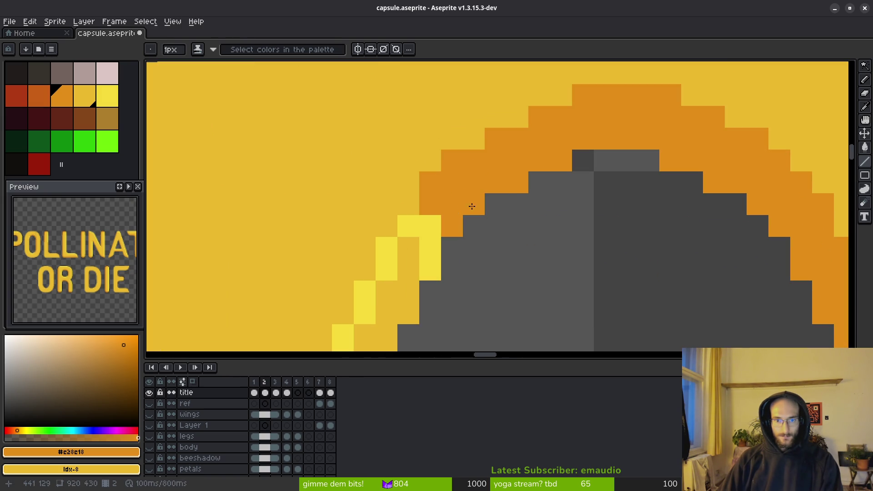
pyautogui.click(438, 221)
pyautogui.click(473, 184)
pyautogui.click(452, 204)
pyautogui.click(407, 205)
pyautogui.click(430, 181)
pyautogui.click(452, 160)
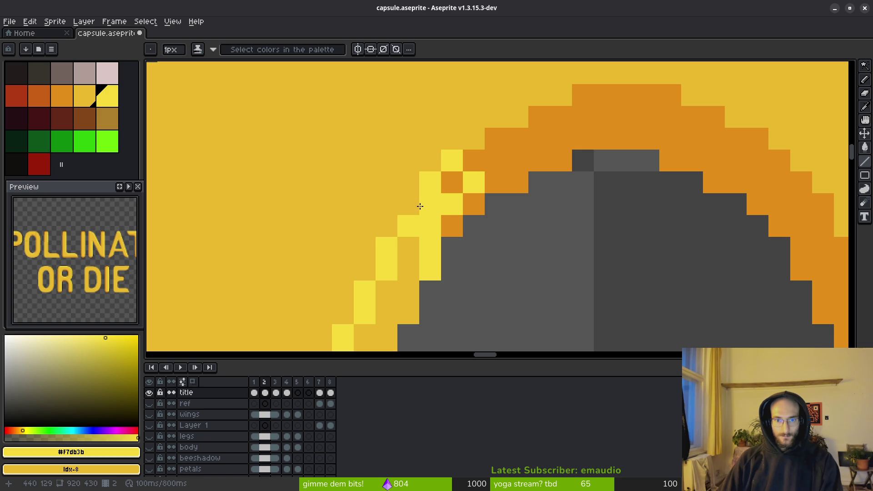
pyautogui.scroll(-1, 477, 259)
pyautogui.scroll(-1, 484, 273)
pyautogui.scroll(-1, 496, 284)
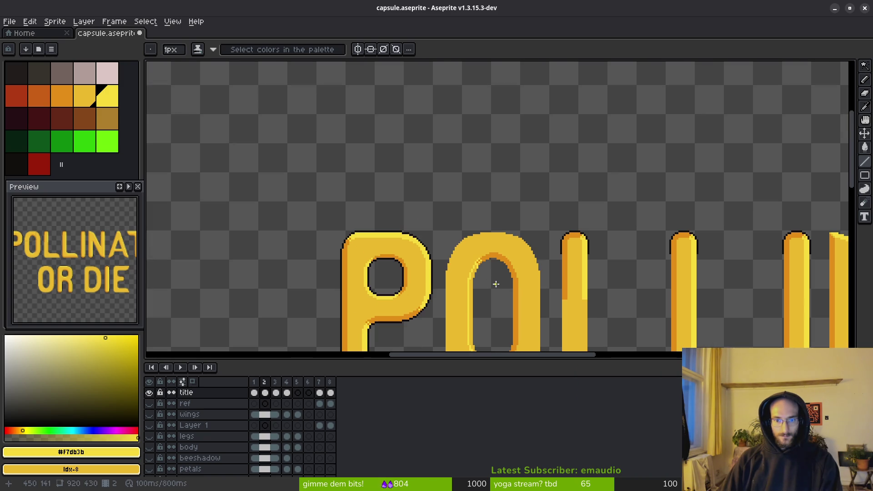
pyautogui.scroll(3, 499, 286)
pyautogui.scroll(2, 471, 163)
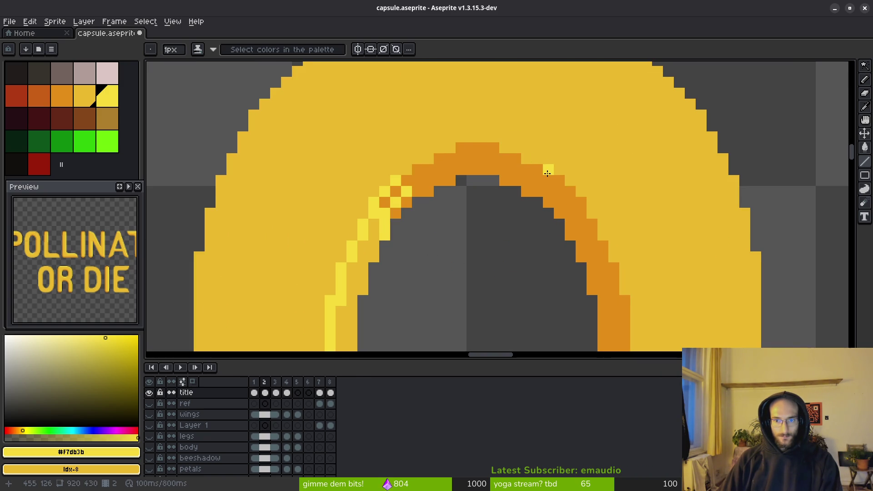
pyautogui.scroll(-2, 624, 215)
pyautogui.scroll(-1, 634, 224)
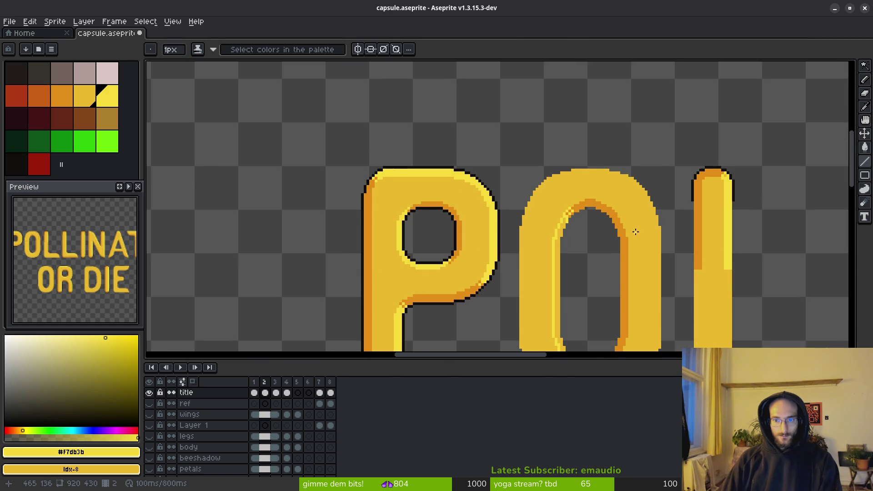
pyautogui.scroll(2, 628, 195)
pyautogui.scroll(2, 594, 179)
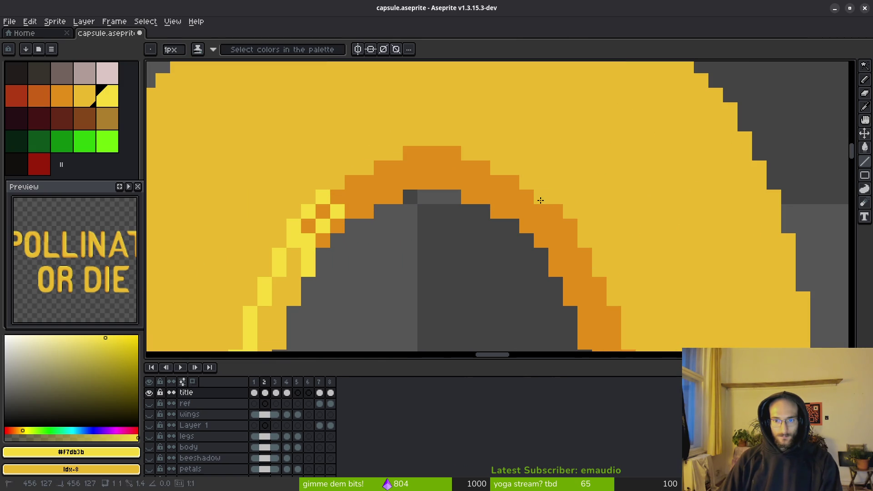
pyautogui.scroll(-3, 653, 283)
pyautogui.scroll(3, 647, 298)
pyautogui.scroll(-3, 607, 189)
pyautogui.scroll(-2, 607, 189)
pyautogui.scroll(-1, 577, 215)
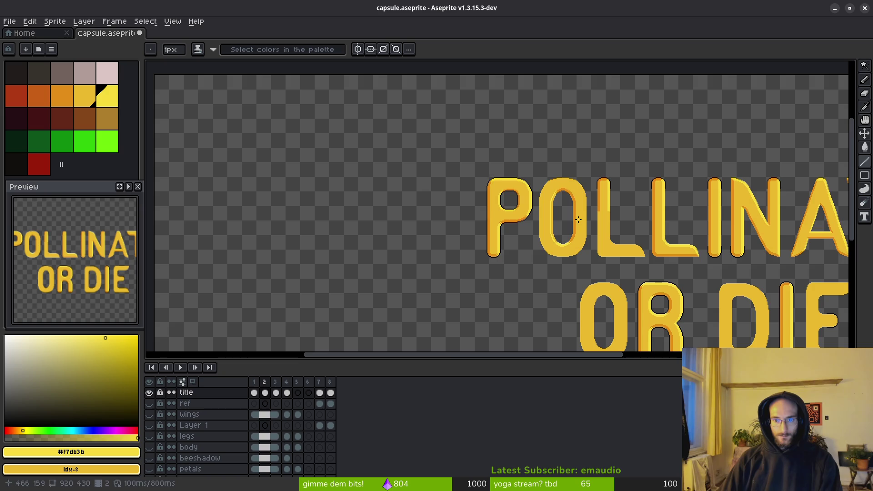
pyautogui.scroll(3, 578, 215)
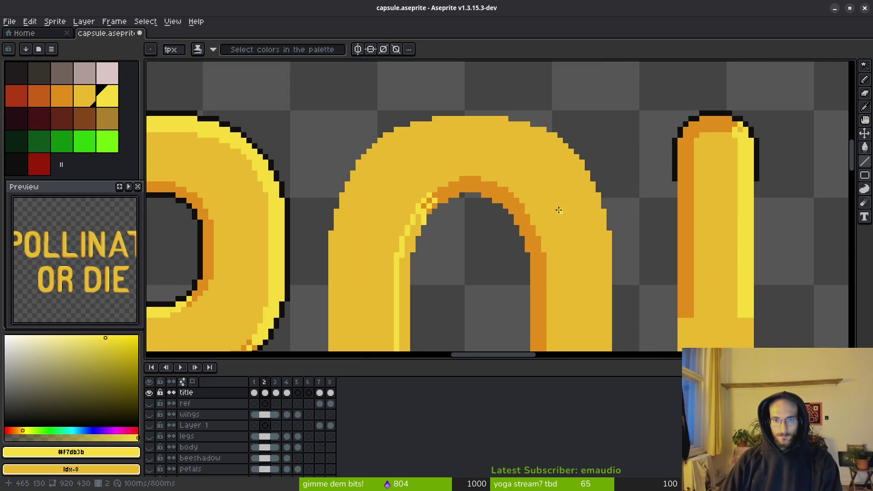
pyautogui.scroll(1, 555, 214)
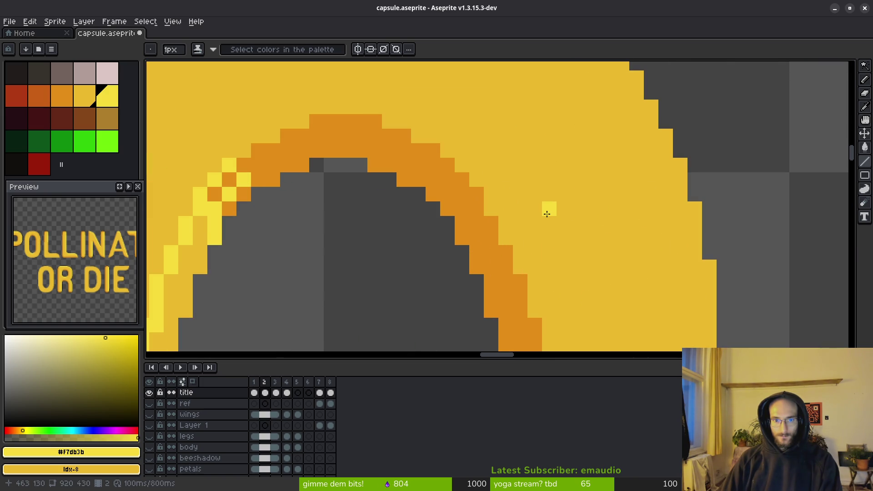
pyautogui.scroll(-2, 548, 207)
pyautogui.scroll(-1, 529, 221)
# Redo the undone line and add three orange shading pixels on the arch's right inner edge
pyautogui.hotkey('ctrl', 'y')
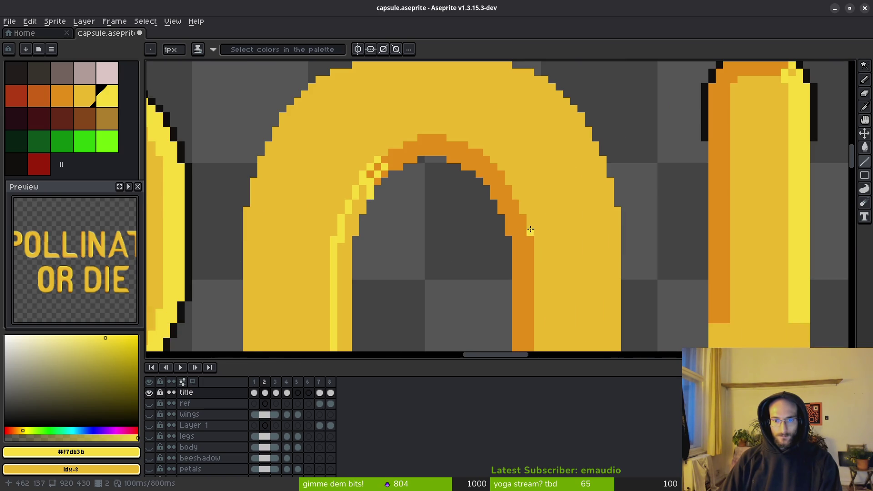
pyautogui.scroll(2, 535, 238)
pyautogui.scroll(1, 522, 233)
pyautogui.keyDown('alt'); pyautogui.click(527, 222); pyautogui.keyUp('alt')
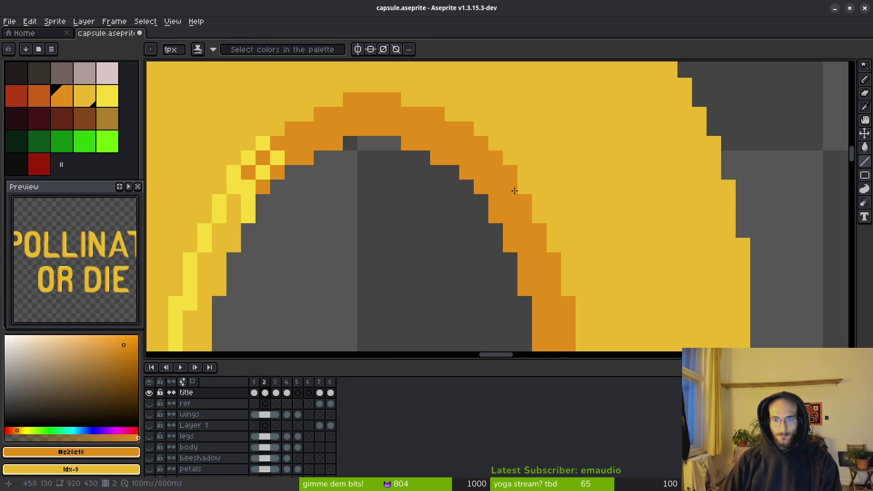
pyautogui.click(540, 217)
pyautogui.click(553, 246)
pyautogui.click(568, 290)
pyautogui.scroll(-2, 569, 294)
pyautogui.scroll(-1, 577, 324)
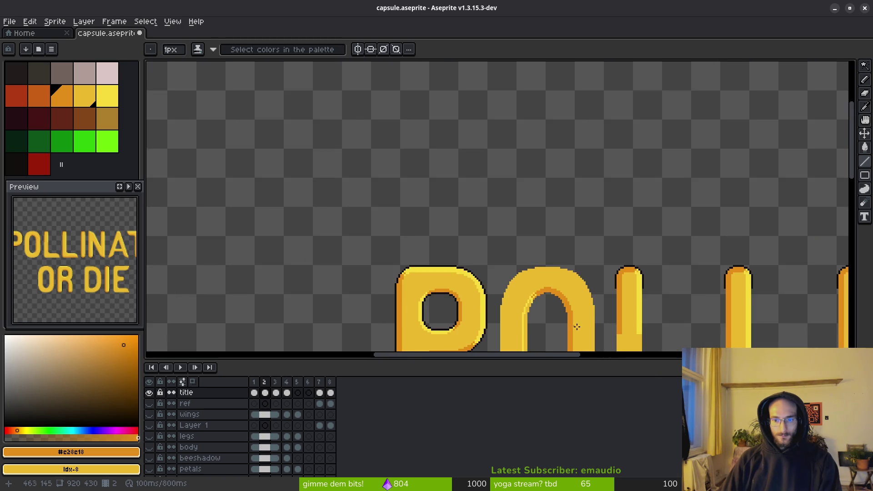
pyautogui.scroll(1, 577, 323)
pyautogui.scroll(2, 566, 267)
pyautogui.moveTo(499, 111); pyautogui.dragTo(502, 97)
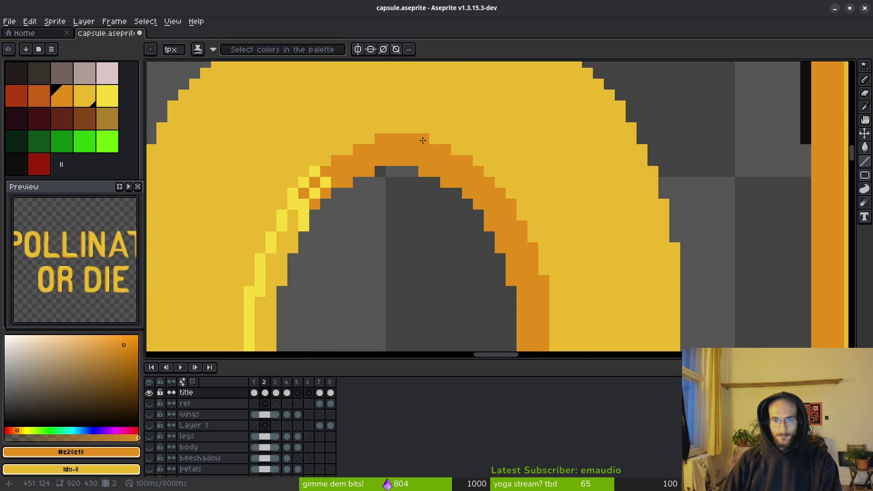
pyautogui.scroll(-1, 457, 165)
pyautogui.scroll(-1, 464, 218)
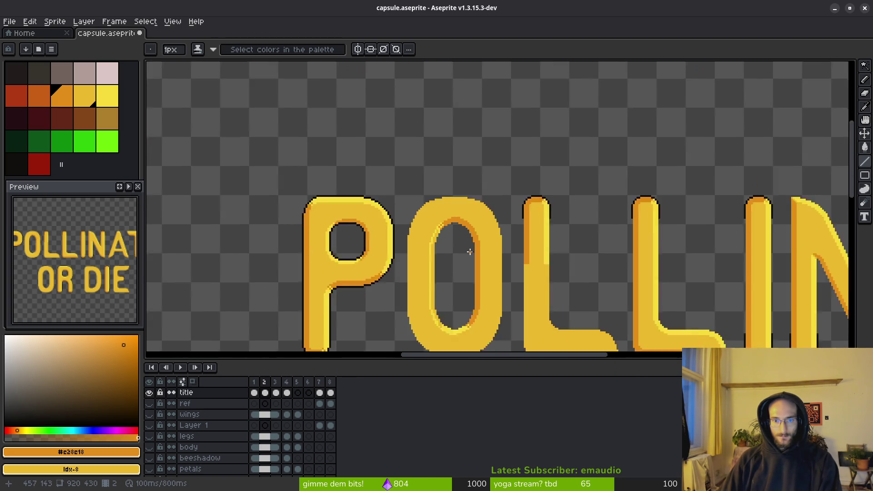
pyautogui.scroll(-1, 472, 262)
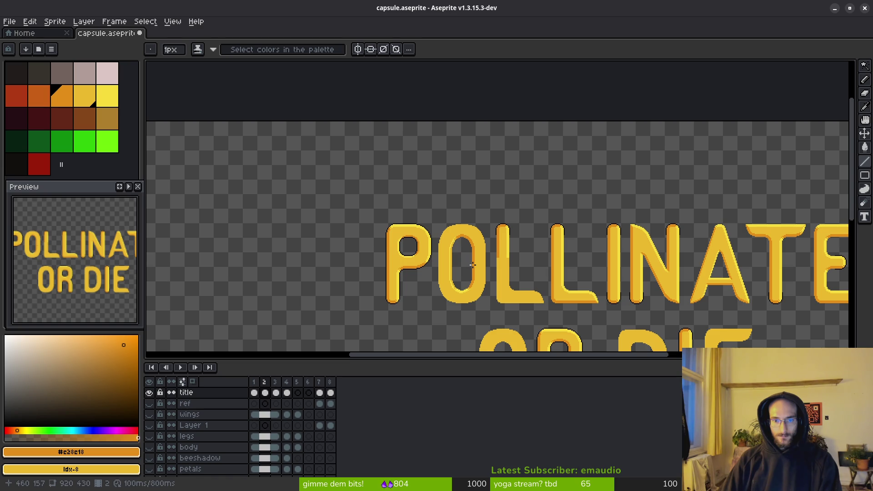
pyautogui.scroll(1, 469, 263)
pyautogui.scroll(1, 461, 270)
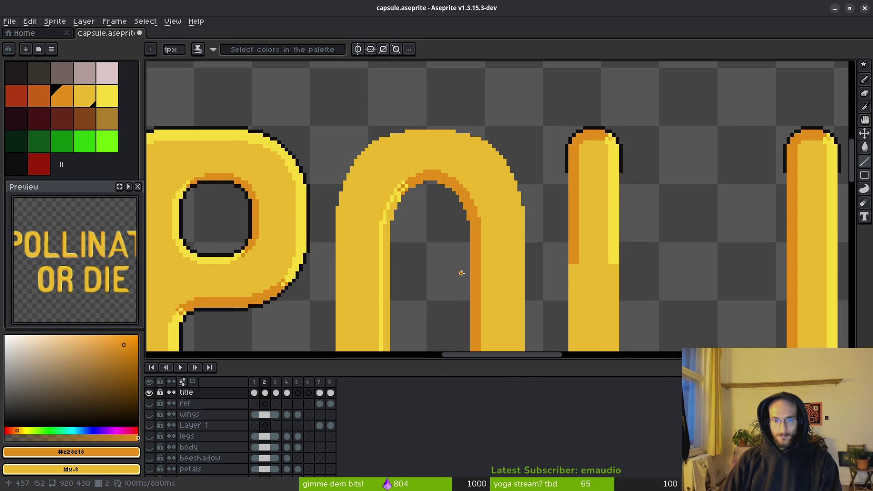
pyautogui.scroll(1, 462, 271)
pyautogui.scroll(-1, 508, 198)
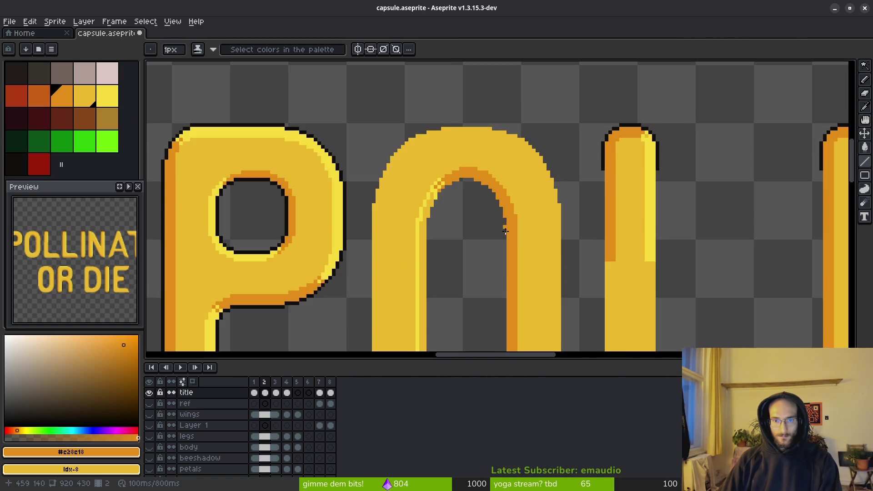
pyautogui.scroll(-1, 505, 225)
pyautogui.scroll(-1, 499, 250)
pyautogui.scroll(-1, 499, 252)
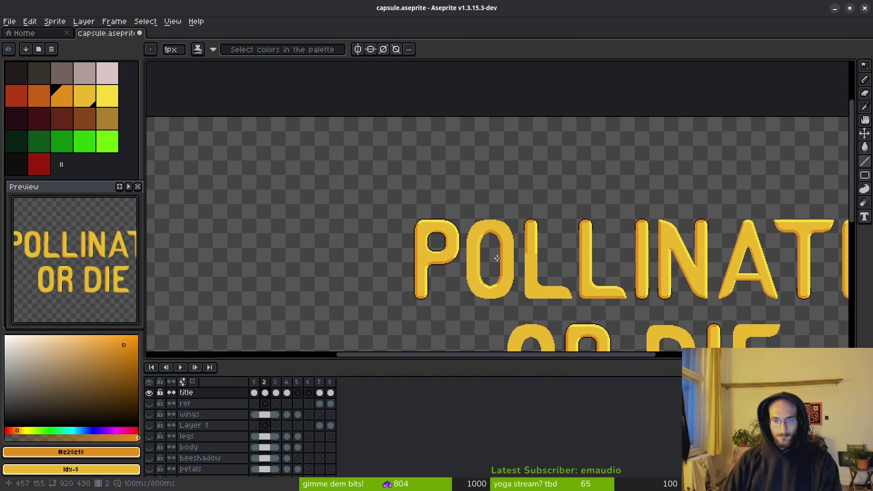
pyautogui.scroll(2, 497, 258)
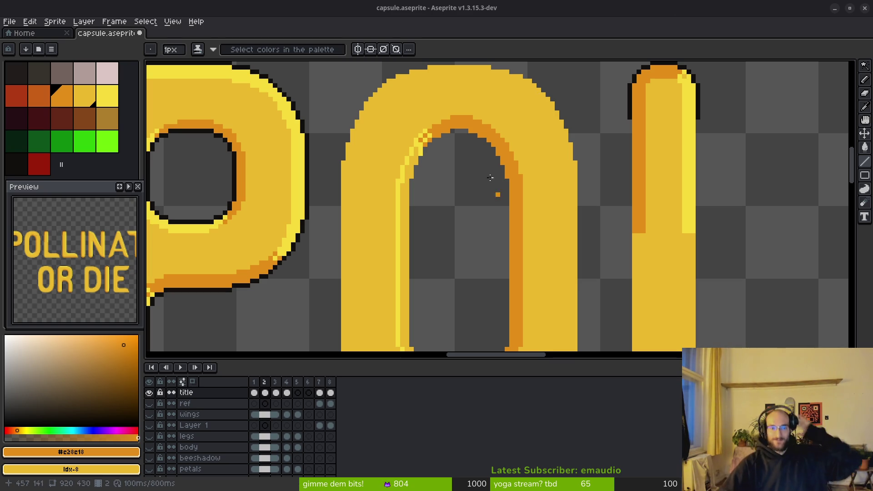
pyautogui.scroll(1, 515, 233)
pyautogui.scroll(1, 514, 233)
# Recolour the stray orange pixel on the O's arch yellow, then select the light-yellow highlight colour
pyautogui.moveTo(515, 233); pyautogui.dragTo(512, 178)
pyautogui.click(471, 137)
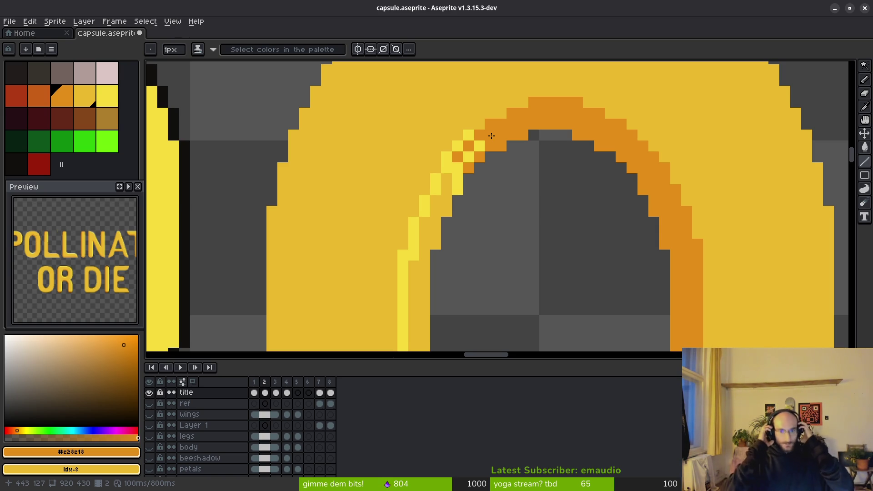
pyautogui.scroll(-2, 612, 202)
pyautogui.scroll(-2, 612, 202)
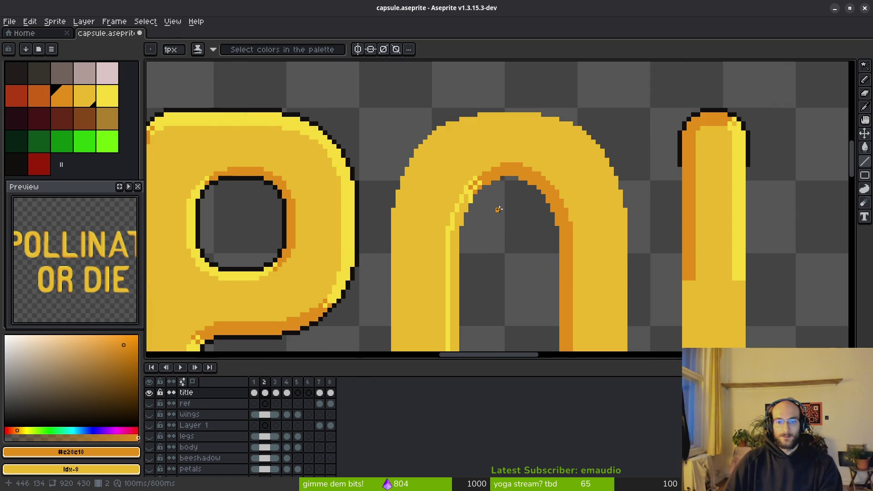
pyautogui.scroll(-3, 412, 166)
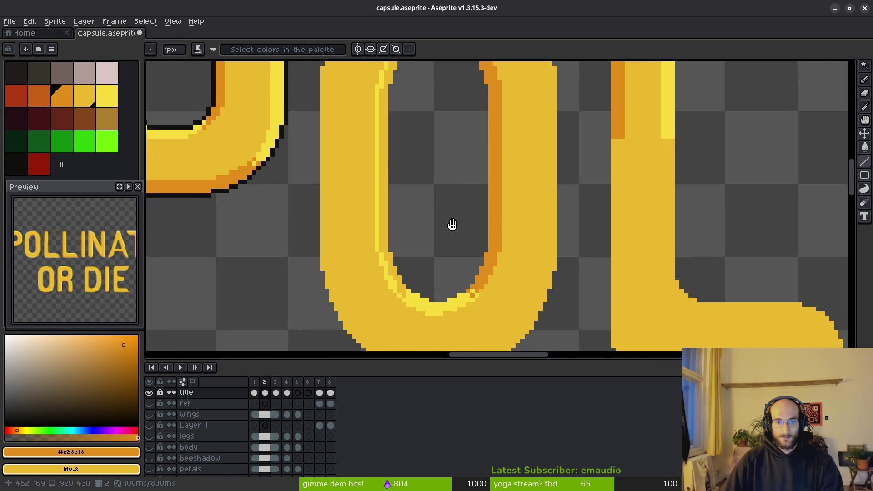
pyautogui.keyDown('alt'); pyautogui.click(474, 234); pyautogui.keyUp('alt')
pyautogui.scroll(1, 478, 242)
# Bucket-fill the O's inner left edge light yellow, undoing an accidental fill of the O's body
pyautogui.press('g')
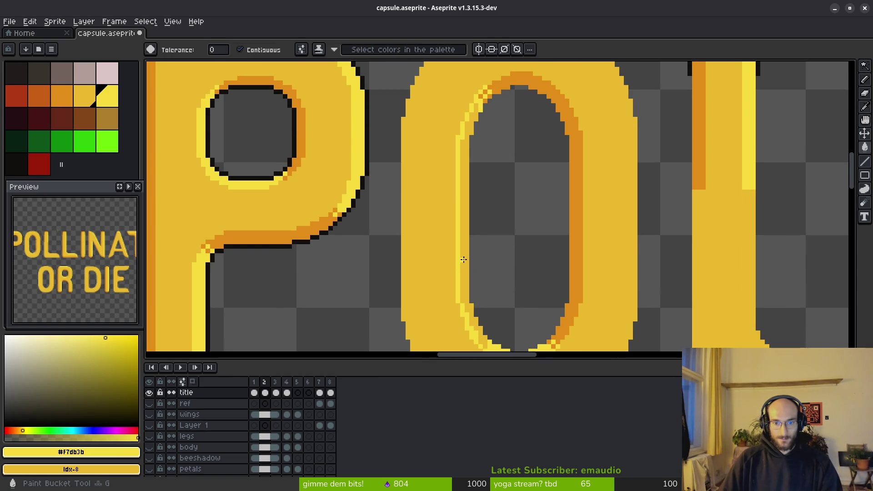
pyautogui.click(462, 252)
pyautogui.scroll(-1, 515, 270)
pyautogui.scroll(-2, 503, 249)
pyautogui.scroll(3, 483, 253)
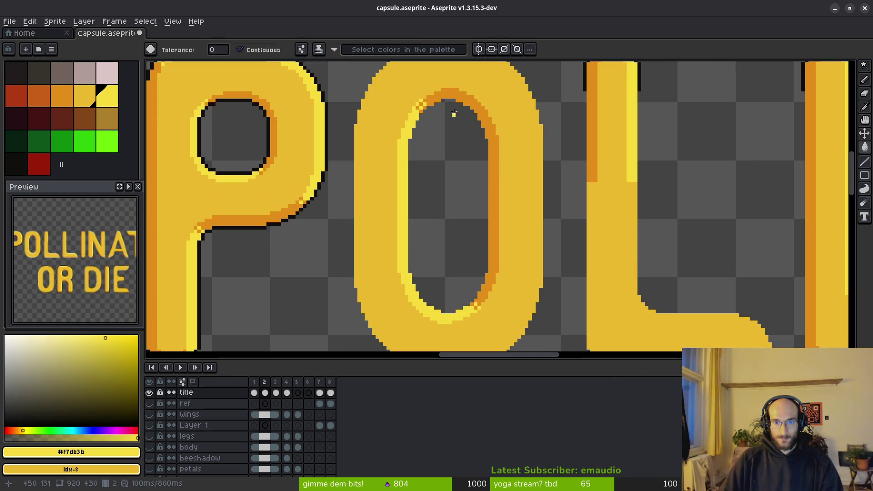
pyautogui.scroll(-1, 451, 204)
pyautogui.scroll(3, 458, 243)
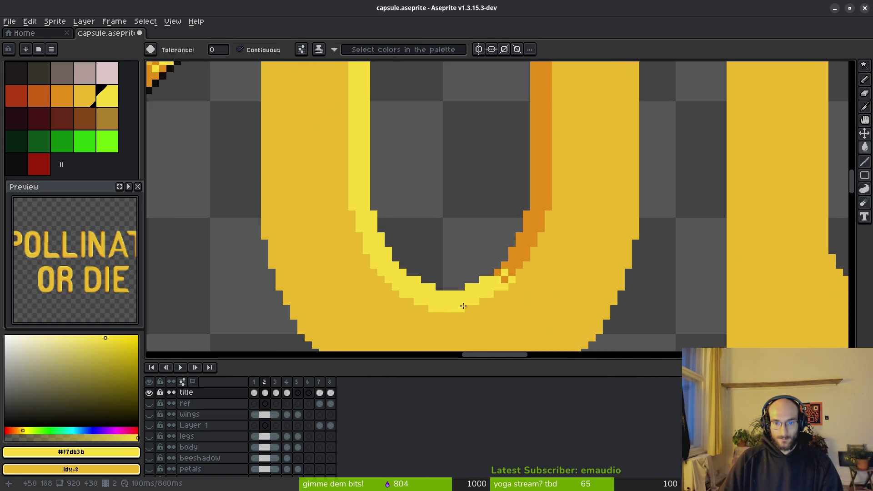
pyautogui.click(463, 306)
pyautogui.hotkey('ctrl', 'z')
pyautogui.press('b')
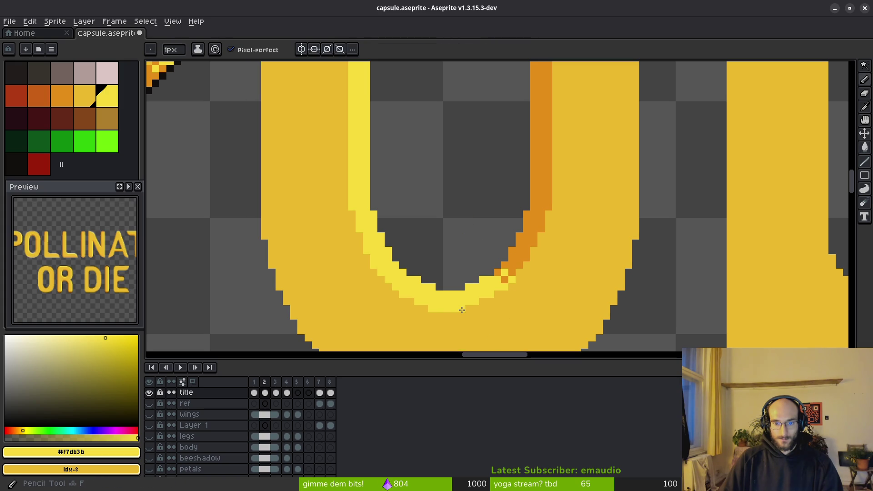
pyautogui.scroll(-3, 489, 212)
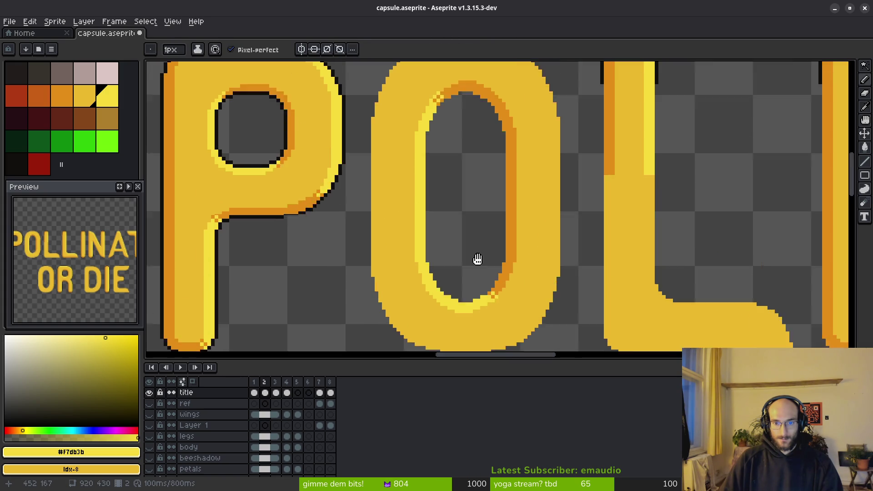
# Add a yellow pixel on the O's inner arch, undoing a misplaced one first
pyautogui.moveTo(480, 282)
pyautogui.mouseDown()
pyautogui.moveTo(478, 175)
pyautogui.moveTo(477, 255)
pyautogui.mouseUp()
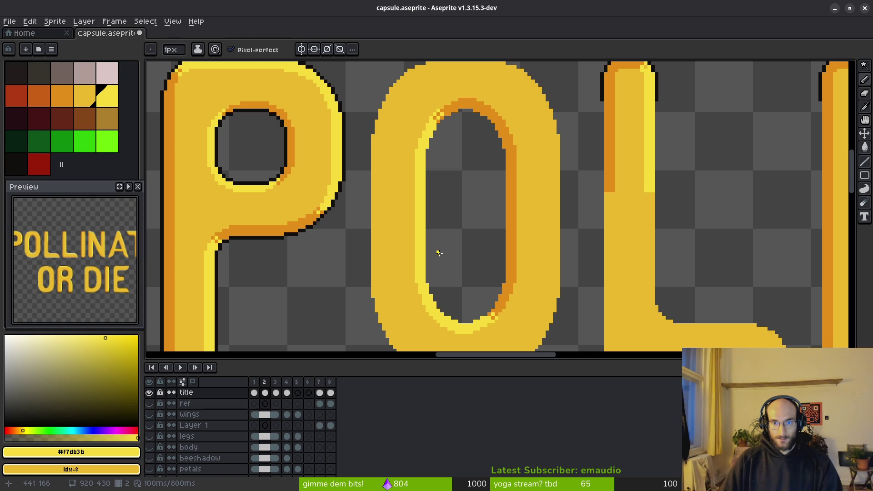
pyautogui.scroll(1, 438, 282)
pyautogui.scroll(1, 439, 281)
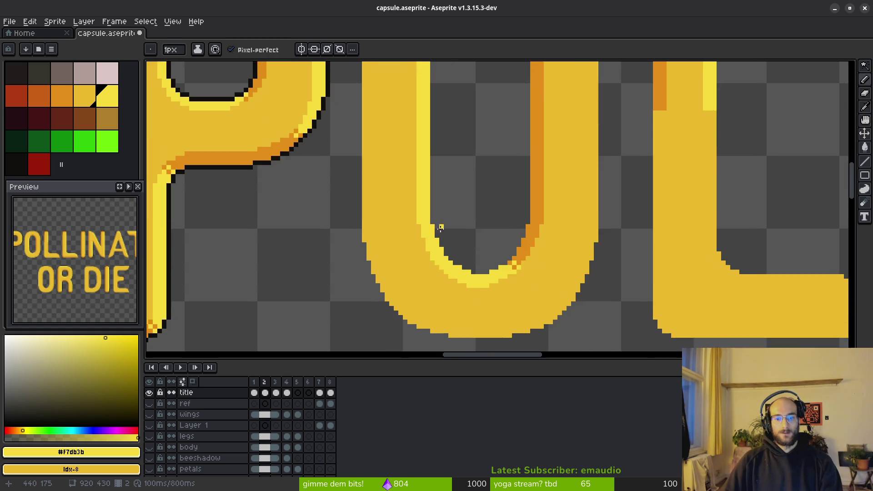
pyautogui.scroll(1, 423, 260)
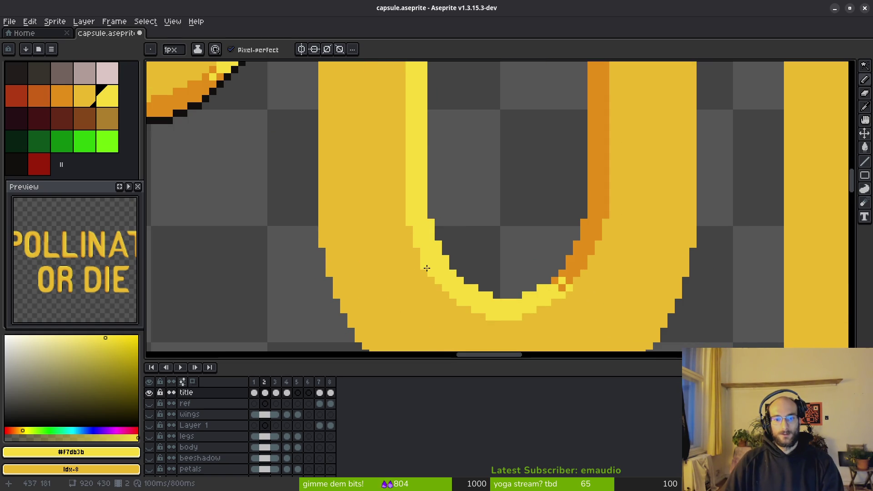
pyautogui.click(454, 244)
pyautogui.hotkey('ctrl', 'z')
pyautogui.scroll(-2, 477, 228)
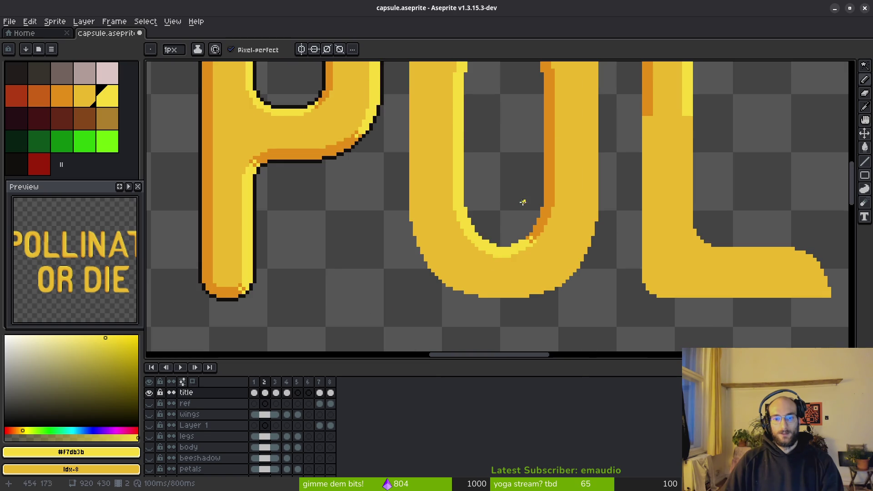
pyautogui.scroll(1, 468, 217)
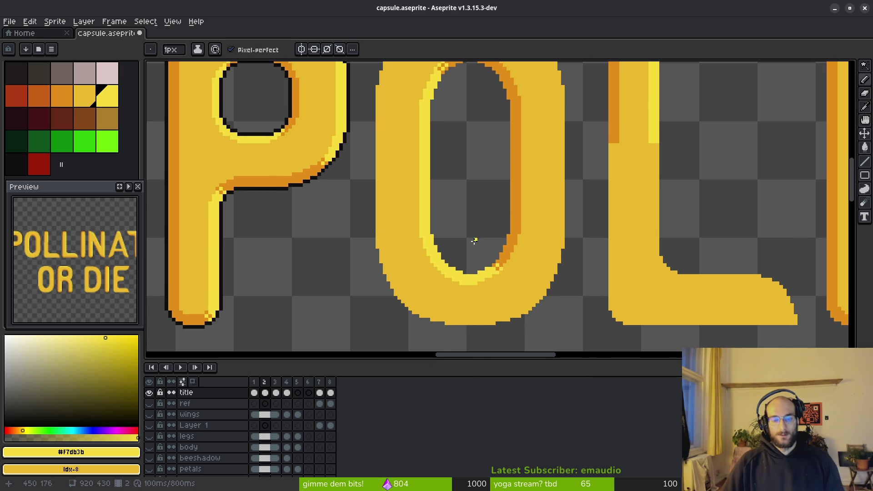
pyautogui.scroll(1, 473, 236)
pyautogui.scroll(-1, 445, 191)
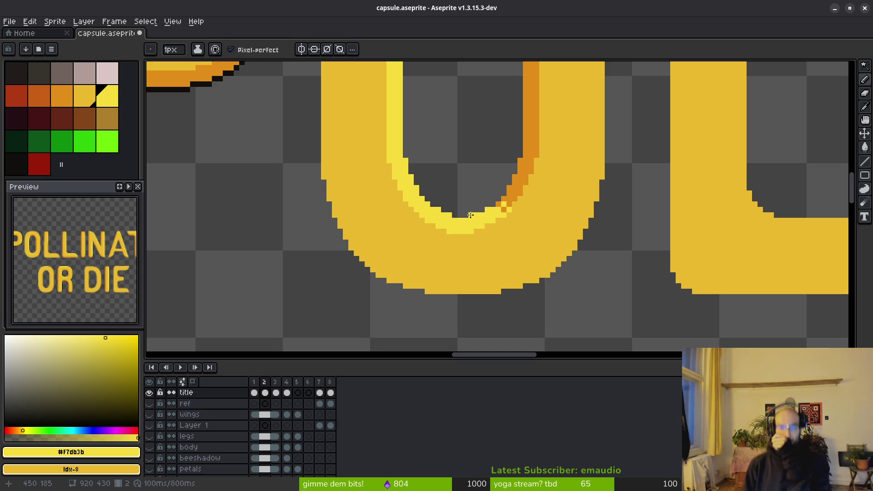
pyautogui.scroll(-1, 470, 215)
pyautogui.scroll(-2, 534, 181)
pyautogui.scroll(2, 533, 182)
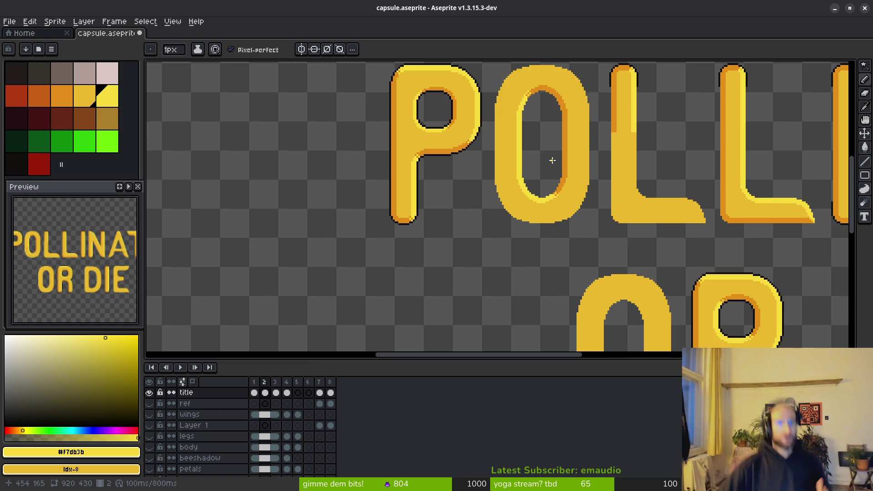
pyautogui.scroll(2, 538, 137)
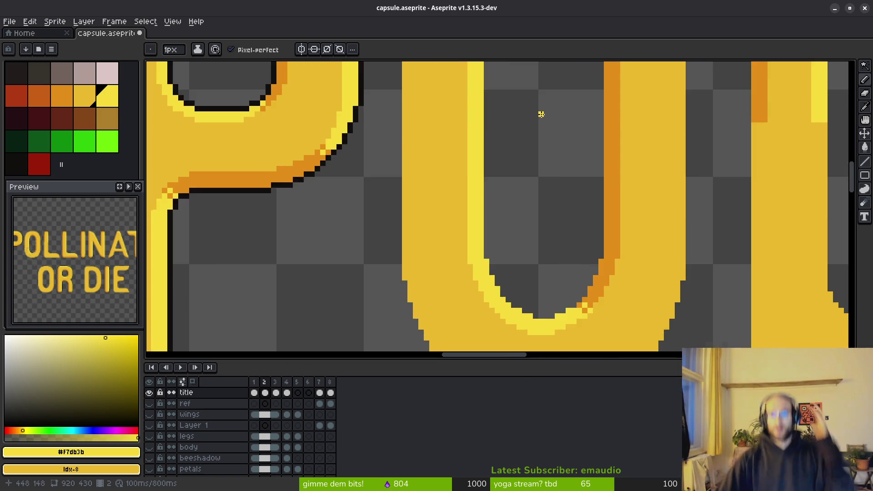
pyautogui.scroll(1, 539, 115)
pyautogui.scroll(1, 505, 218)
pyautogui.click(533, 235)
pyautogui.scroll(1, 518, 184)
pyautogui.scroll(1, 519, 171)
pyautogui.scroll(-2, 535, 228)
pyautogui.scroll(-1, 505, 198)
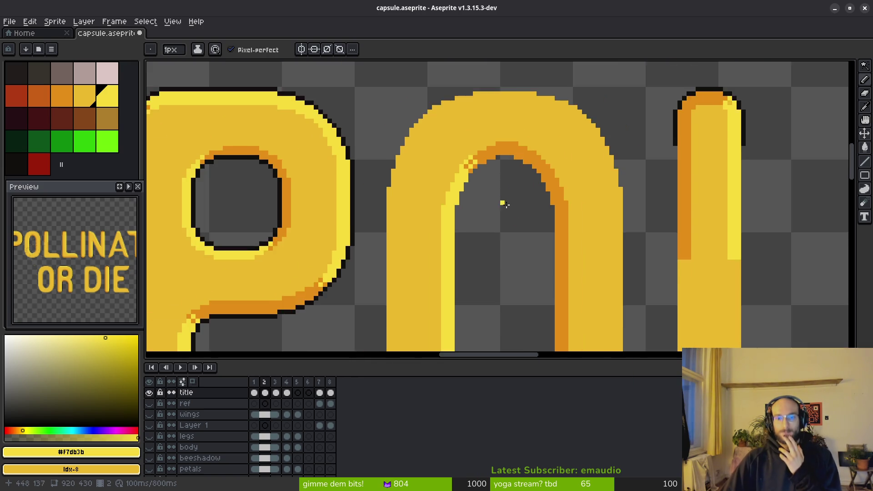
pyautogui.scroll(-2, 491, 139)
pyautogui.scroll(1, 490, 205)
pyautogui.scroll(-1, 488, 225)
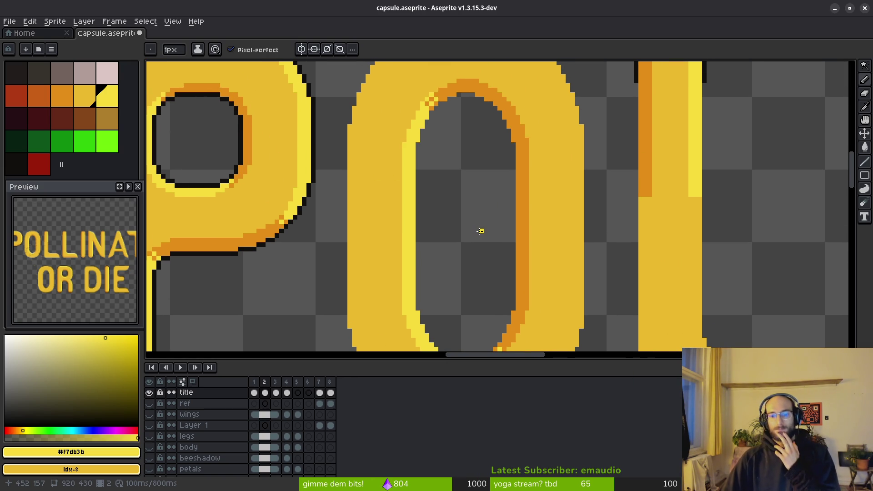
pyautogui.scroll(-1, 472, 233)
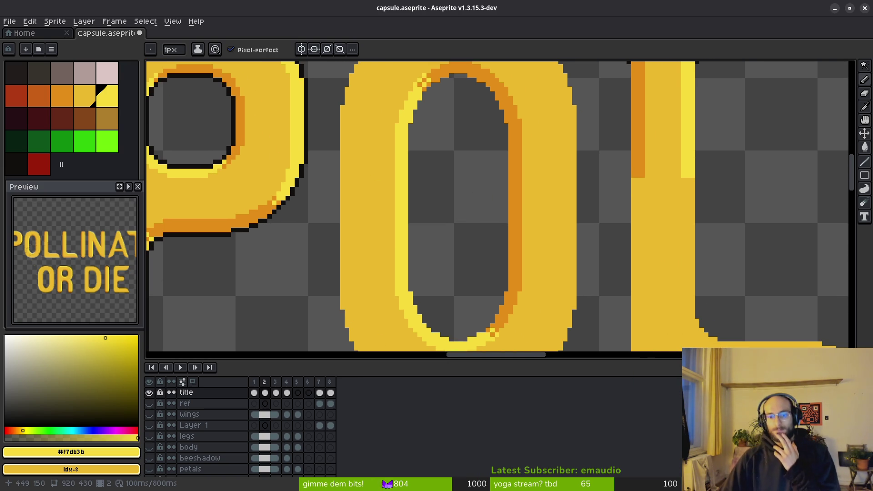
pyautogui.scroll(1, 459, 182)
pyautogui.scroll(1, 459, 182)
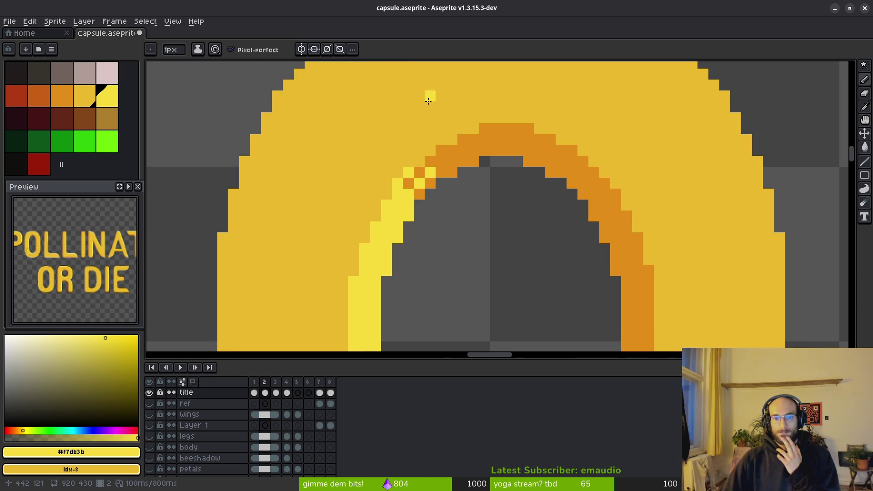
pyautogui.scroll(-1, 487, 181)
pyautogui.scroll(-2, 487, 182)
pyautogui.scroll(1, 469, 210)
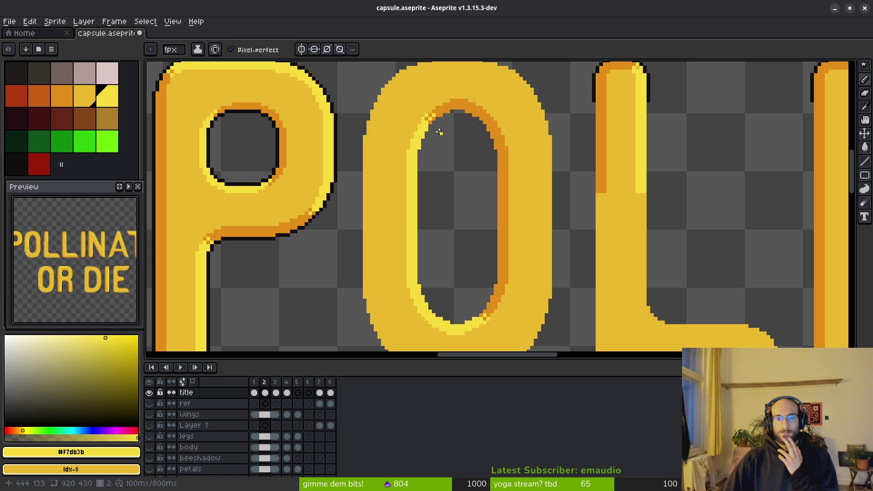
pyautogui.scroll(3, 439, 132)
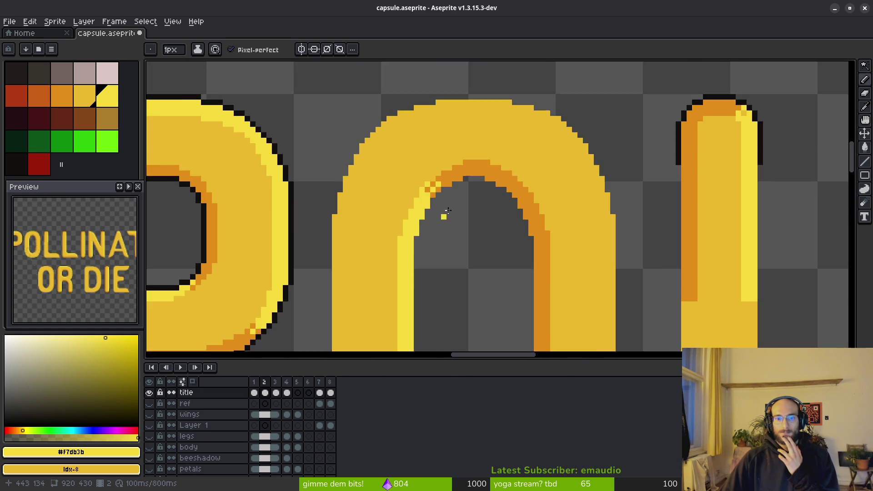
pyautogui.scroll(3, 442, 220)
# Swap an orange arch pixel to yellow and paint an orange-and-yellow pair at the arch corner
pyautogui.click(416, 165)
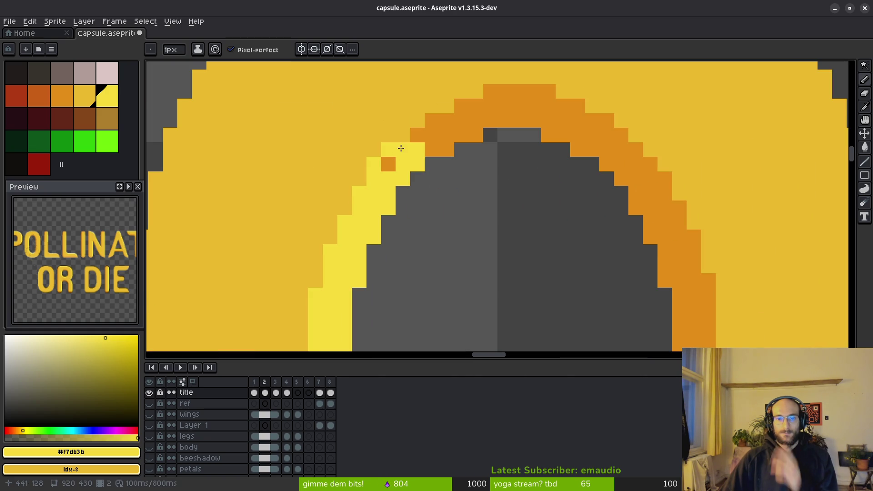
pyautogui.keyDown('alt'); pyautogui.click(440, 133); pyautogui.keyUp('alt')
pyautogui.click(403, 165)
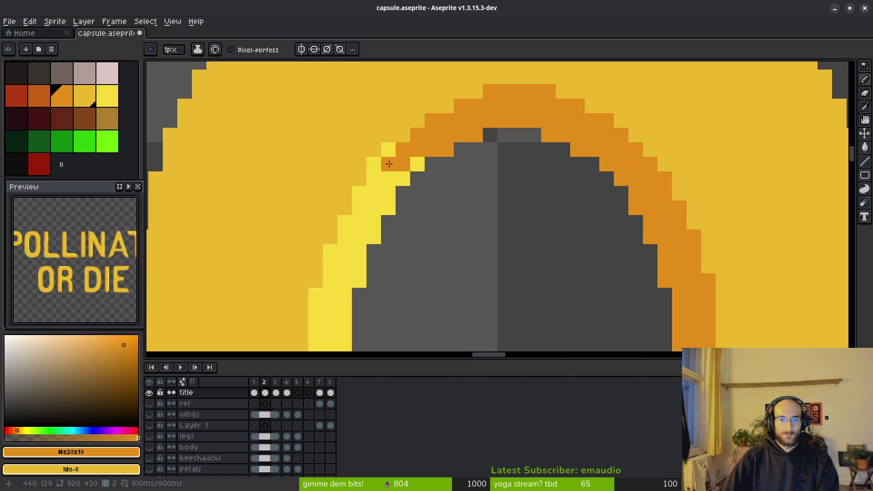
pyautogui.keyDown('alt'); pyautogui.click(389, 149); pyautogui.keyUp('alt')
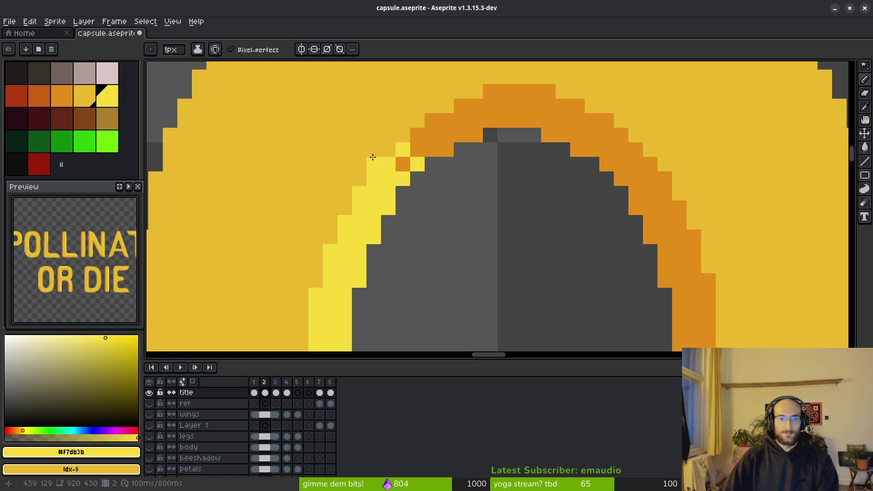
pyautogui.scroll(-3, 514, 230)
pyautogui.scroll(-1, 500, 214)
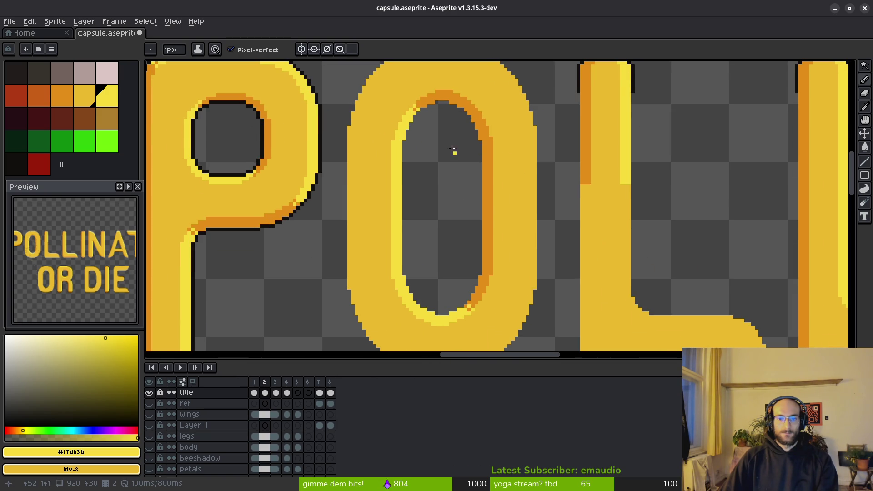
pyautogui.scroll(2, 452, 153)
pyautogui.scroll(2, 451, 153)
# Paint a diagonal run of orange pixels up the arch's inner corner and edge
pyautogui.keyDown('alt'); pyautogui.click(449, 182); pyautogui.keyUp('alt')
pyautogui.click(370, 185)
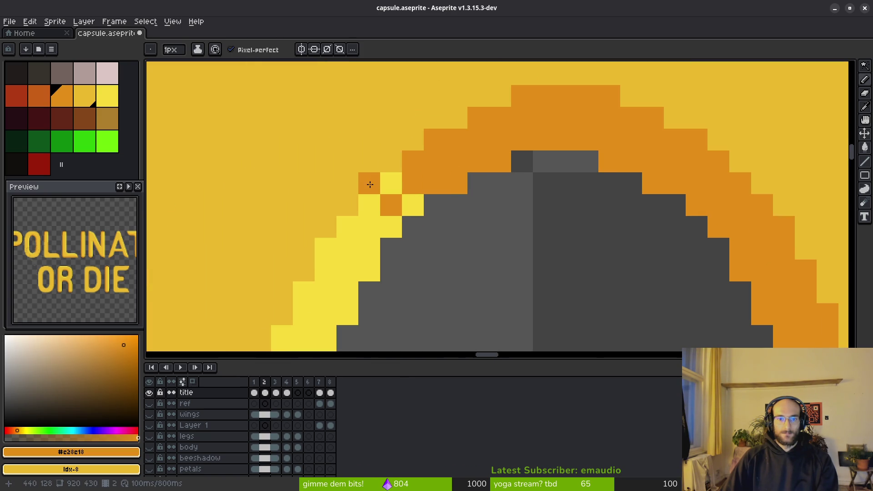
pyautogui.moveTo(391, 163); pyautogui.dragTo(414, 142)
pyautogui.scroll(-3, 481, 230)
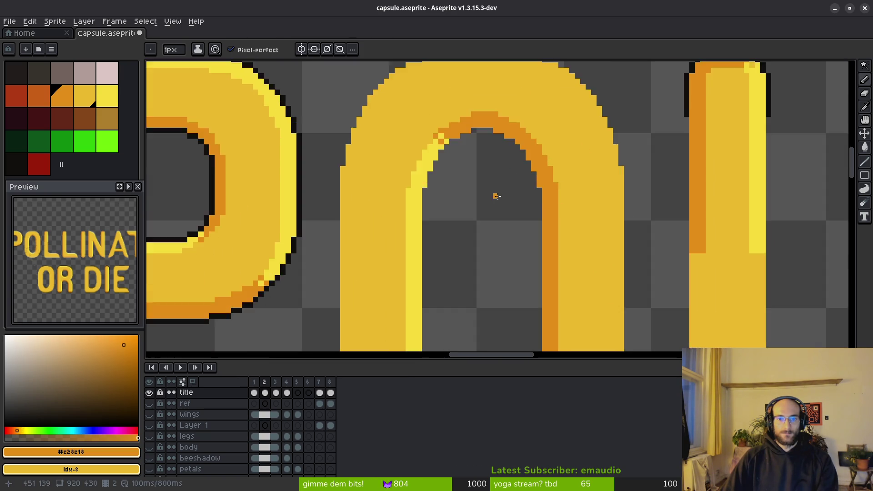
pyautogui.scroll(-1, 497, 197)
pyautogui.scroll(-1, 506, 224)
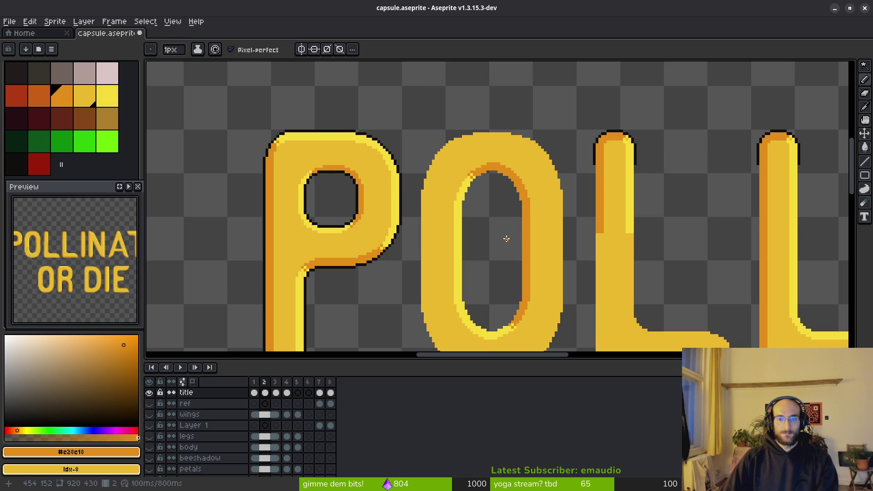
pyautogui.scroll(-2, 507, 238)
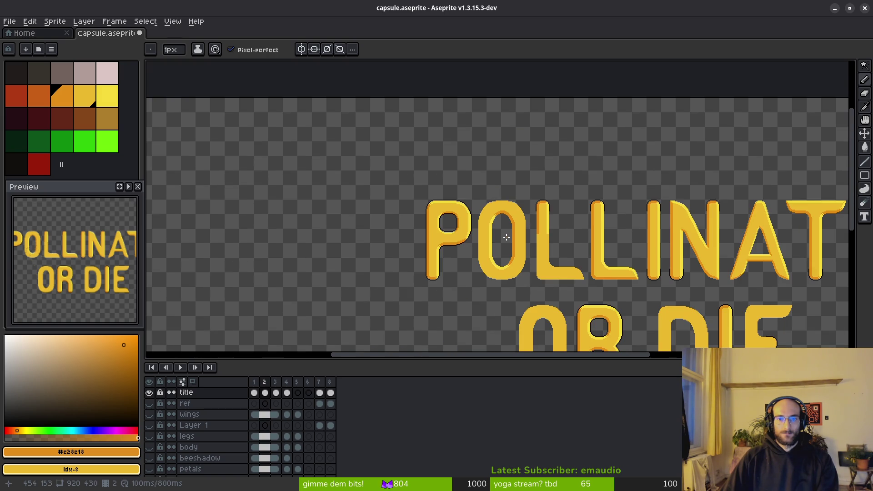
pyautogui.scroll(3, 506, 238)
pyautogui.scroll(1, 503, 220)
pyautogui.scroll(1, 493, 202)
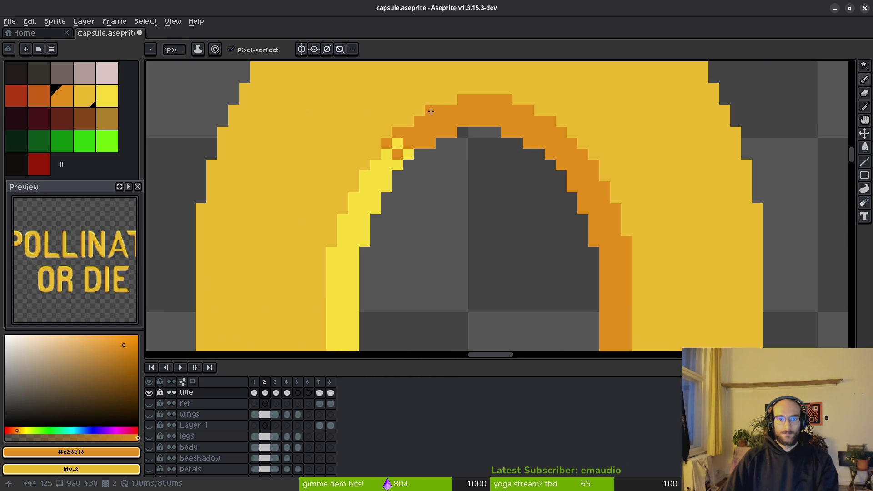
pyautogui.click(408, 122)
pyautogui.click(430, 110)
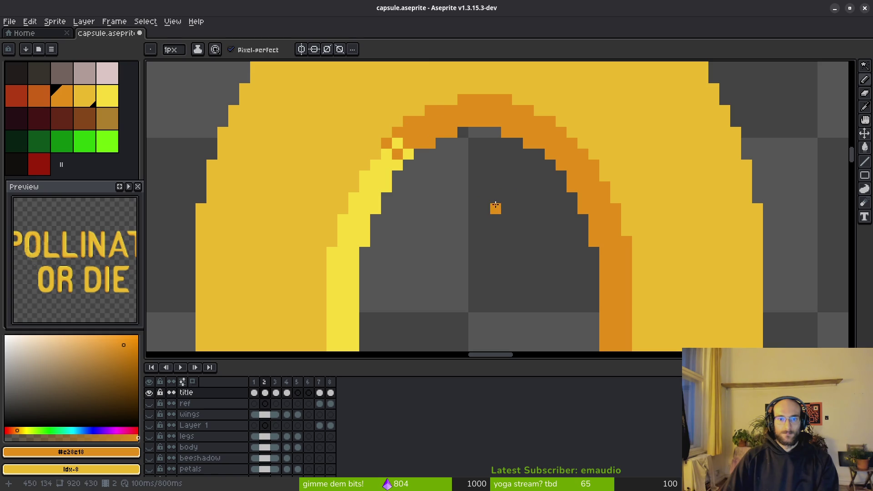
pyautogui.scroll(-3, 495, 207)
pyautogui.scroll(-1, 491, 218)
pyautogui.scroll(-1, 499, 237)
pyautogui.scroll(2, 484, 235)
pyautogui.scroll(1, 478, 221)
pyautogui.scroll(1, 497, 235)
# Sample the light-yellow highlight colour from the canvas
pyautogui.press('alt')
pyautogui.click(408, 235)
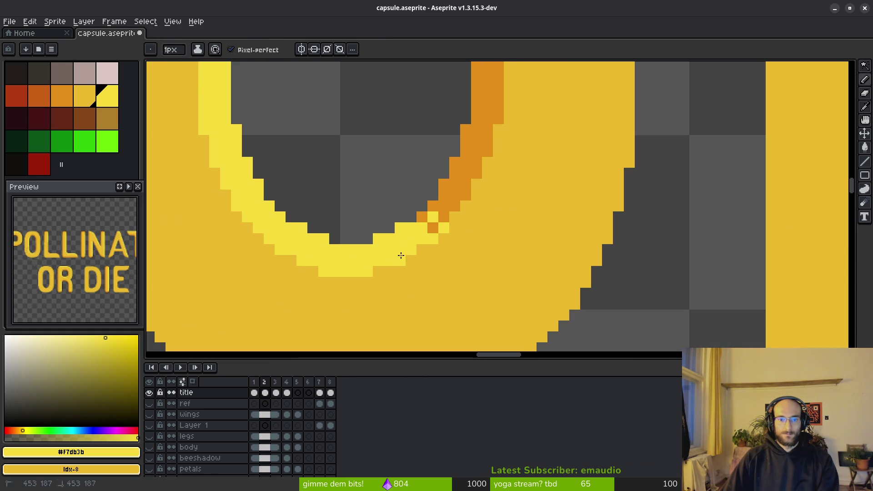
pyautogui.scroll(-1, 409, 175)
pyautogui.scroll(-1, 398, 142)
pyautogui.scroll(-1, 399, 142)
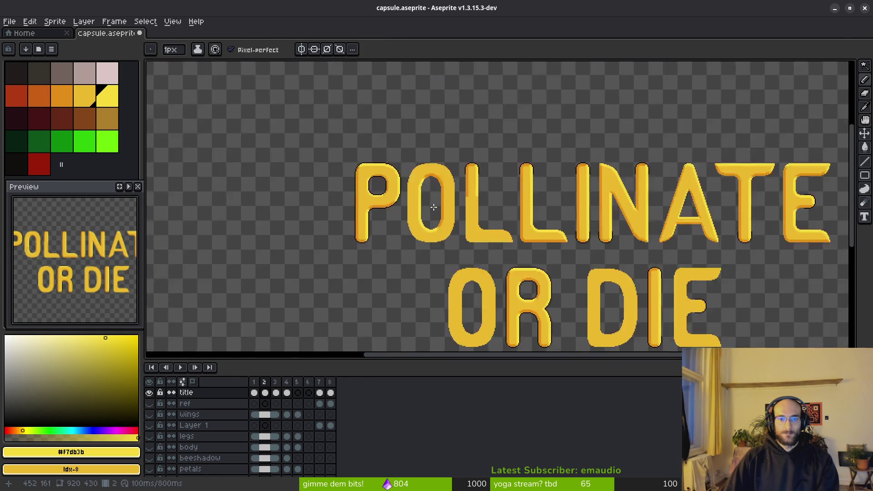
pyautogui.scroll(-1, 435, 209)
pyautogui.scroll(2, 440, 212)
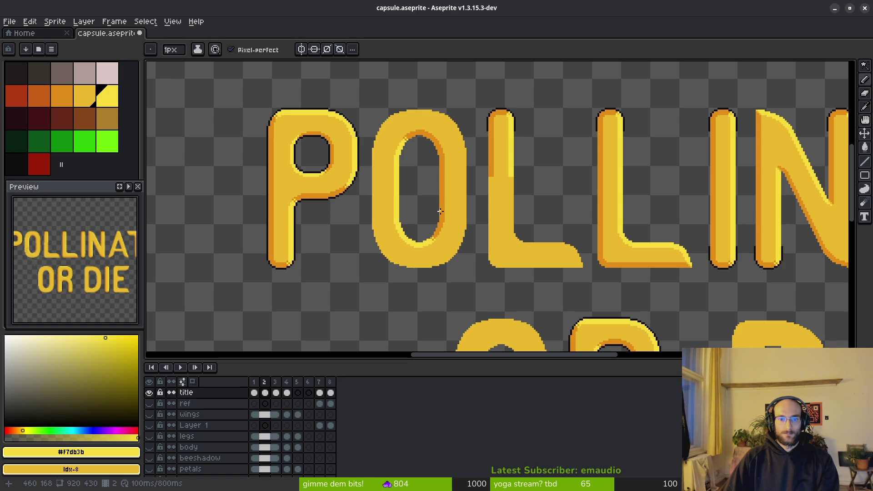
pyautogui.scroll(1, 419, 226)
pyautogui.scroll(1, 422, 234)
pyautogui.scroll(1, 447, 184)
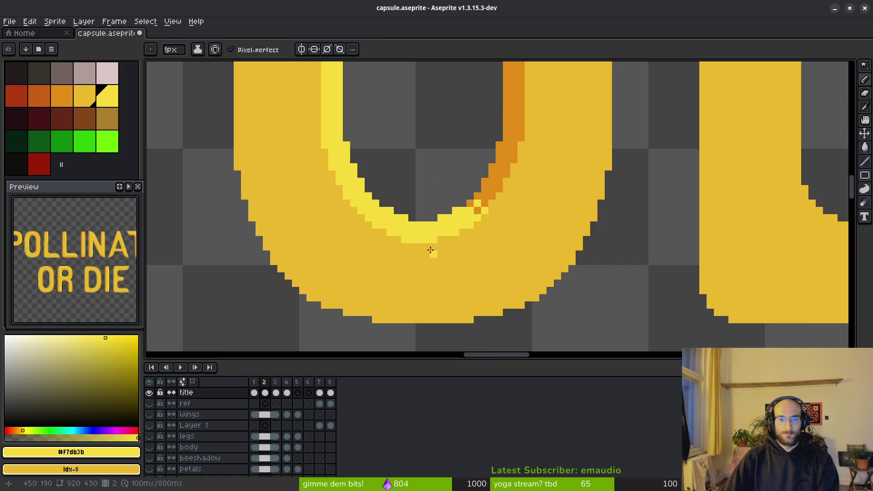
pyautogui.scroll(1, 354, 213)
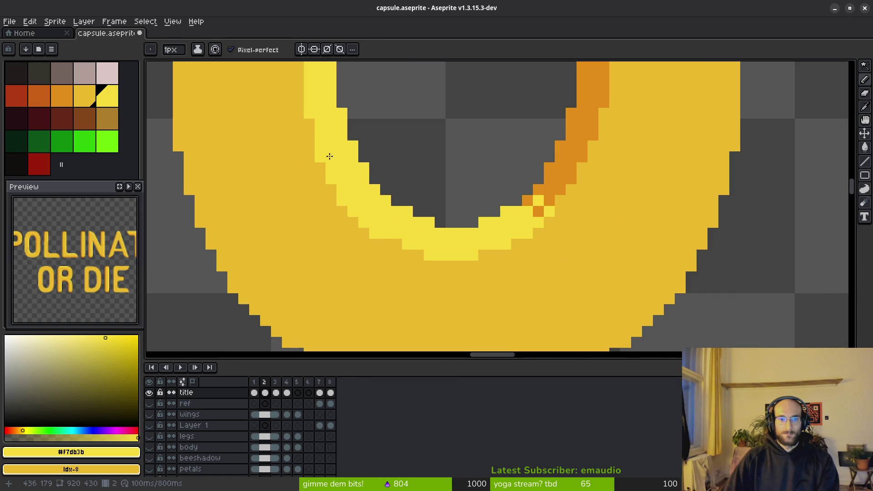
pyautogui.scroll(-5, 457, 198)
pyautogui.scroll(-1, 458, 202)
pyautogui.scroll(-1, 457, 211)
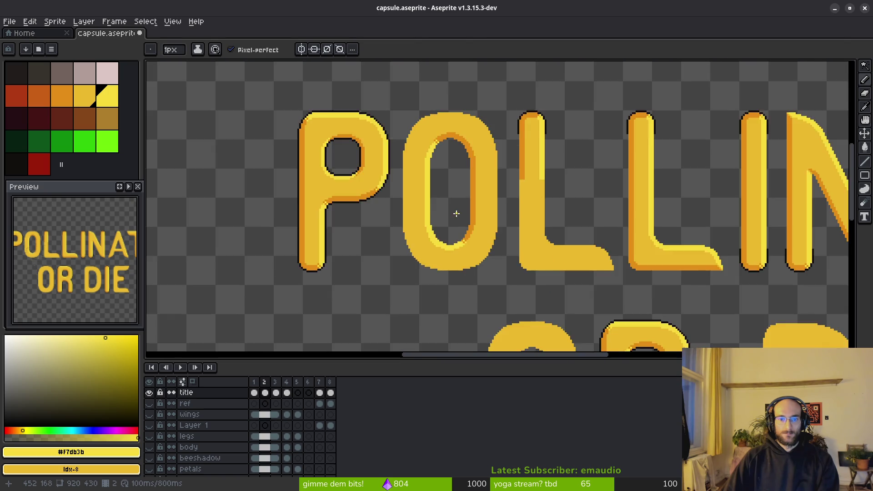
pyautogui.scroll(3, 459, 229)
pyautogui.scroll(2, 449, 248)
pyautogui.scroll(-2, 383, 267)
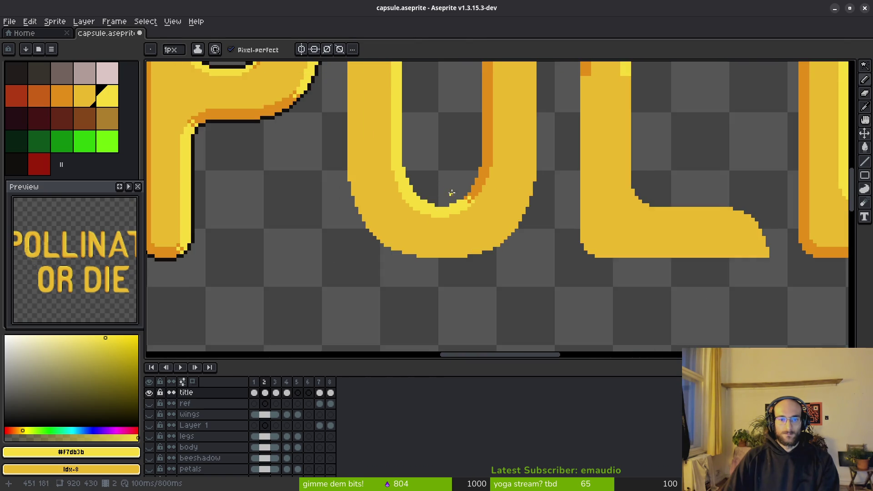
pyautogui.scroll(-2, 447, 167)
# Undo and redo the last pencil stroke, pick orange, and zoom out to view the whole title
pyautogui.moveTo(446, 164); pyautogui.dragTo(449, 194)
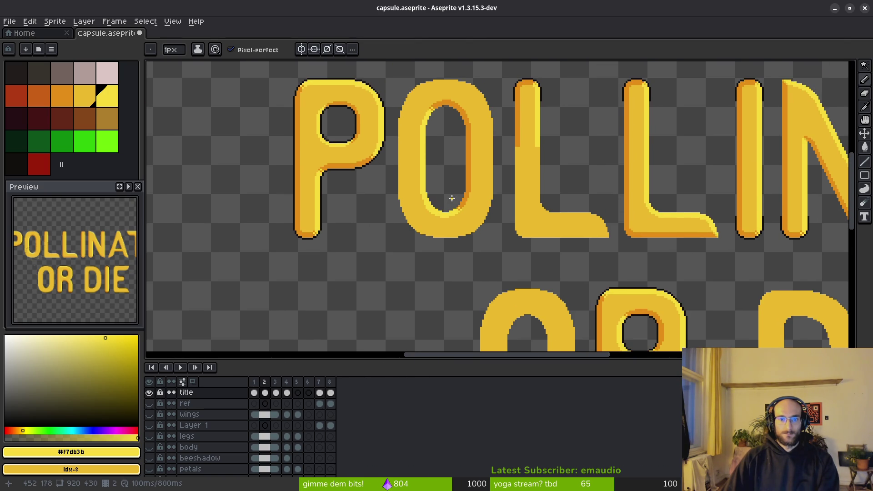
pyautogui.hotkey('ctrl', 'z')
pyautogui.hotkey('ctrl', 'y')
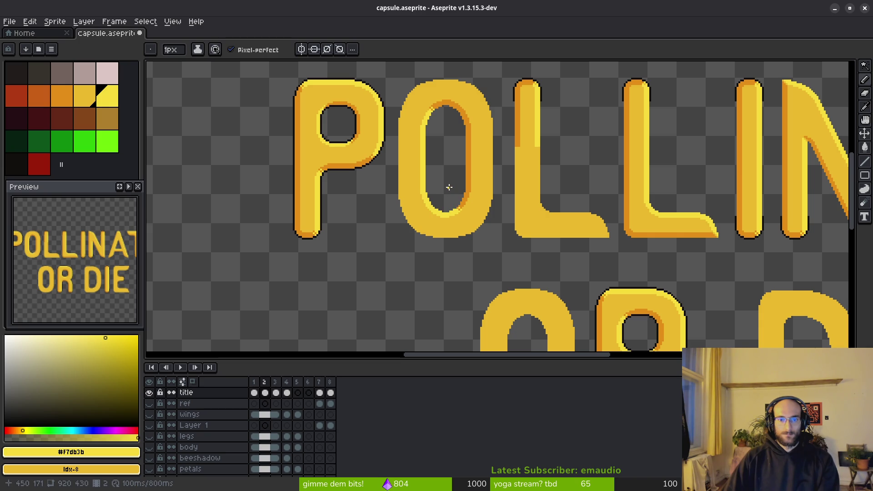
pyautogui.scroll(3, 433, 226)
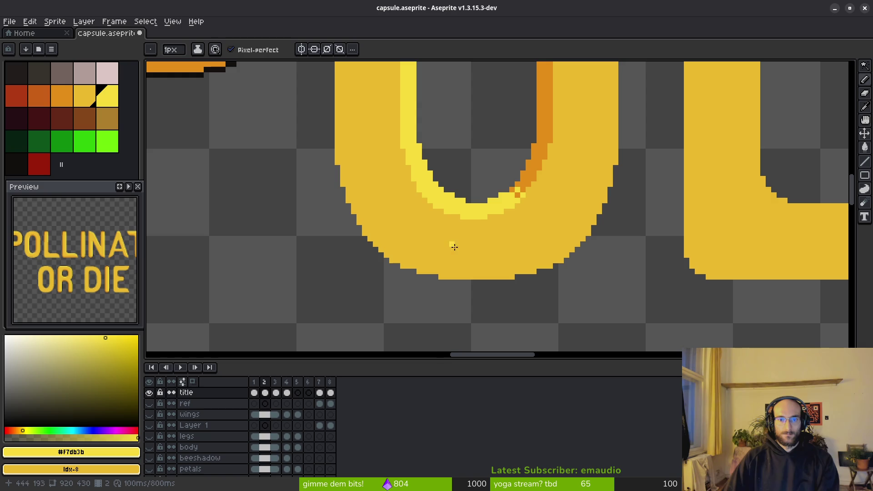
pyautogui.scroll(-2, 472, 241)
pyautogui.scroll(-1, 478, 204)
pyautogui.scroll(2, 480, 171)
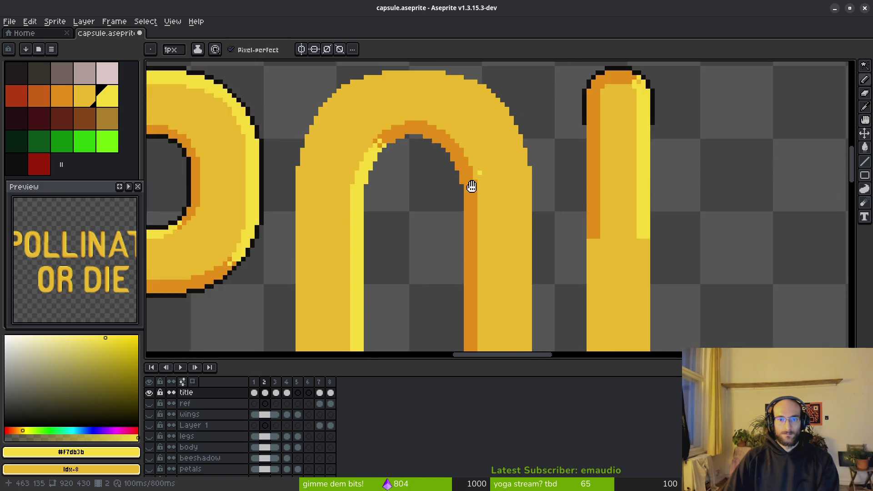
pyautogui.scroll(1, 444, 174)
pyautogui.keyDown('alt'); pyautogui.click(410, 178); pyautogui.keyUp('alt')
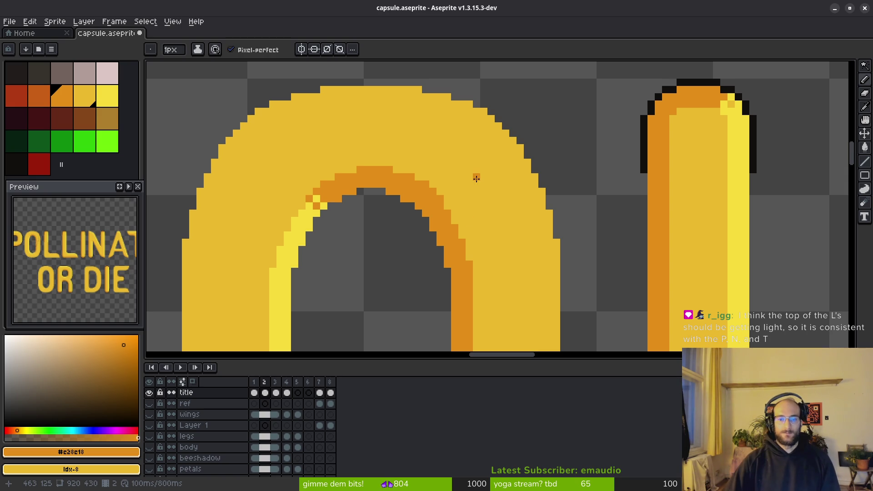
pyautogui.scroll(1, 448, 205)
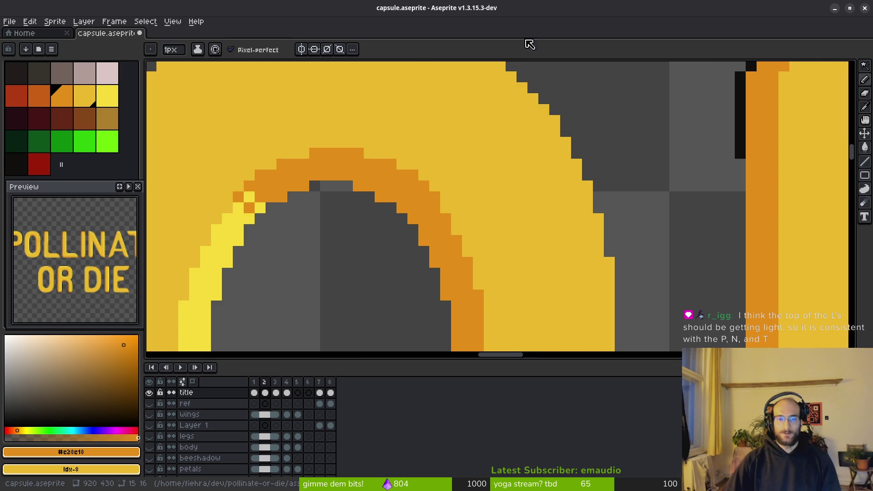
pyautogui.press('m')
pyautogui.press('-')
pyautogui.press('-')
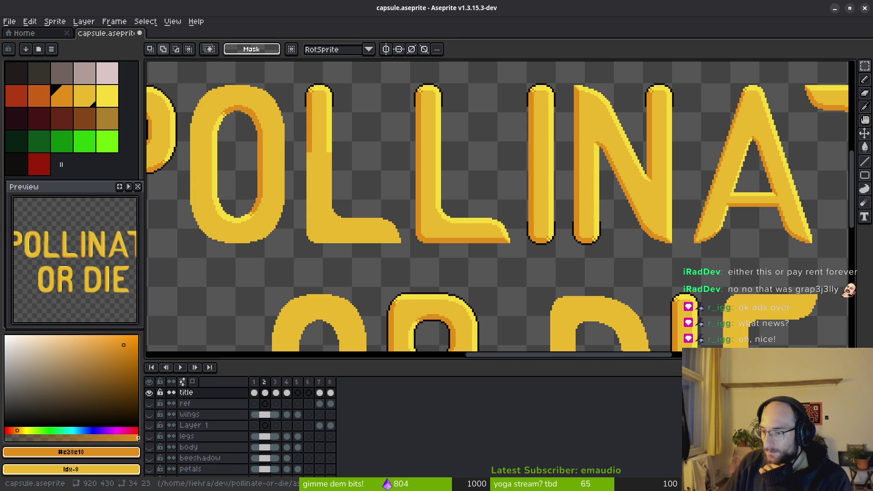
pyautogui.scroll(-3, 539, 259)
pyautogui.scroll(3, 538, 259)
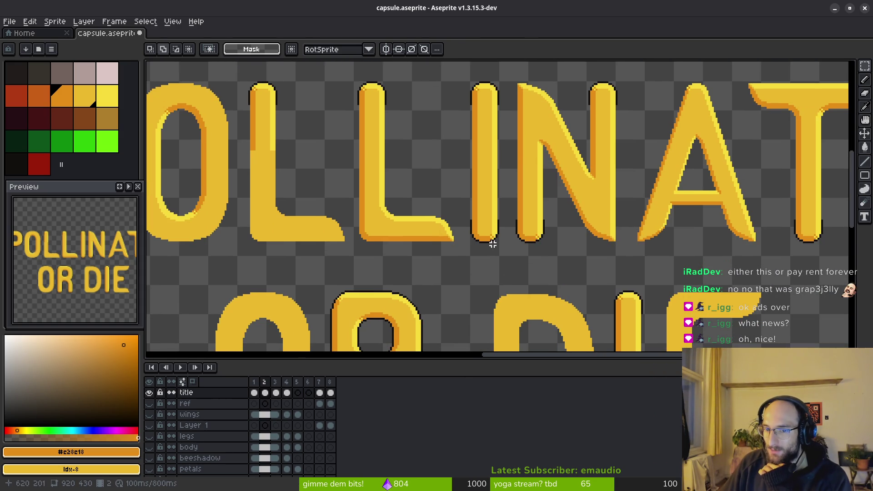
pyautogui.scroll(-1, 522, 243)
pyautogui.scroll(1, 540, 239)
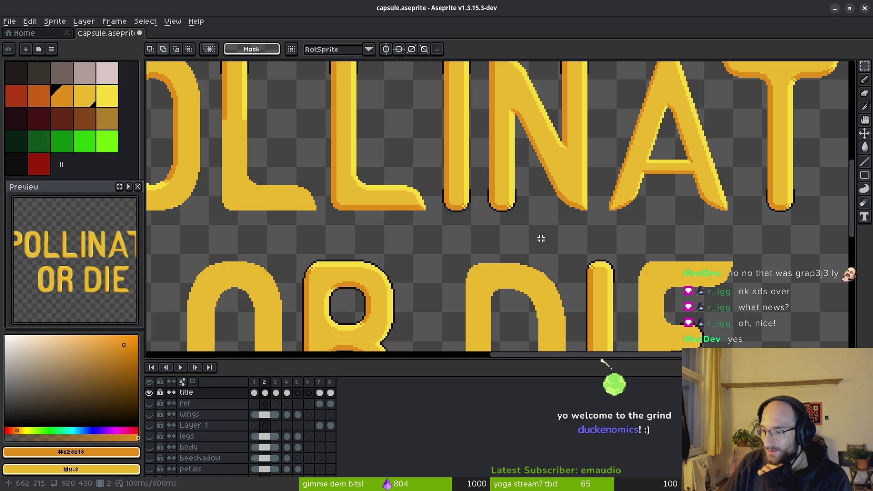
pyautogui.scroll(-3, 578, 249)
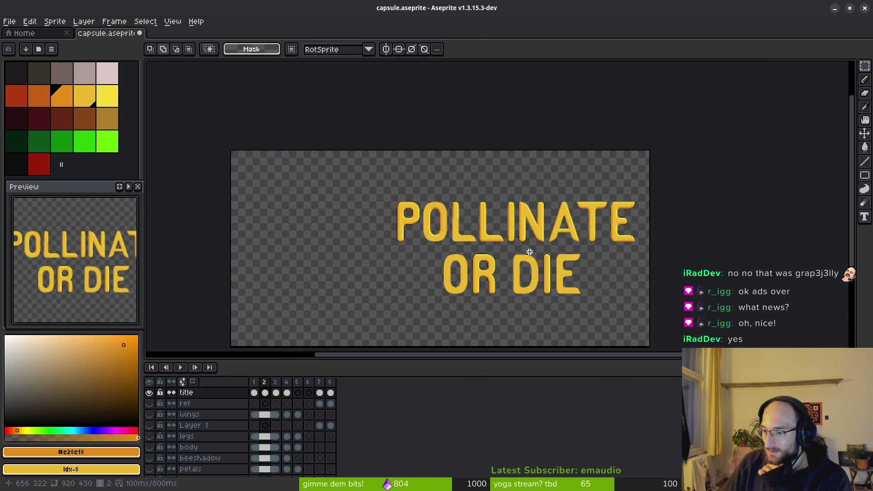
pyautogui.scroll(3, 597, 243)
pyautogui.scroll(-2, 521, 266)
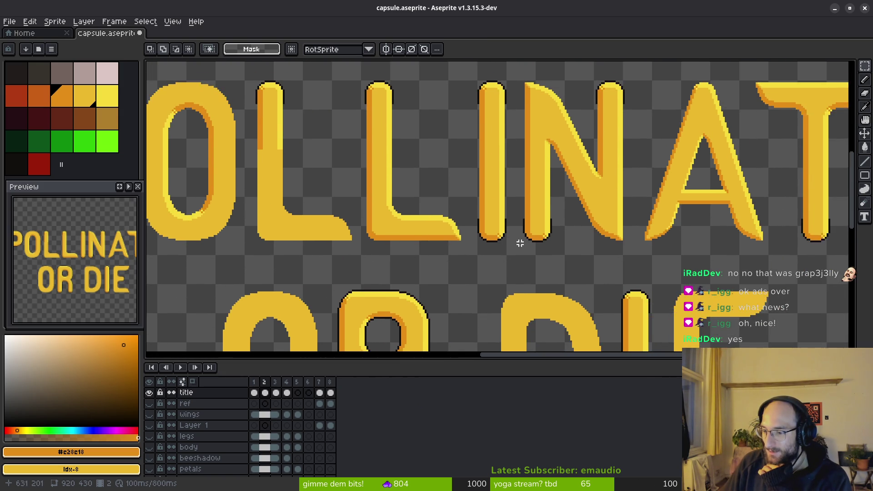
pyautogui.hscroll(2, 511, 257)
pyautogui.scroll(-1, 462, 244)
pyautogui.hscroll(-2, 415, 234)
pyautogui.scroll(-1, 478, 210)
pyautogui.hscroll(-1, 477, 210)
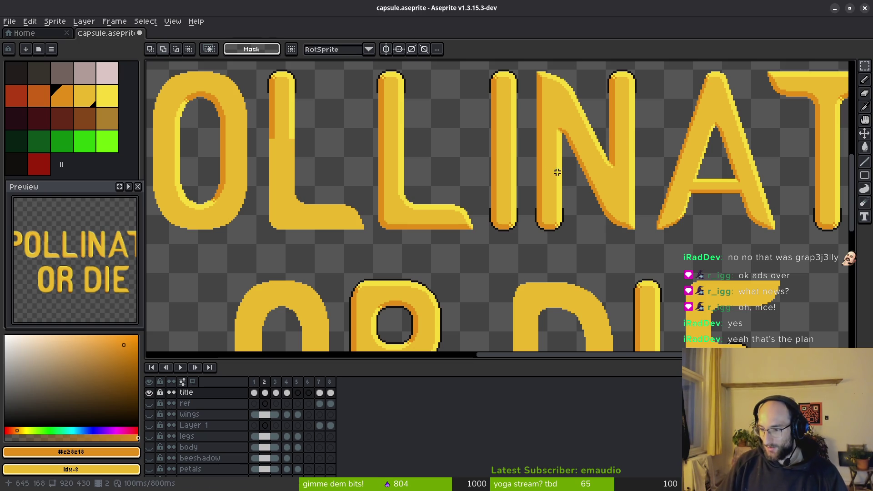
pyautogui.hscroll(-2, 577, 226)
pyautogui.hscroll(-5, 378, 160)
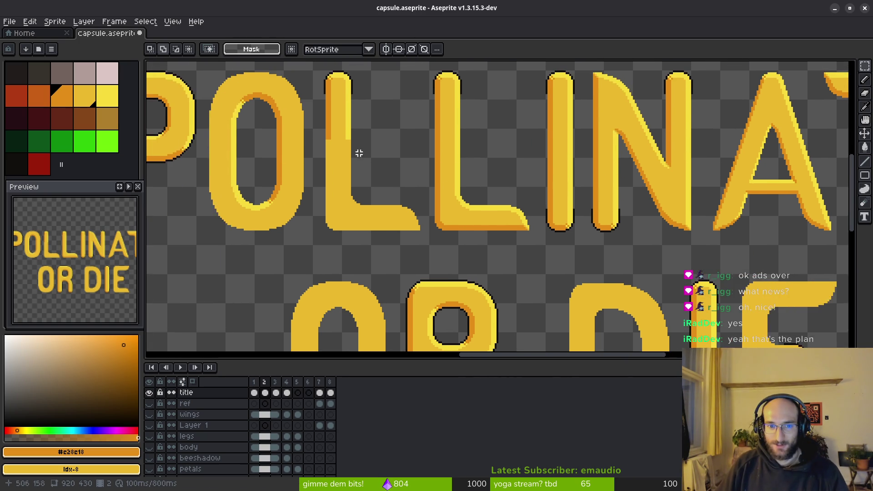
pyautogui.hscroll(-5, 390, 138)
pyautogui.hscroll(-2, 389, 139)
pyautogui.scroll(1, 389, 139)
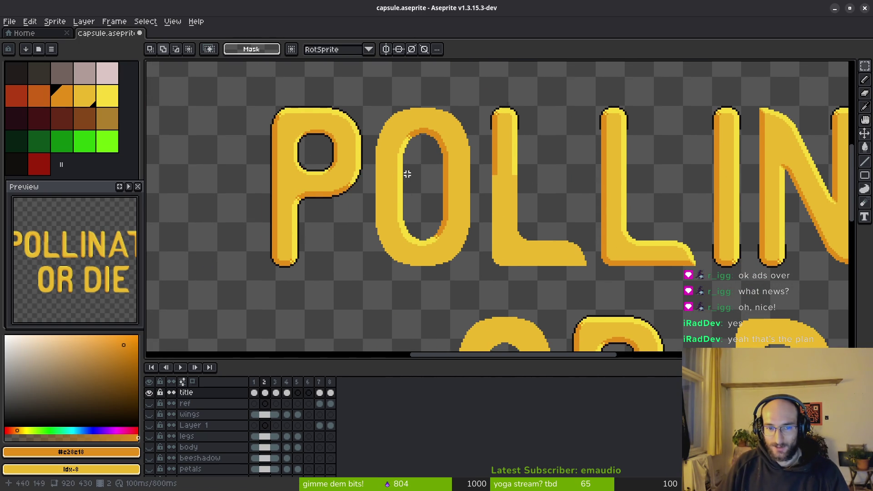
pyautogui.scroll(-3, 403, 174)
pyautogui.scroll(-2, 444, 204)
pyautogui.scroll(2, 445, 205)
# Pick the base yellow #eab82e letter colour and return to the pencil
pyautogui.moveTo(406, 220); pyautogui.dragTo(454, 284)
pyautogui.scroll(3, 425, 238)
pyautogui.scroll(-1, 452, 238)
pyautogui.scroll(3, 460, 184)
pyautogui.scroll(1, 462, 193)
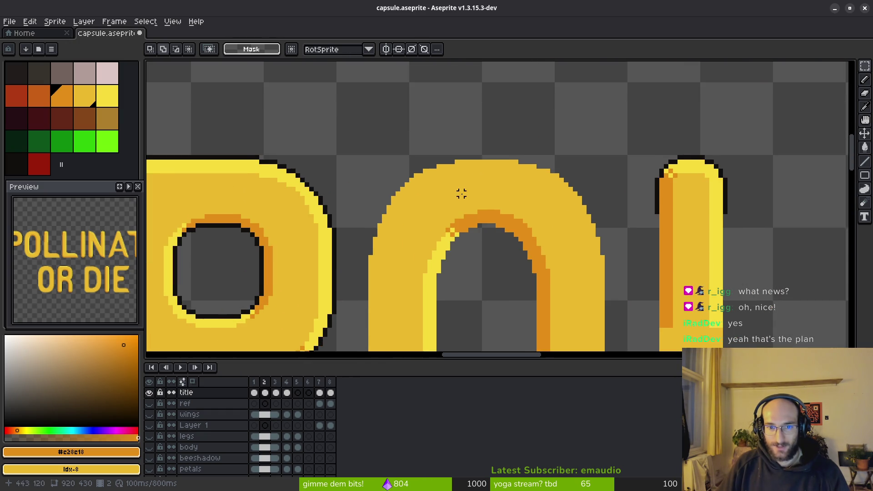
pyautogui.scroll(-2, 461, 194)
pyautogui.hscroll(2, 449, 157)
pyautogui.scroll(-3, 447, 176)
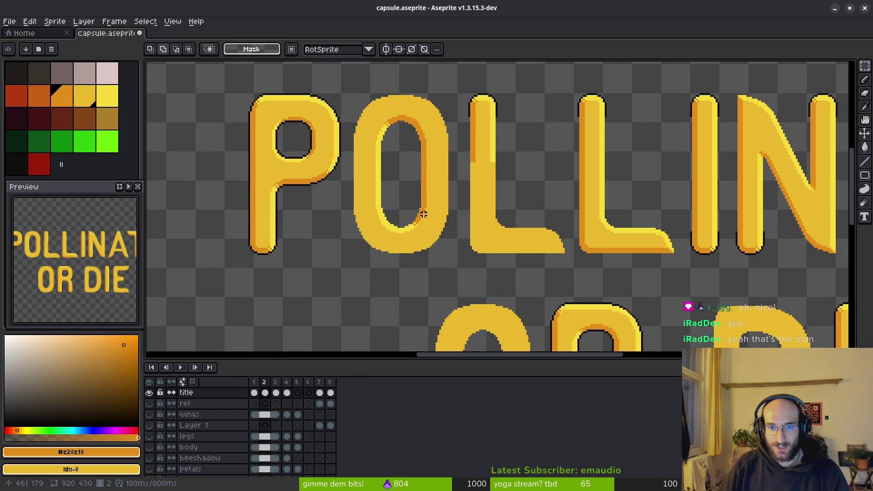
pyautogui.scroll(2, 417, 137)
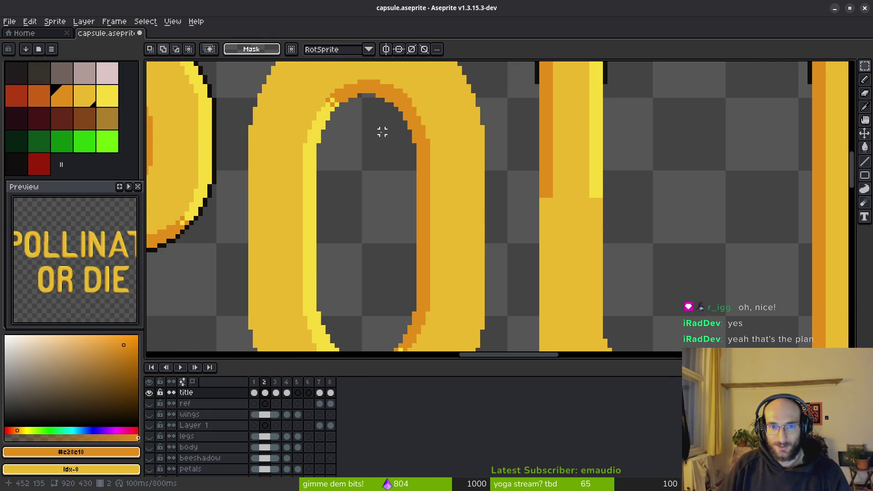
pyautogui.scroll(-1, 377, 131)
pyautogui.scroll(-1, 376, 131)
pyautogui.scroll(-1, 357, 135)
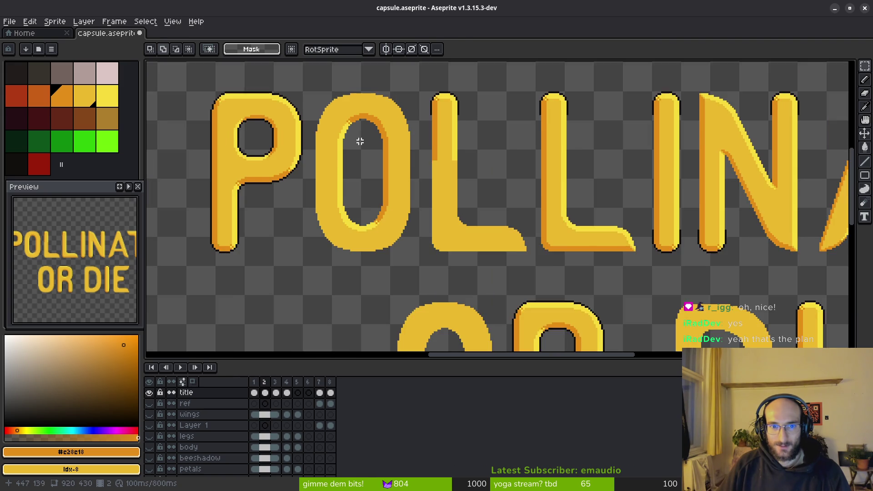
pyautogui.scroll(-1, 357, 141)
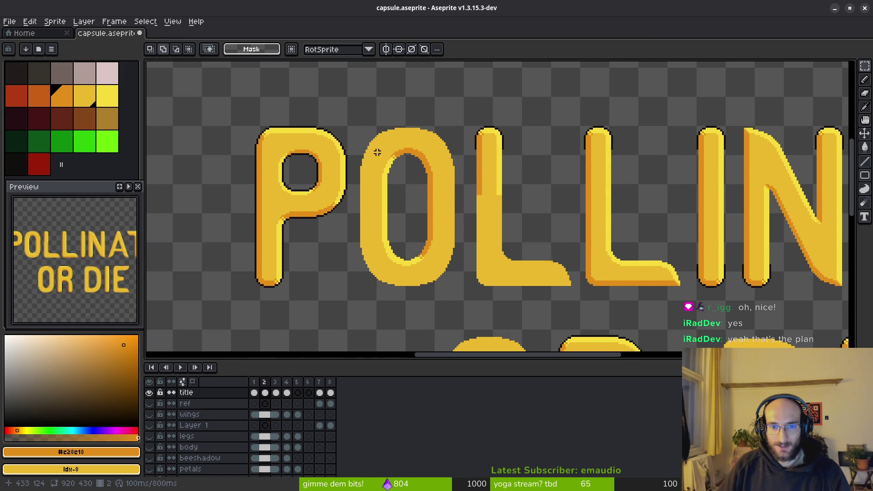
pyautogui.scroll(1, 383, 185)
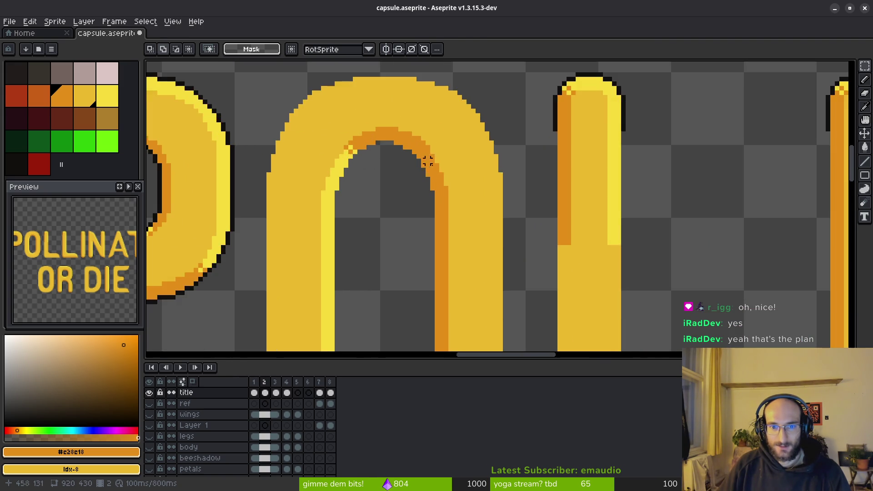
pyautogui.scroll(1, 409, 170)
pyautogui.scroll(2, 437, 158)
pyautogui.keyDown('alt'); pyautogui.click(443, 155); pyautogui.keyUp('alt')
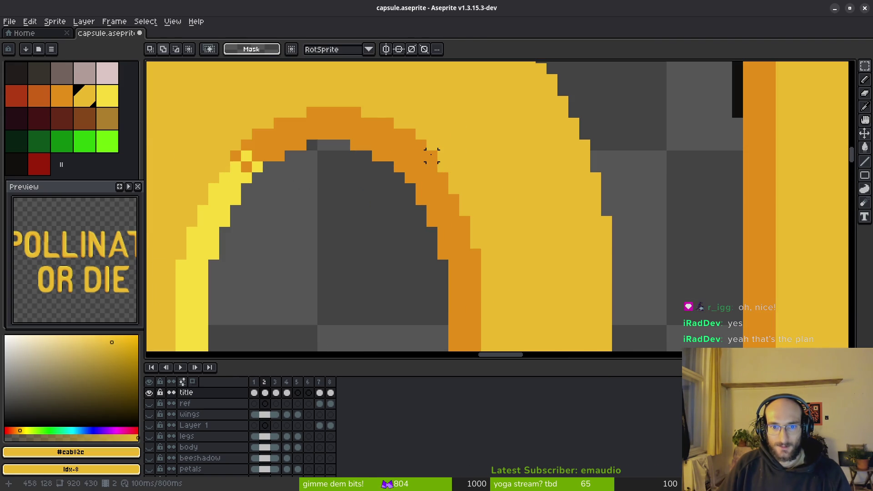
pyautogui.press('b')
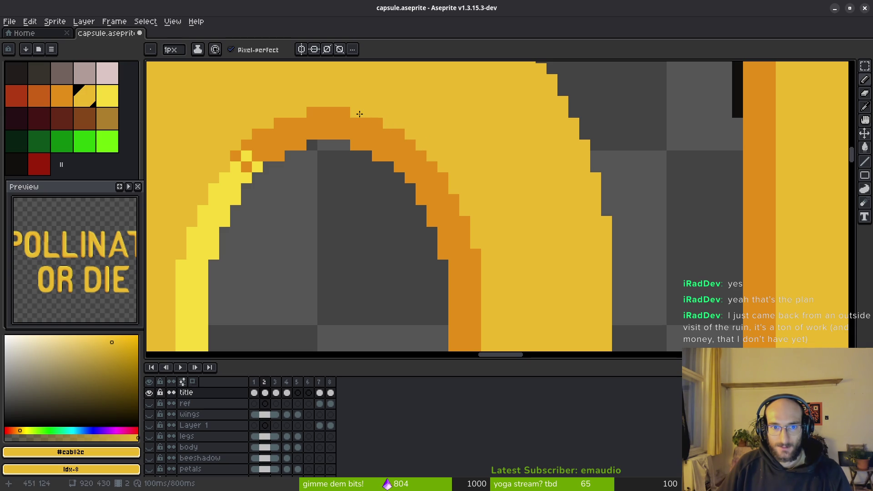
pyautogui.scroll(-3, 481, 187)
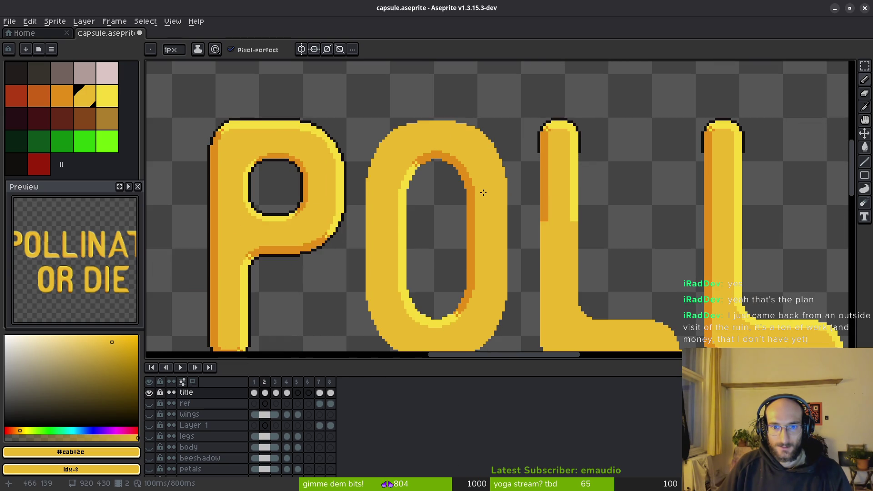
pyautogui.scroll(1, 452, 260)
pyautogui.scroll(2, 432, 277)
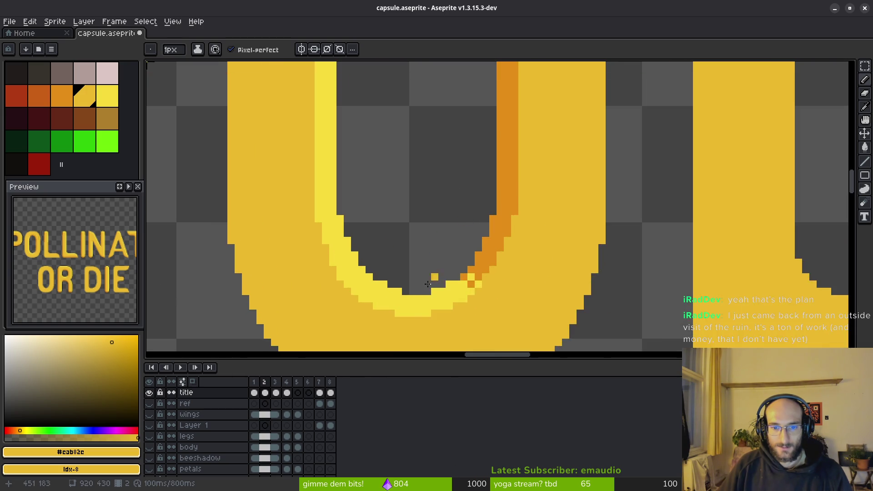
pyautogui.scroll(1, 528, 141)
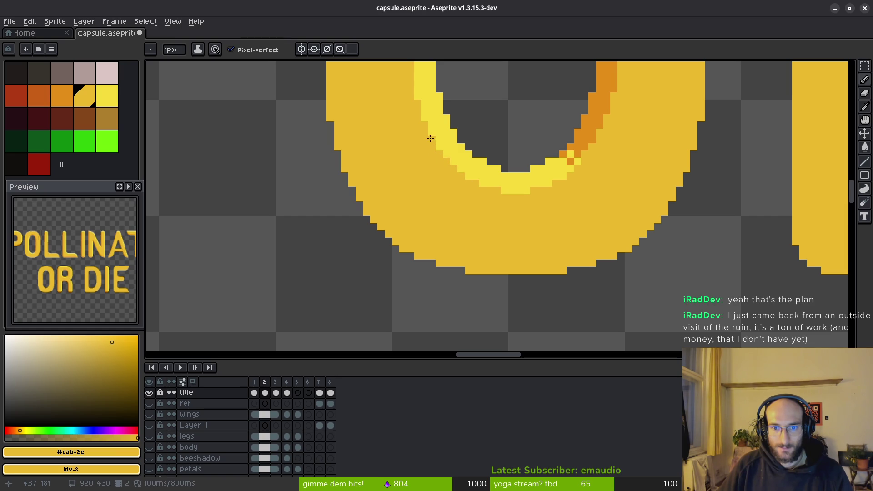
pyautogui.scroll(-2, 503, 146)
pyautogui.scroll(-1, 494, 164)
pyautogui.scroll(-1, 490, 198)
pyautogui.moveTo(492, 198); pyautogui.dragTo(463, 180)
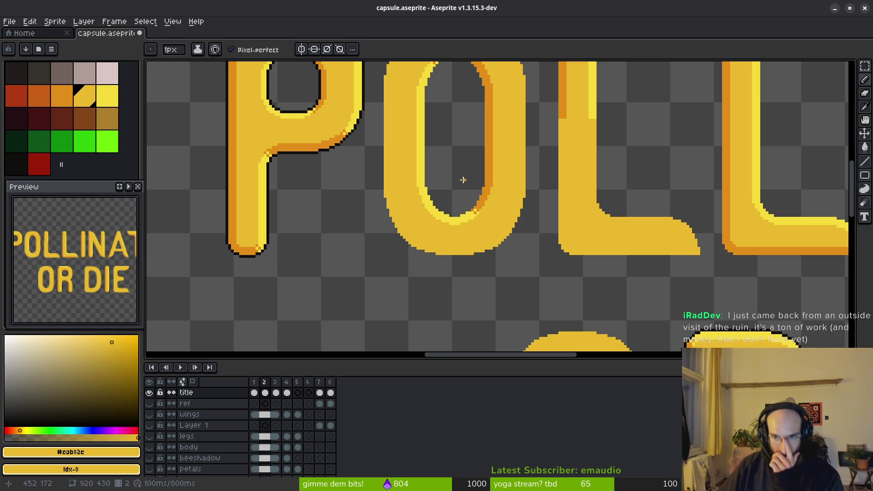
pyautogui.scroll(-2, 518, 218)
pyautogui.scroll(-2, 614, 239)
pyautogui.scroll(2, 614, 239)
pyautogui.scroll(1, 572, 242)
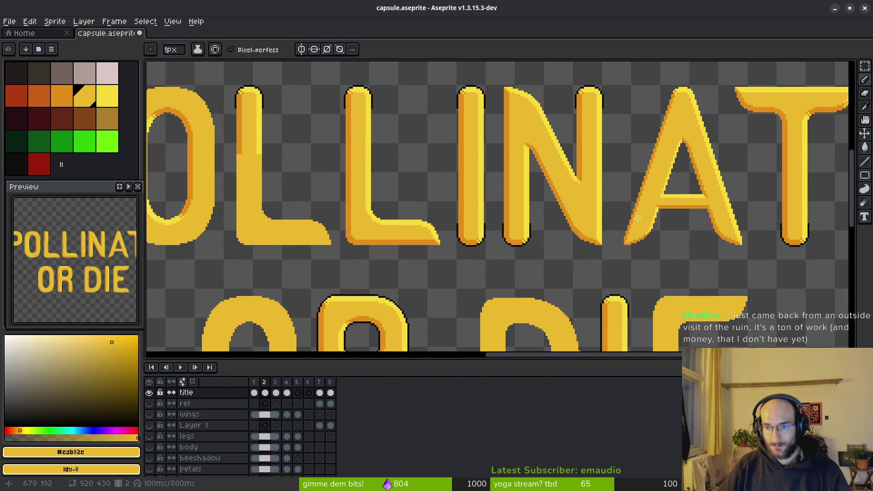
pyautogui.hscroll(2, 609, 196)
pyautogui.scroll(3, 603, 222)
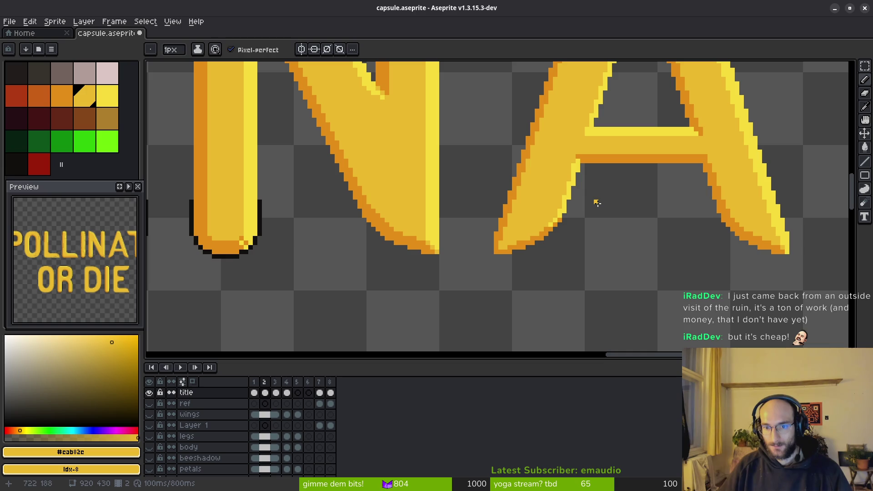
pyautogui.scroll(1, 587, 220)
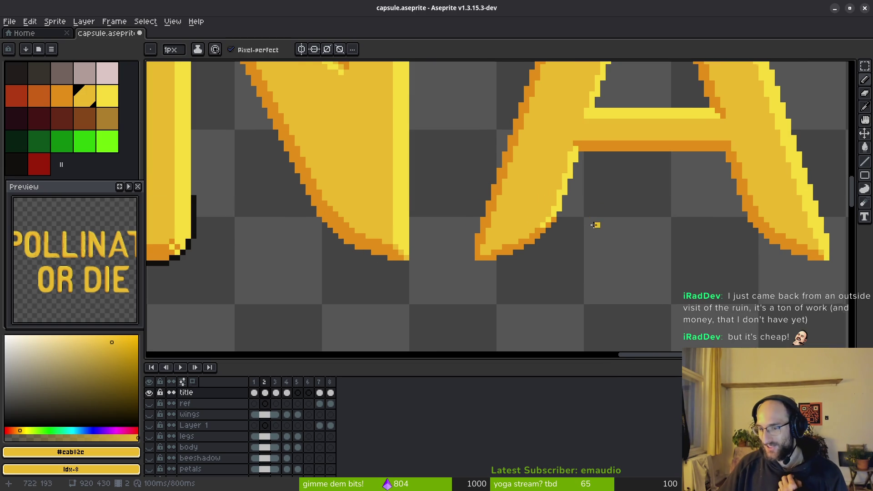
pyautogui.scroll(1, 601, 225)
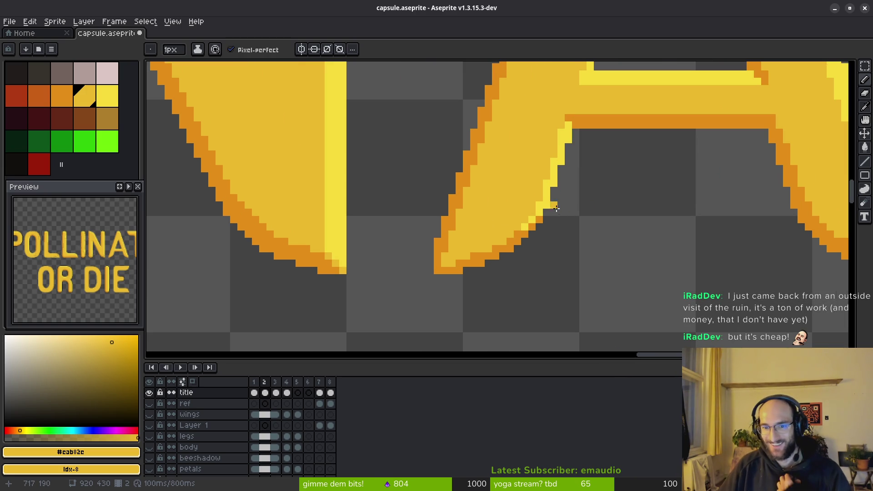
# Sample the orange outline colour, undo the last stroke on the A's leg, then sample light yellow
pyautogui.keyDown('alt'); pyautogui.click(529, 231); pyautogui.keyUp('alt')
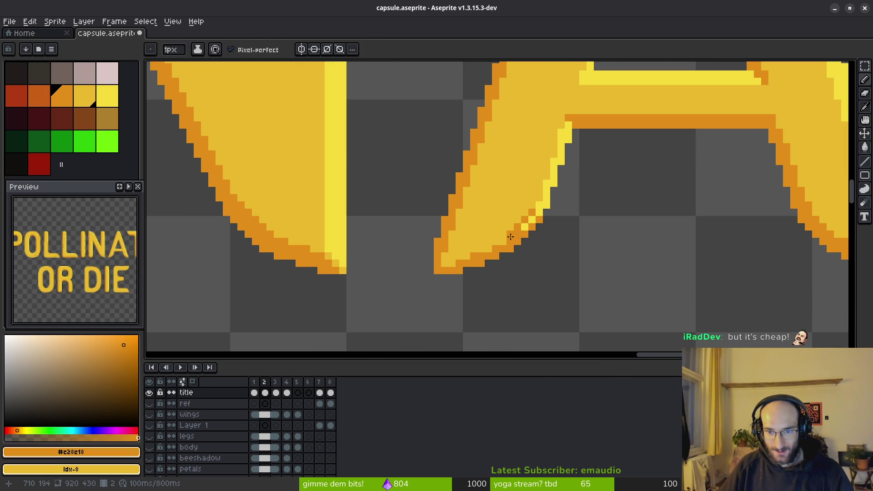
pyautogui.scroll(-2, 571, 263)
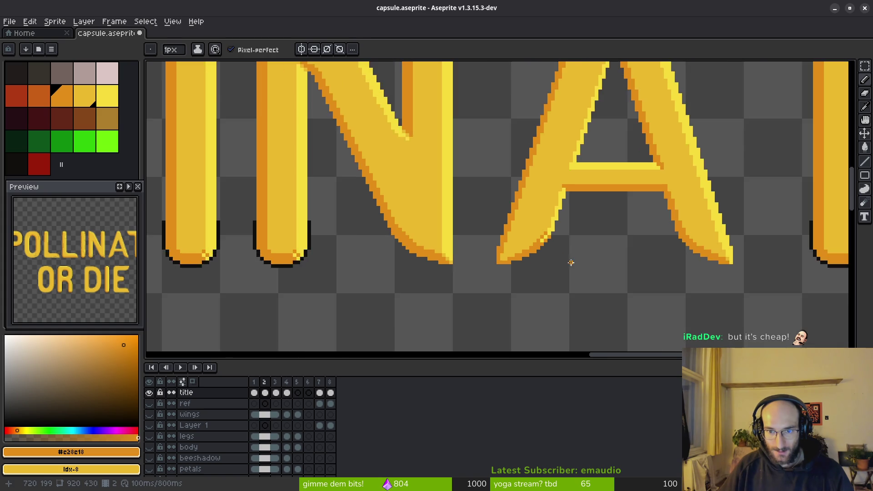
pyautogui.scroll(-2, 571, 263)
pyautogui.scroll(3, 551, 247)
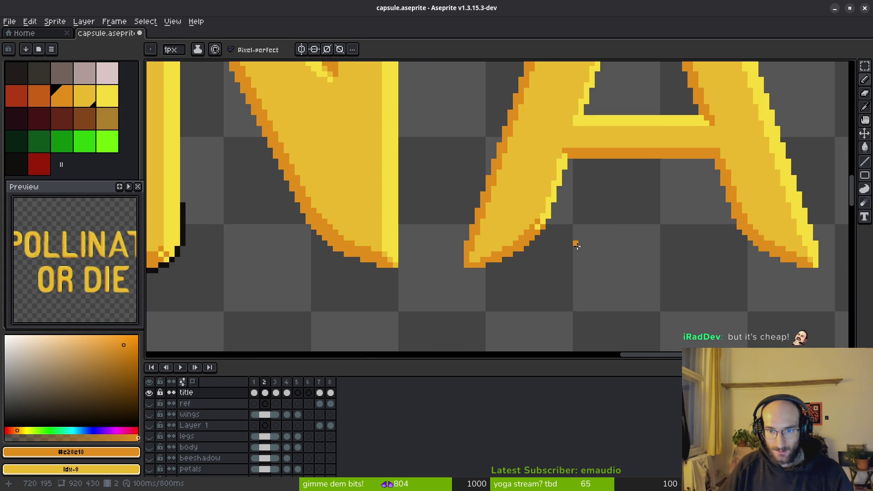
pyautogui.scroll(-2, 575, 244)
pyautogui.hotkey('ctrl', 'z')
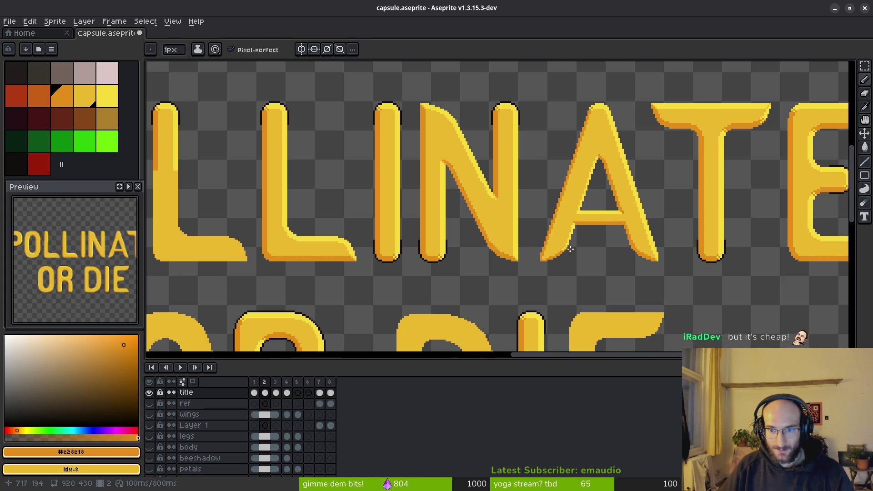
pyautogui.scroll(2, 583, 250)
pyautogui.scroll(1, 564, 250)
pyautogui.keyDown('alt'); pyautogui.click(562, 234); pyautogui.keyUp('alt')
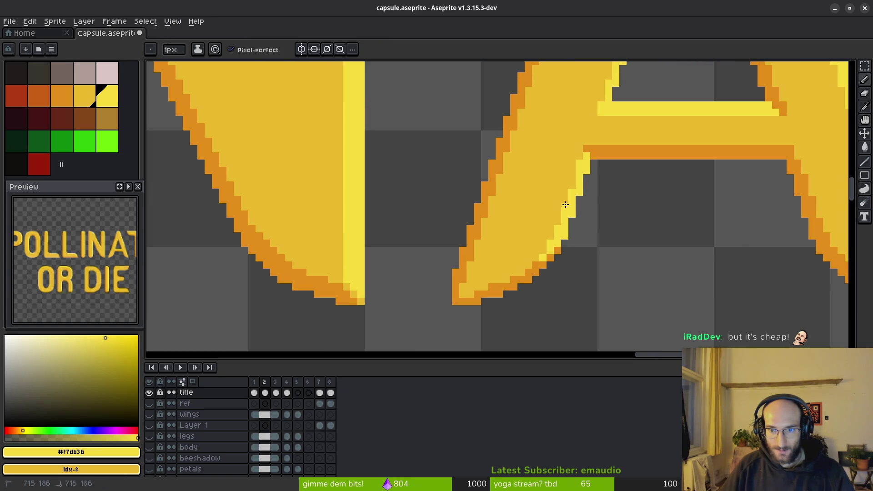
pyautogui.scroll(-2, 617, 198)
pyautogui.scroll(1, 634, 221)
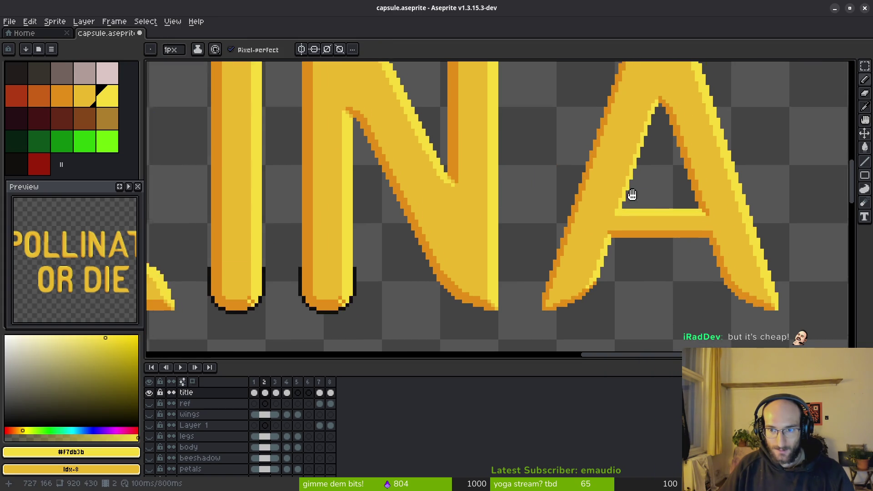
pyautogui.scroll(2, 641, 187)
pyautogui.scroll(1, 608, 215)
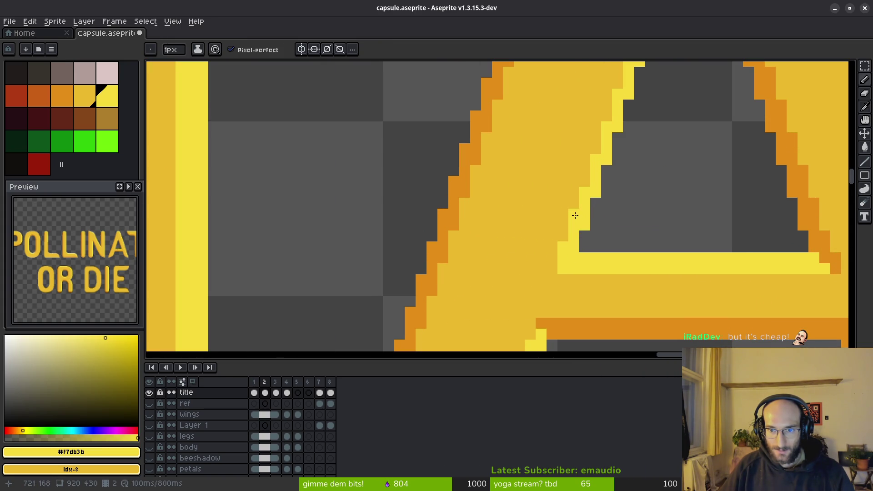
# Paint light-yellow highlight pixels at the A's inner apex and an orange pixel above it
pyautogui.moveTo(628, 137); pyautogui.dragTo(557, 250)
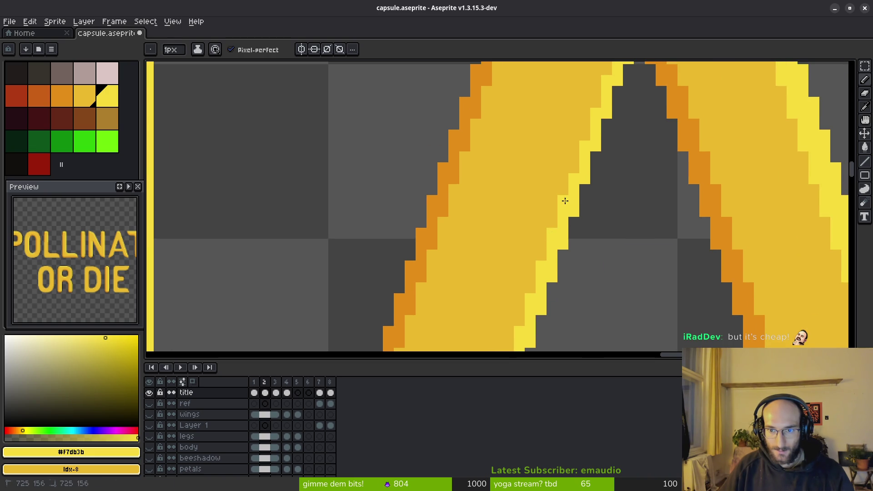
pyautogui.click(585, 135)
pyautogui.moveTo(644, 115); pyautogui.dragTo(580, 178)
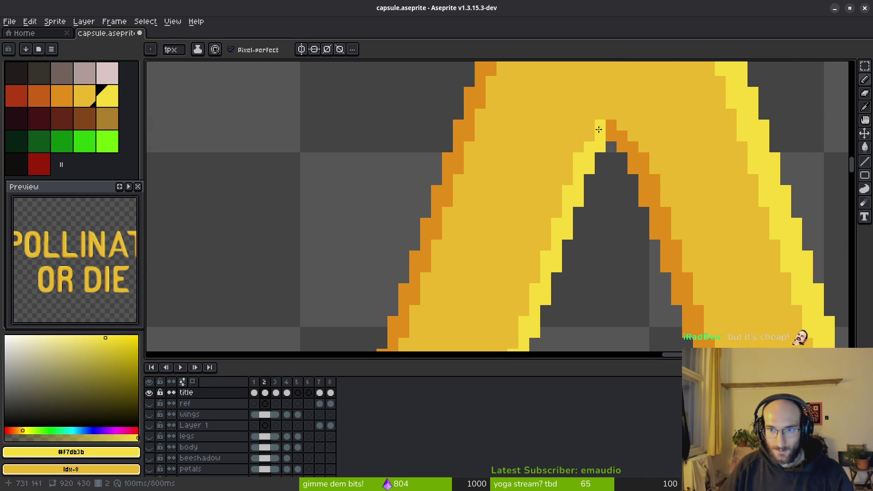
pyautogui.scroll(-3, 622, 211)
pyautogui.scroll(-1, 634, 253)
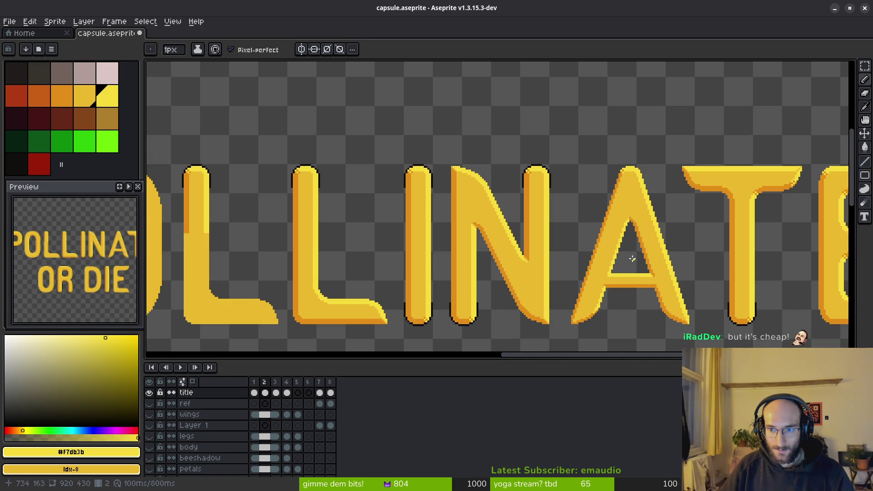
pyautogui.scroll(1, 594, 214)
pyautogui.scroll(1, 584, 195)
pyautogui.scroll(2, 579, 217)
pyautogui.scroll(1, 579, 217)
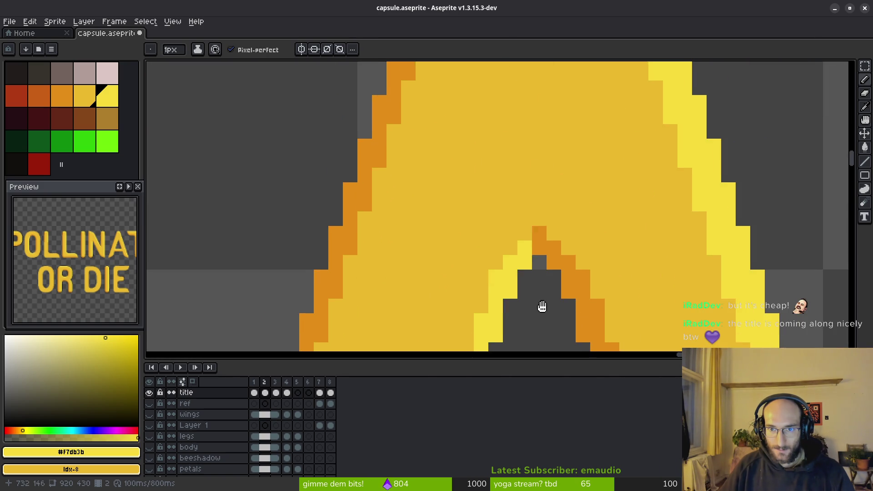
pyautogui.click(519, 238)
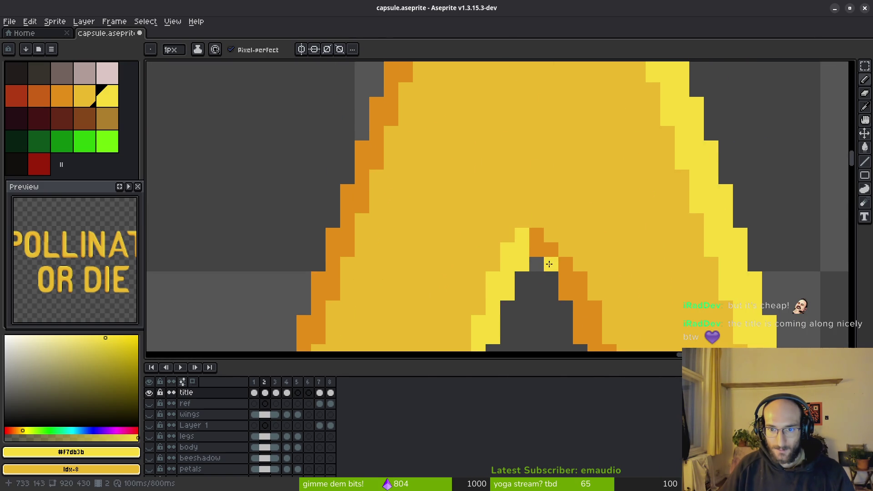
pyautogui.keyDown('alt'); pyautogui.click(547, 239); pyautogui.keyUp('alt')
pyautogui.click(537, 220)
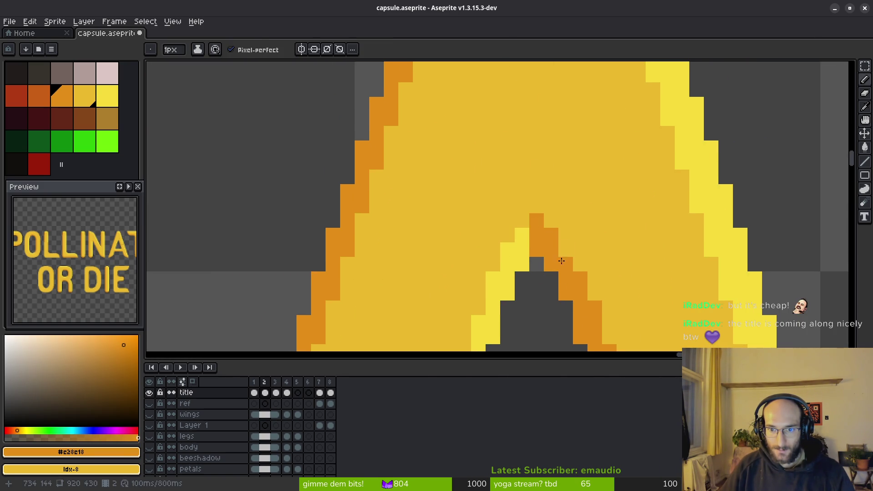
pyautogui.scroll(-2, 564, 284)
pyautogui.scroll(-1, 566, 245)
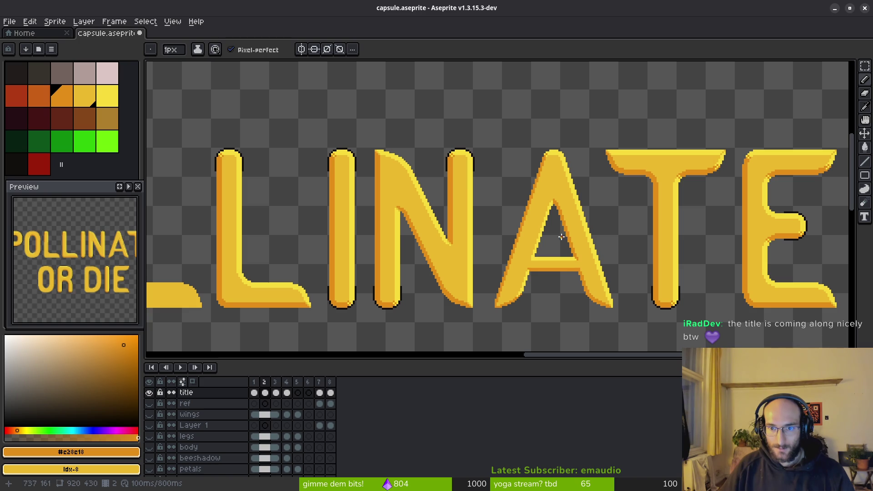
pyautogui.scroll(3, 557, 230)
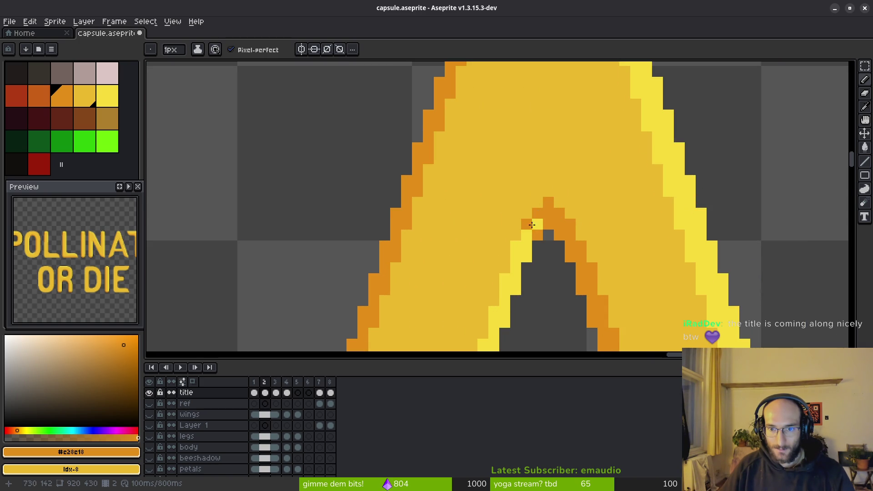
pyautogui.scroll(-2, 561, 259)
pyautogui.scroll(-1, 565, 286)
pyautogui.scroll(-1, 569, 304)
pyautogui.scroll(2, 569, 303)
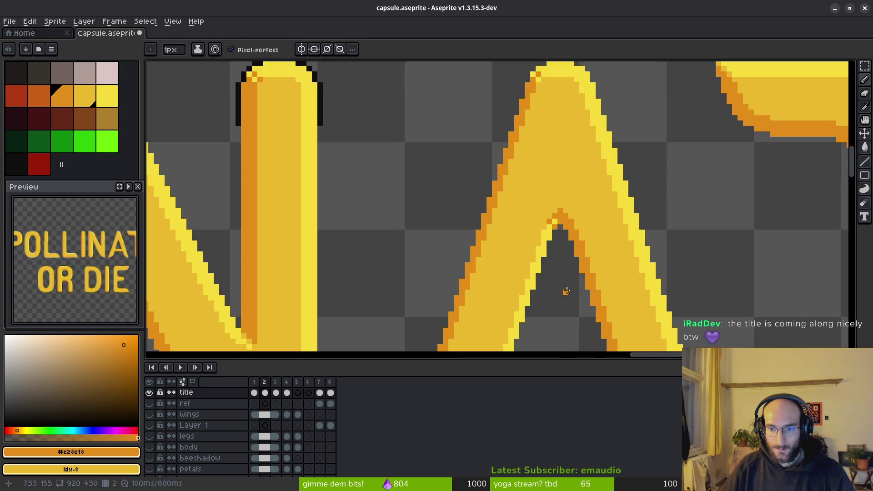
pyautogui.scroll(1, 565, 292)
pyautogui.scroll(1, 532, 205)
# Sample bright yellow and paint the apex pixels and the inside of the A's peak yellow
pyautogui.press('alt')
pyautogui.keyDown('alt'); pyautogui.click(493, 176); pyautogui.keyUp('alt')
pyautogui.moveTo(497, 162)
pyautogui.mouseDown()
pyautogui.moveTo(526, 165)
pyautogui.moveTo(511, 138)
pyautogui.mouseUp()
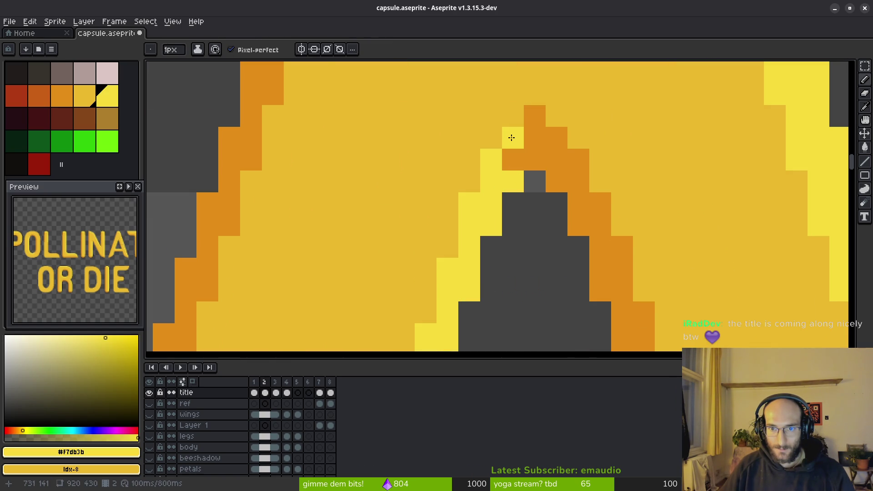
pyautogui.scroll(-2, 510, 138)
pyautogui.scroll(-2, 550, 246)
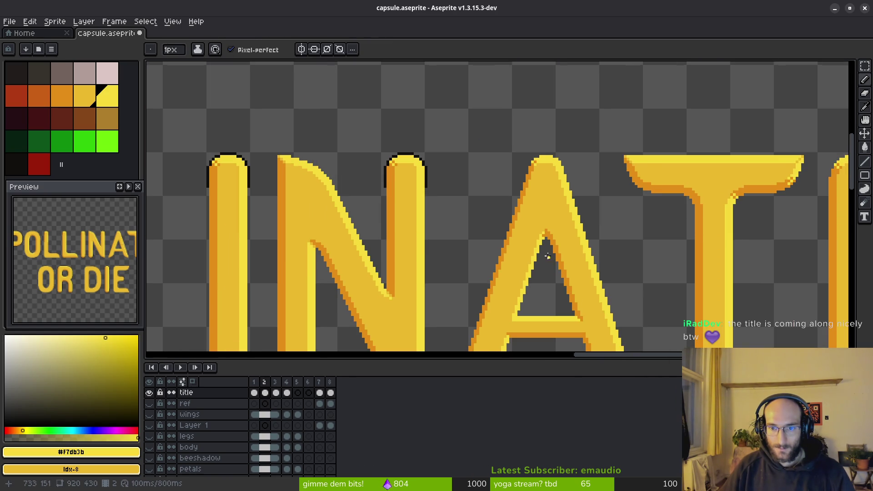
pyautogui.scroll(3, 550, 259)
pyautogui.keyDown('alt'); pyautogui.click(529, 187); pyautogui.keyUp('alt')
pyautogui.scroll(-3, 558, 248)
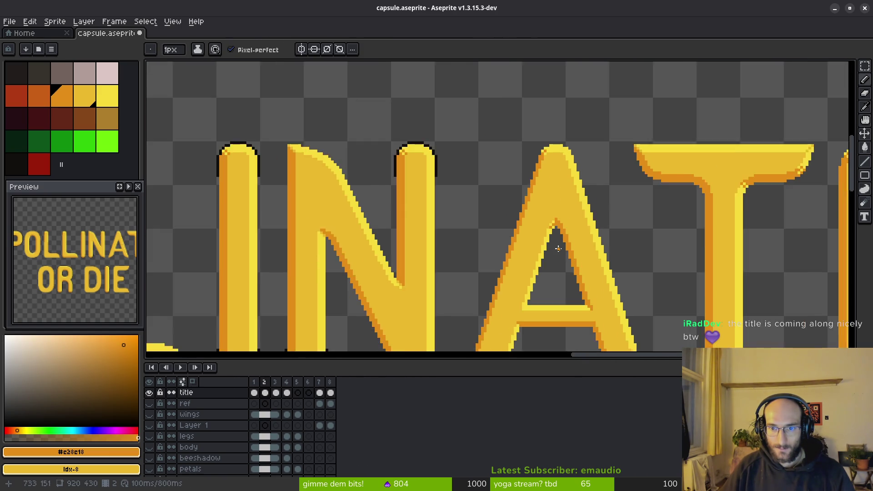
pyautogui.scroll(-2, 558, 248)
pyautogui.scroll(3, 562, 252)
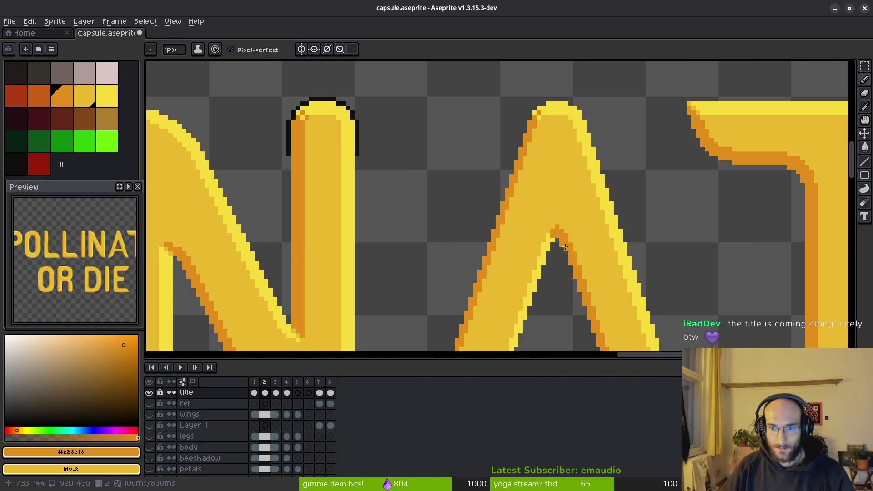
pyautogui.scroll(2, 562, 254)
pyautogui.scroll(-3, 561, 254)
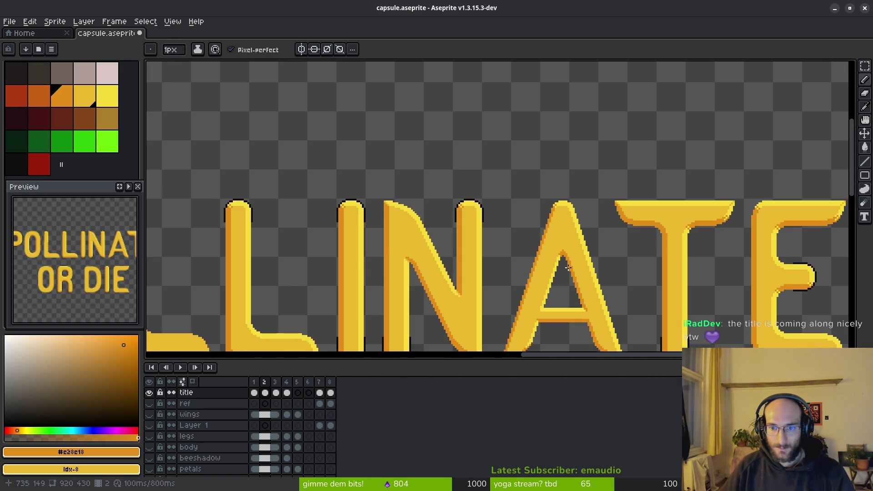
pyautogui.scroll(3, 559, 255)
pyautogui.scroll(2, 559, 254)
pyautogui.keyDown('alt'); pyautogui.click(416, 116); pyautogui.keyUp('alt')
pyautogui.moveTo(410, 88); pyautogui.dragTo(512, 182)
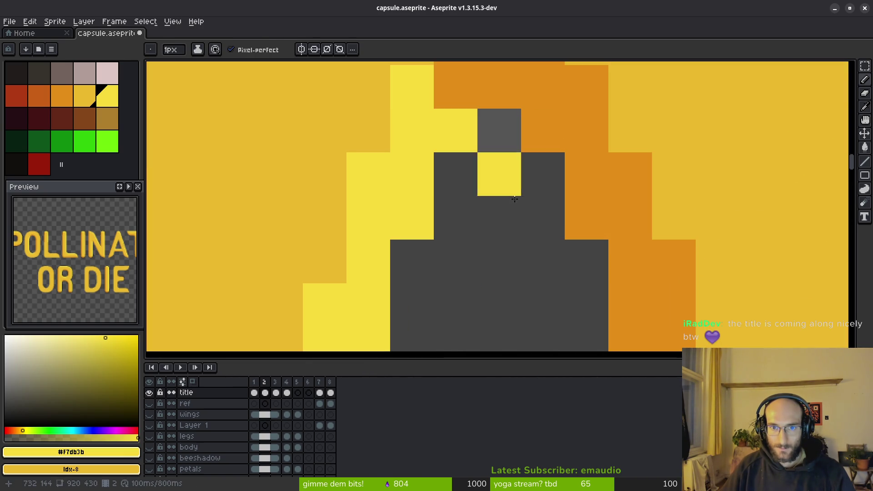
pyautogui.scroll(-1, 518, 255)
pyautogui.scroll(-2, 519, 255)
pyautogui.scroll(-1, 518, 252)
pyautogui.scroll(-2, 518, 246)
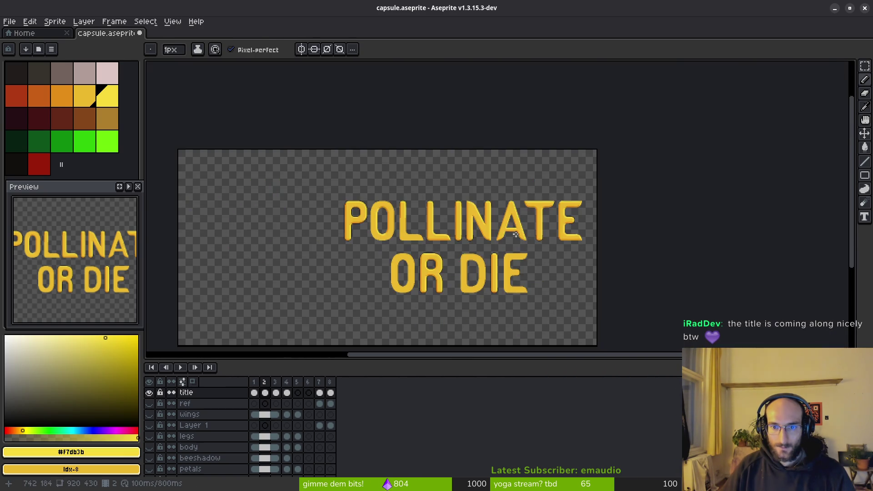
pyautogui.scroll(2, 518, 229)
pyautogui.scroll(2, 519, 228)
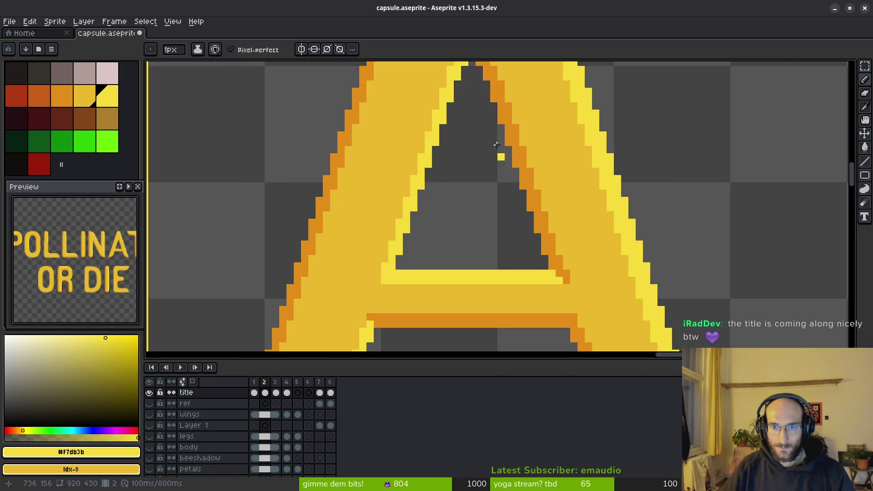
pyautogui.scroll(2, 477, 215)
pyautogui.scroll(-2, 477, 172)
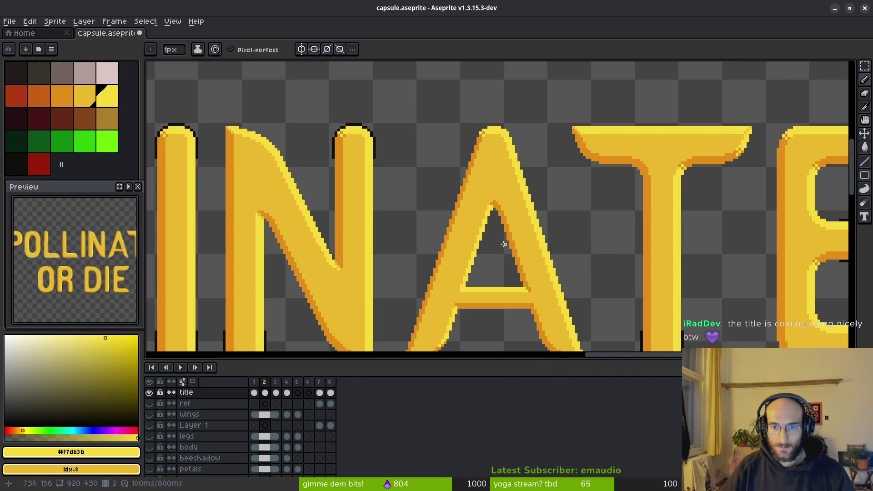
pyautogui.scroll(-1, 504, 247)
# Undo the stray stroke and shade the top-right corner of the E's upper arm orange
pyautogui.moveTo(504, 248)
pyautogui.mouseDown()
pyautogui.moveTo(464, 221)
pyautogui.moveTo(477, 221)
pyautogui.mouseUp()
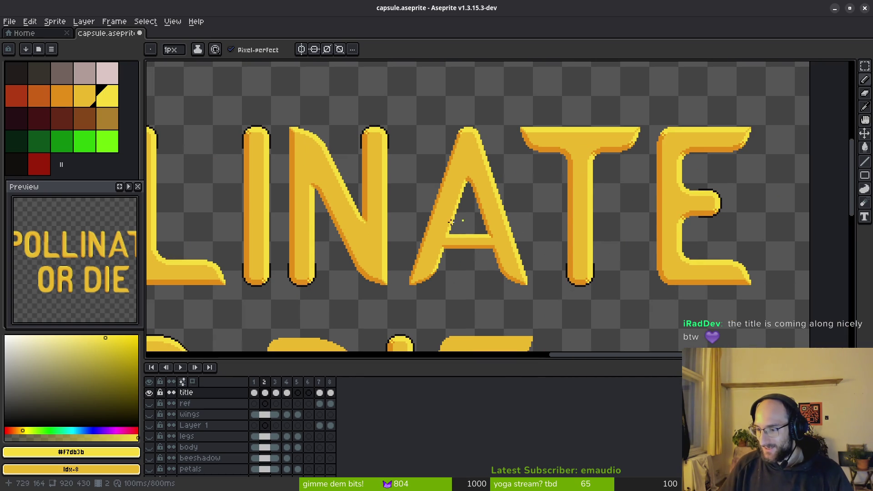
pyautogui.moveTo(444, 259)
pyautogui.mouseDown()
pyautogui.moveTo(475, 189)
pyautogui.moveTo(443, 197)
pyautogui.mouseUp()
pyautogui.scroll(-2, 71, 261)
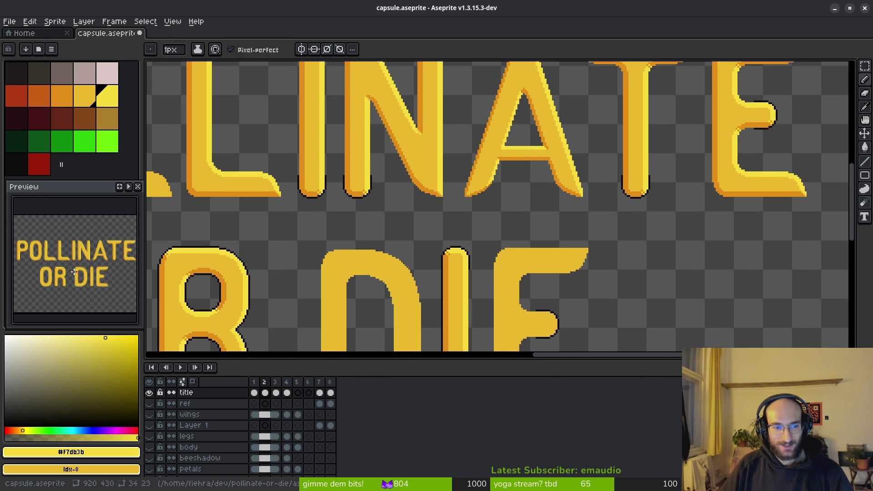
pyautogui.moveTo(450, 167); pyautogui.dragTo(447, 215)
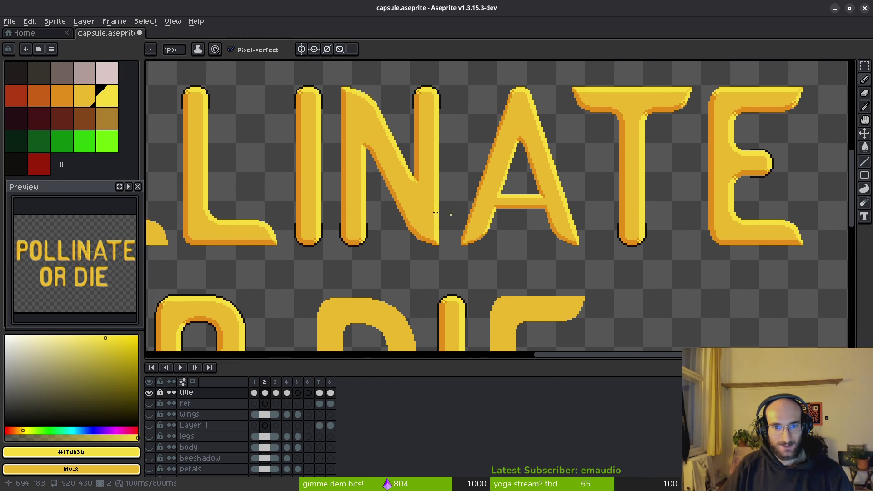
pyautogui.scroll(1, 410, 185)
pyautogui.scroll(1, 416, 191)
pyautogui.scroll(1, 410, 183)
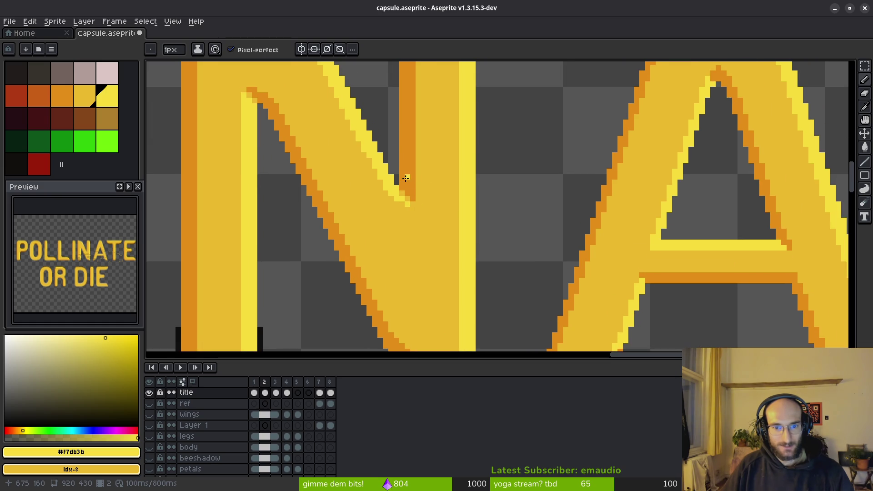
pyautogui.scroll(-2, 417, 192)
pyautogui.scroll(1, 591, 217)
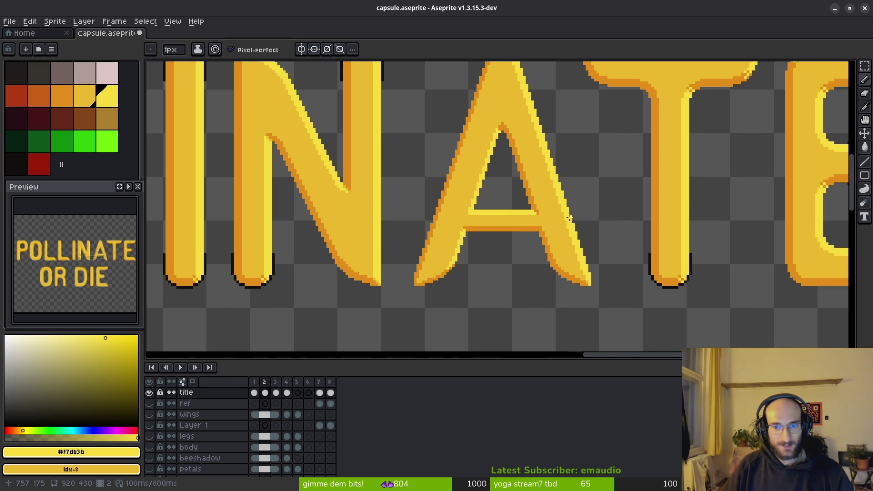
pyautogui.scroll(1, 517, 209)
pyautogui.scroll(1, 508, 207)
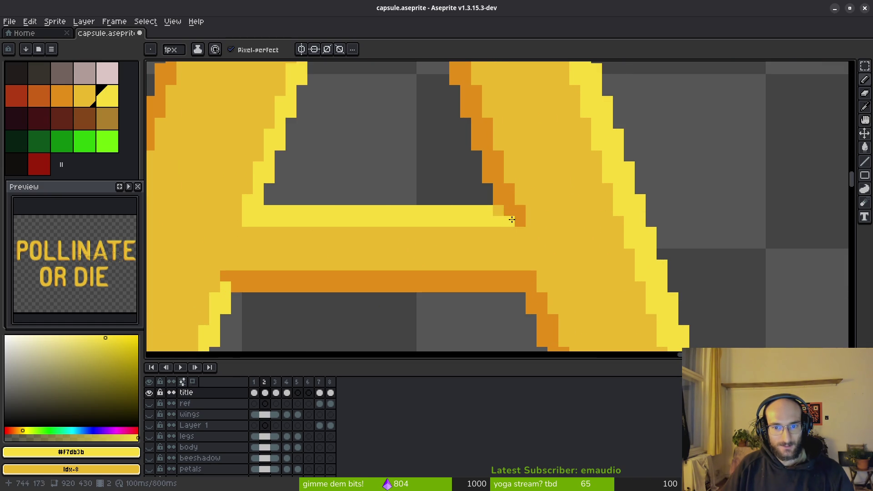
pyautogui.scroll(-1, 520, 228)
pyautogui.scroll(-2, 571, 244)
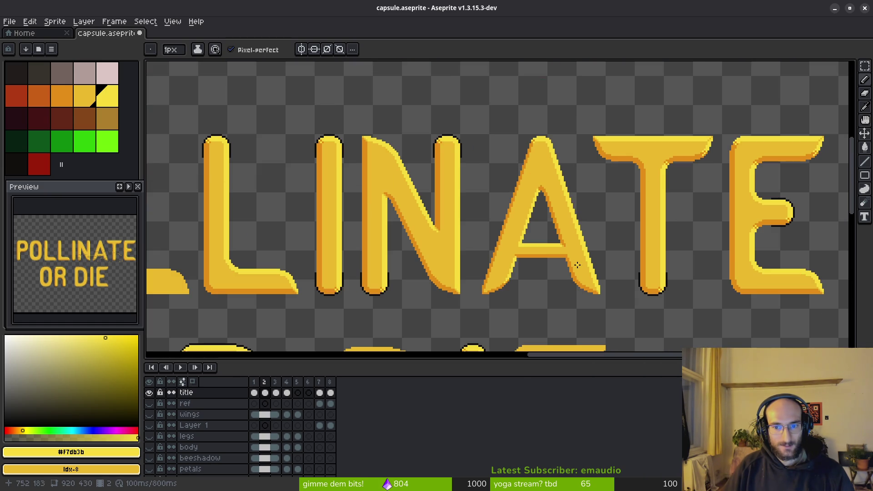
pyautogui.hotkey('ctrl', 'z')
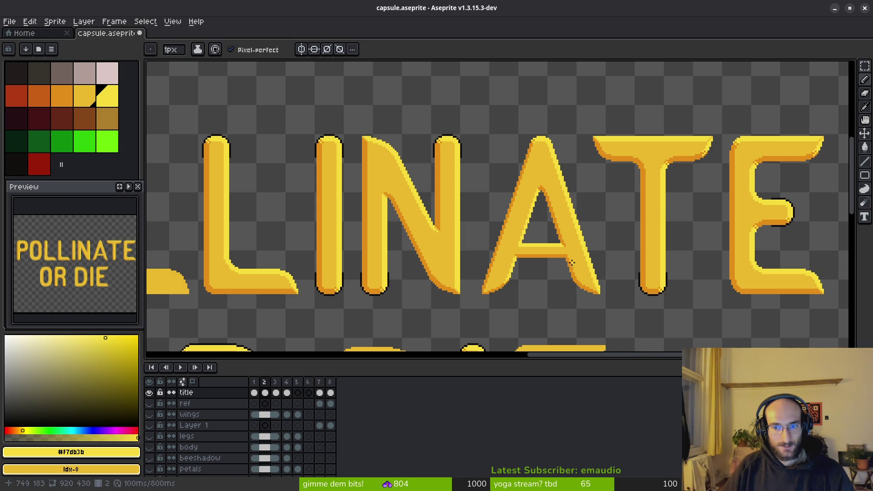
pyautogui.hscroll(2, 500, 244)
pyautogui.hscroll(1, 517, 222)
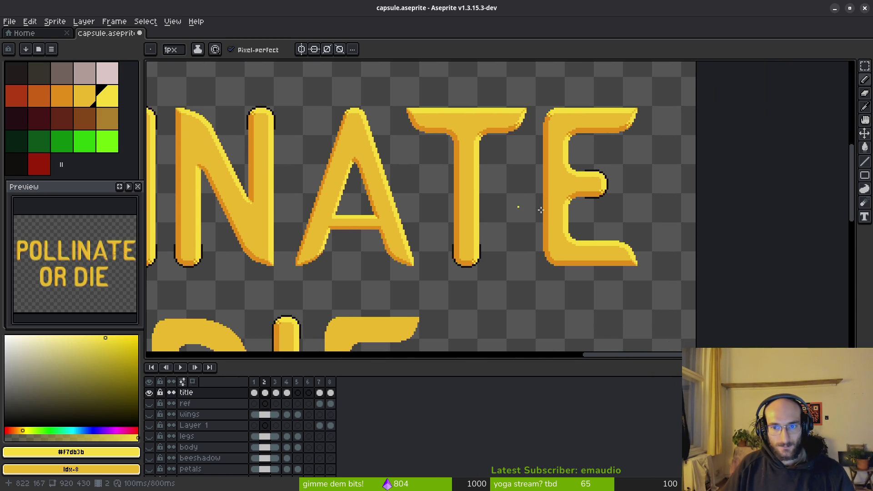
pyautogui.scroll(-2, 499, 186)
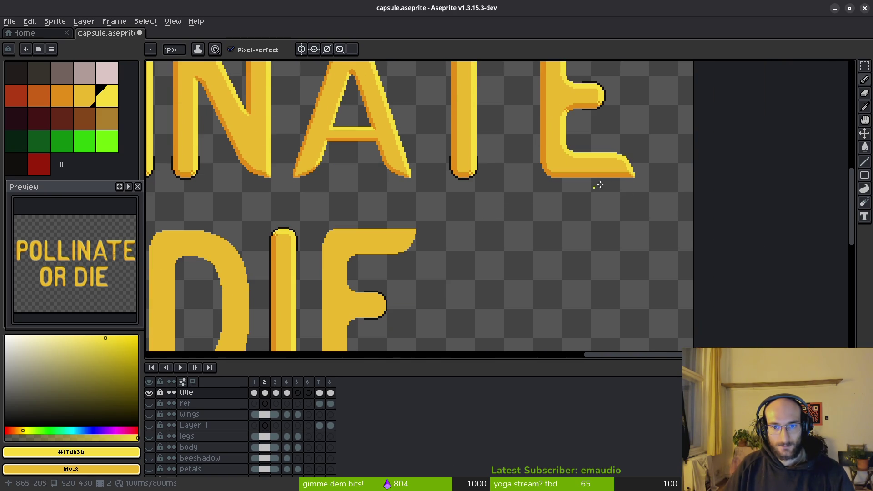
pyautogui.scroll(3, 591, 189)
pyautogui.scroll(3, 688, 190)
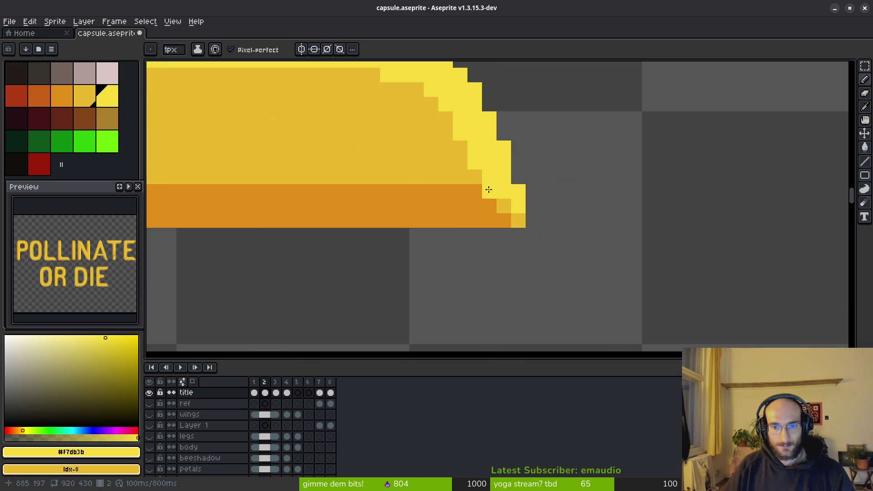
pyautogui.scroll(-3, 584, 260)
pyautogui.scroll(-2, 595, 269)
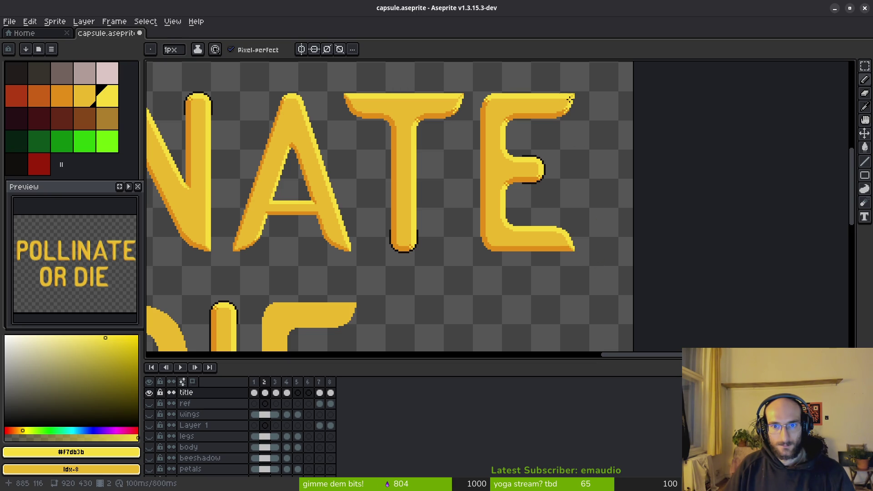
pyautogui.scroll(1, 582, 104)
pyautogui.scroll(1, 531, 132)
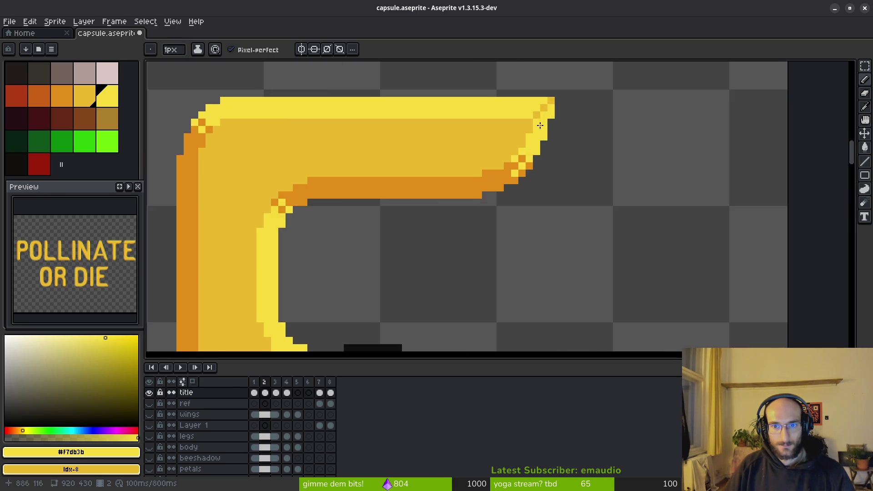
pyautogui.scroll(1, 505, 177)
pyautogui.keyDown('alt'); pyautogui.click(496, 198); pyautogui.keyUp('alt')
pyautogui.scroll(1, 496, 198)
pyautogui.moveTo(538, 140); pyautogui.dragTo(559, 118)
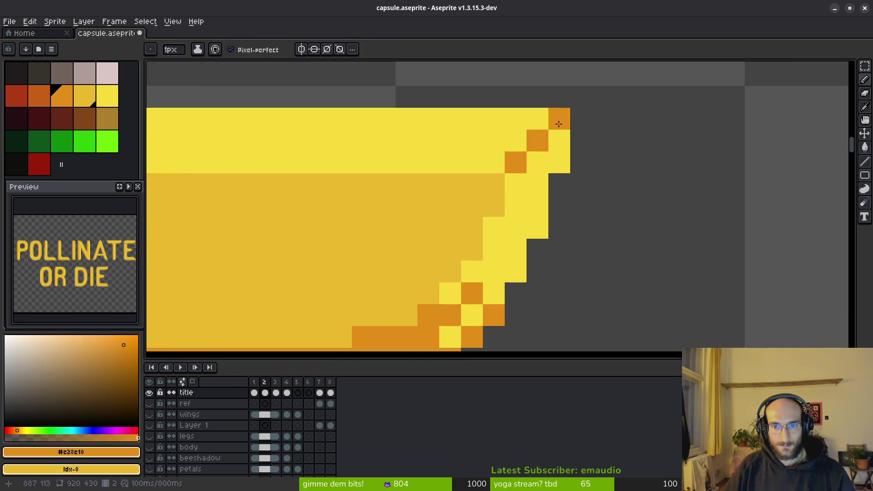
pyautogui.scroll(-2, 571, 223)
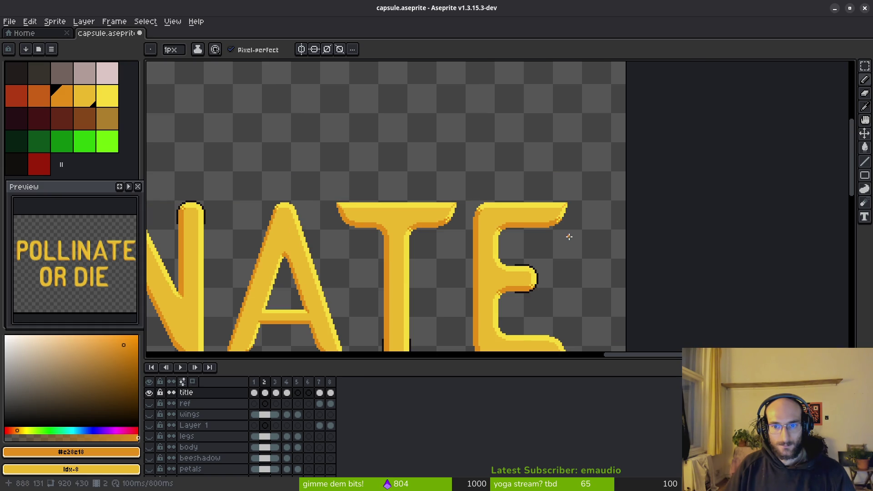
pyautogui.scroll(-3, 555, 184)
pyautogui.scroll(4, 562, 186)
pyautogui.scroll(1, 587, 191)
pyautogui.hscroll(-2, 587, 191)
pyautogui.hscroll(-5, 536, 196)
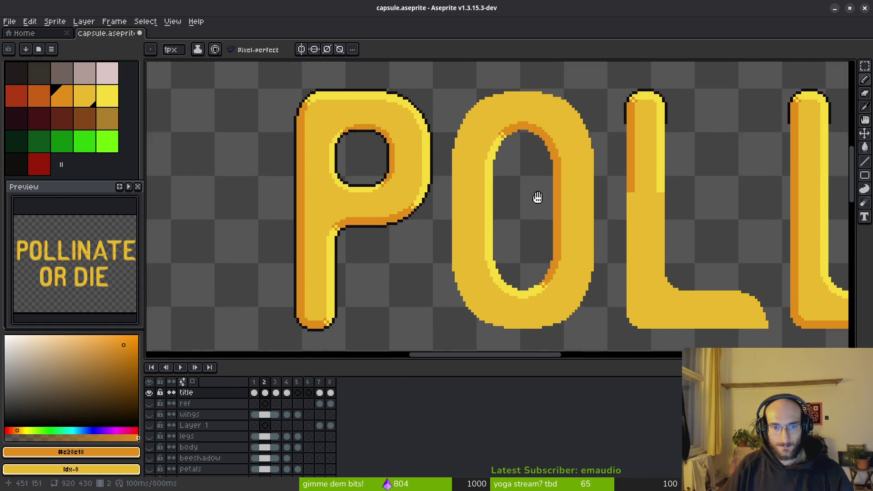
pyautogui.hscroll(-1, 468, 195)
# Draw a stair-stepped orange shadow down the O's left edge and lower-left curve, undoing one stray pixel
pyautogui.press('alt')
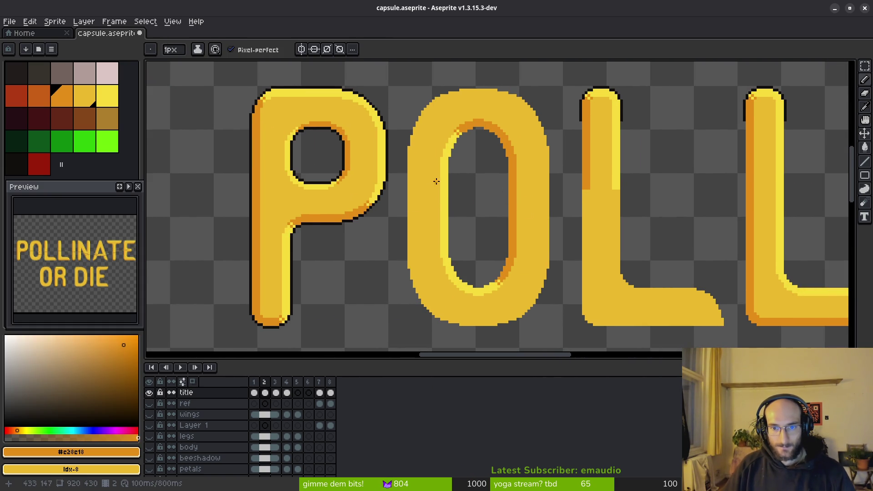
pyautogui.scroll(1, 462, 164)
pyautogui.scroll(1, 444, 139)
pyautogui.moveTo(446, 139)
pyautogui.mouseDown()
pyautogui.moveTo(455, 116)
pyautogui.moveTo(444, 345)
pyautogui.mouseUp()
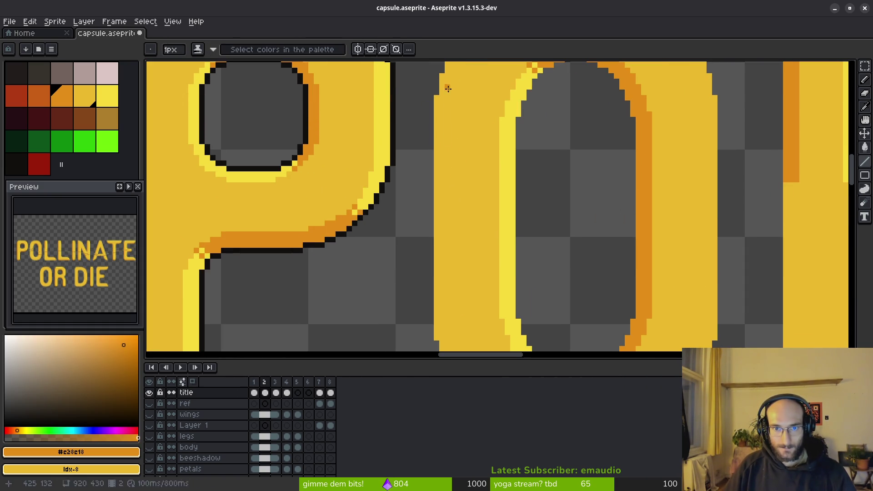
pyautogui.scroll(-3, 444, 328)
pyautogui.moveTo(437, 109); pyautogui.dragTo(445, 277)
pyautogui.scroll(1, 470, 172)
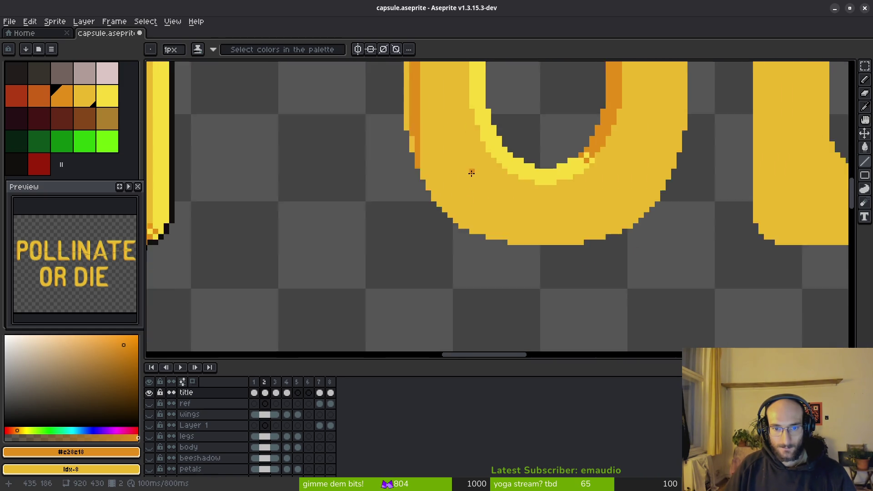
pyautogui.scroll(2, 406, 142)
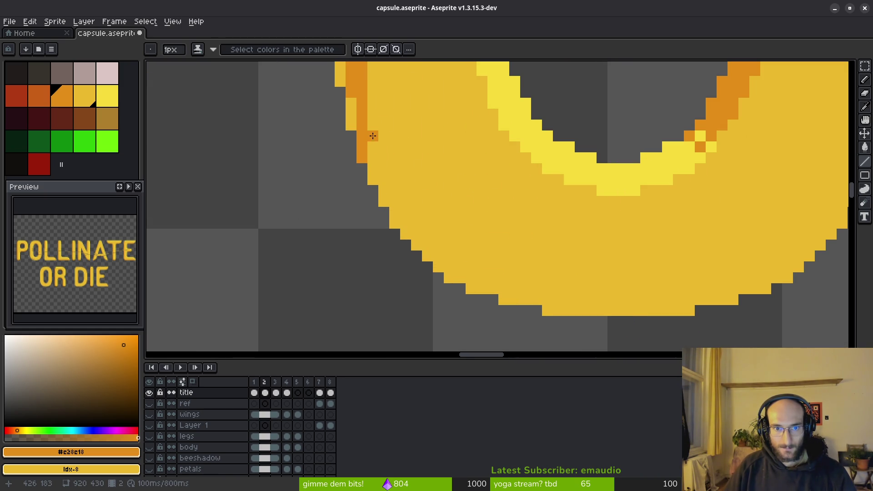
pyautogui.click(395, 175)
pyautogui.click(405, 197)
pyautogui.click(416, 213)
pyautogui.click(427, 235)
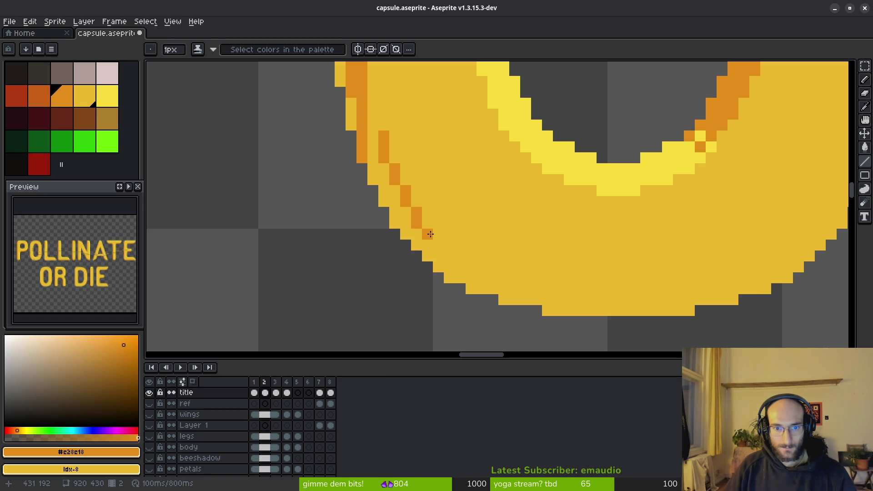
pyautogui.click(449, 255)
pyautogui.click(467, 266)
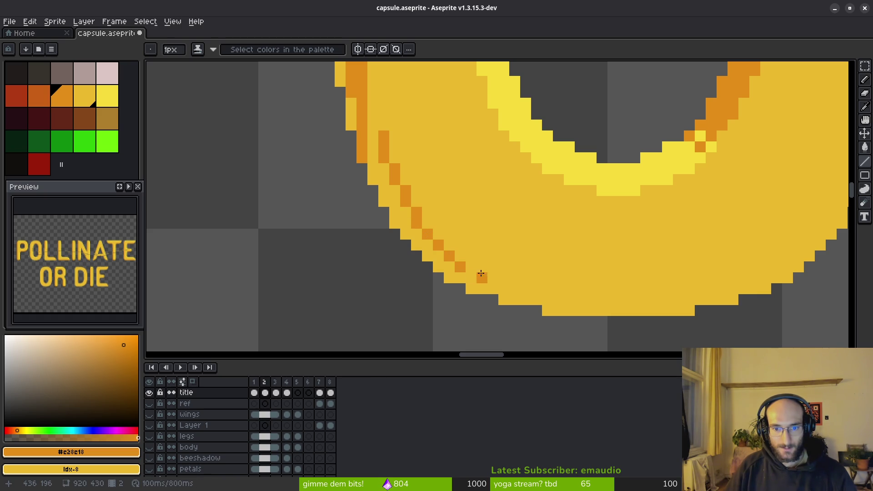
pyautogui.hotkey('ctrl', 'z')
pyautogui.click(487, 266)
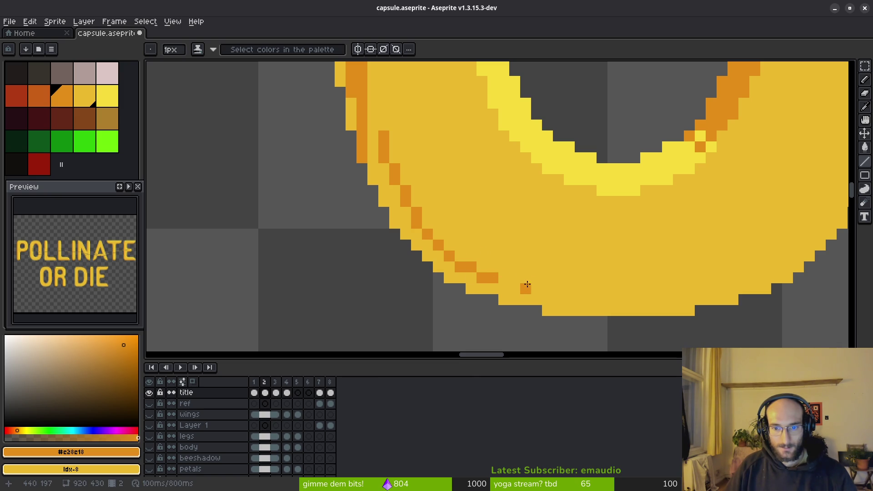
# Run a two-row orange band along the O's bottom edge and bucket-fill its gaps
pyautogui.moveTo(524, 290); pyautogui.dragTo(763, 288)
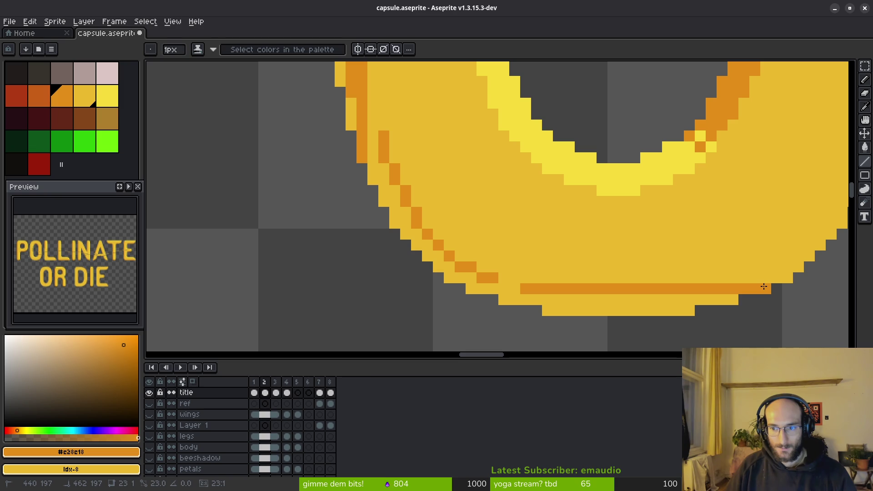
pyautogui.moveTo(523, 289)
pyautogui.mouseDown()
pyautogui.moveTo(491, 289)
pyautogui.moveTo(488, 267)
pyautogui.moveTo(466, 256)
pyautogui.mouseUp()
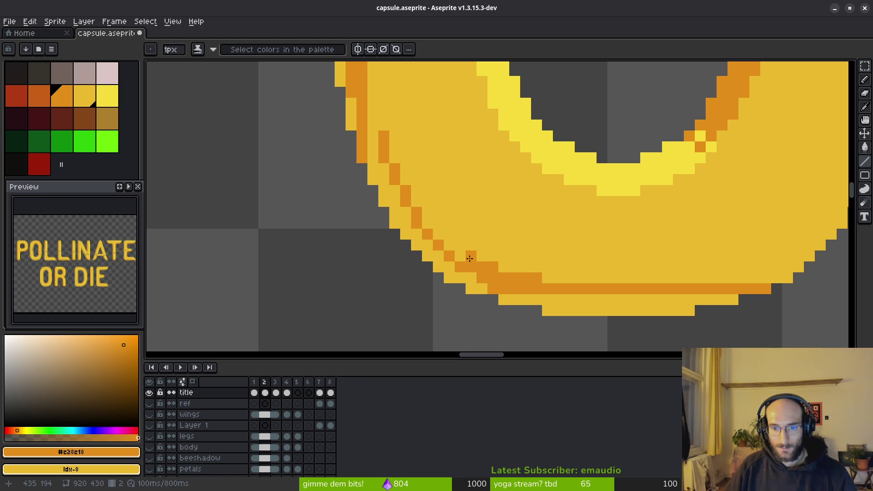
pyautogui.scroll(-2, 435, 254)
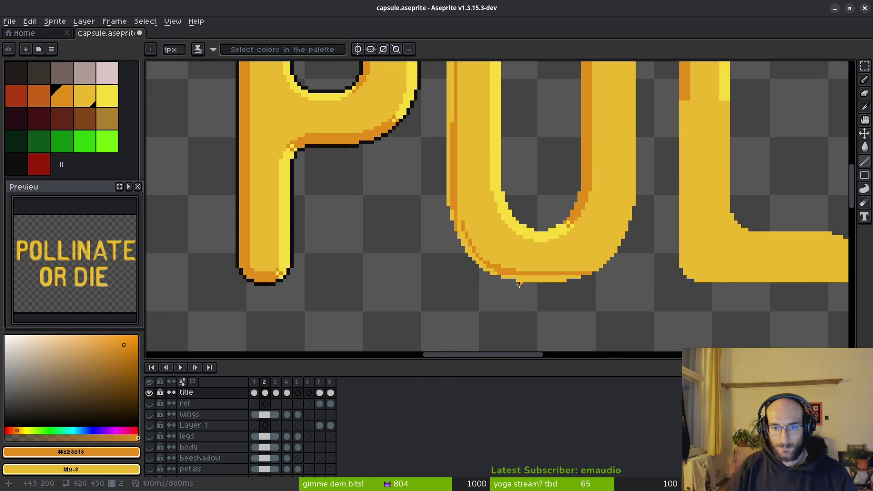
pyautogui.scroll(2, 540, 279)
pyautogui.press('g')
pyautogui.click(541, 279)
pyautogui.scroll(-2, 541, 279)
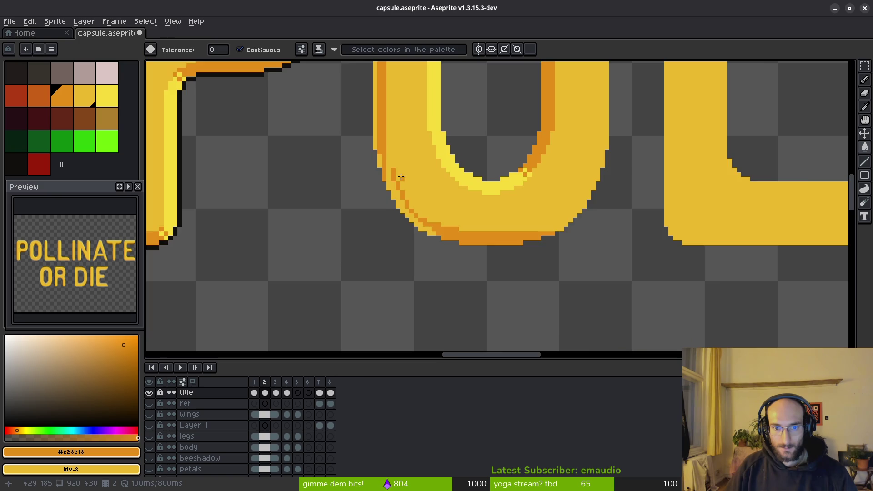
pyautogui.scroll(3, 367, 158)
pyautogui.press('b')
pyautogui.press('g')
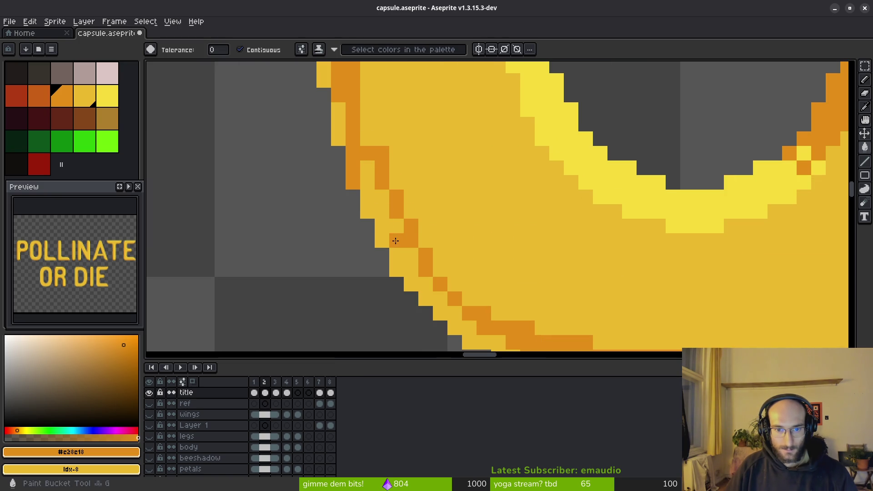
pyautogui.scroll(-3, 439, 262)
pyautogui.press('b')
pyautogui.scroll(3, 440, 263)
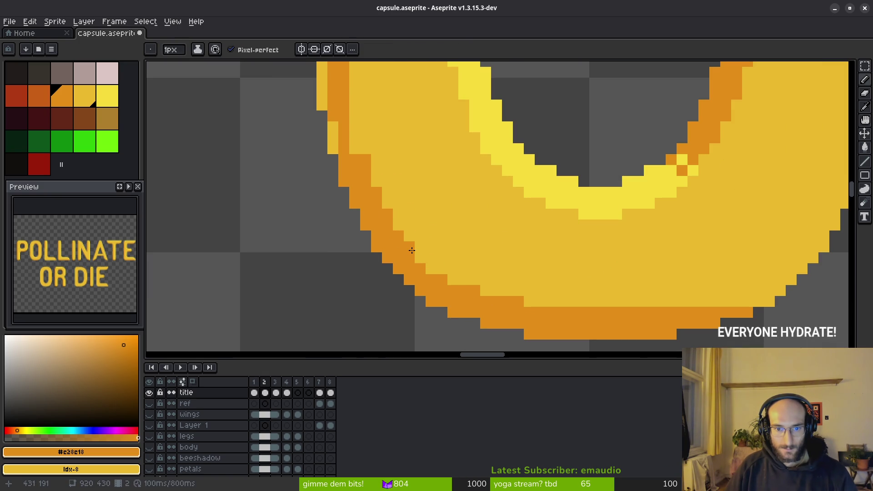
pyautogui.scroll(-2, 485, 280)
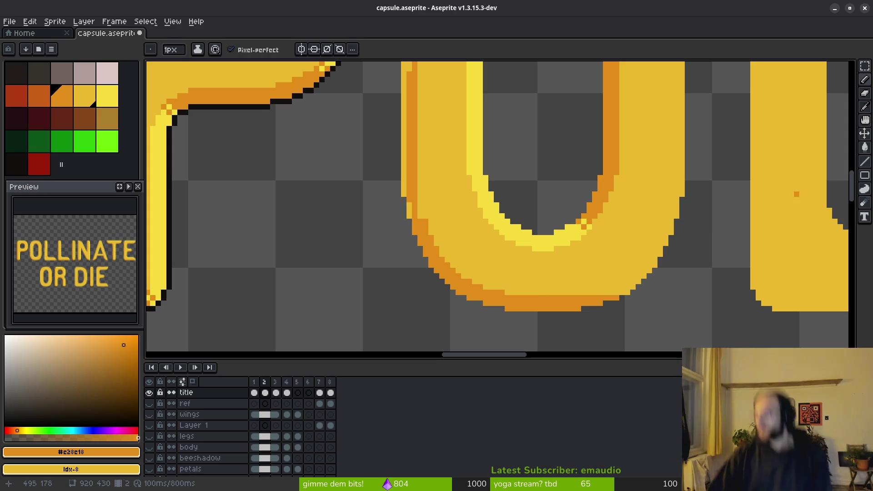
pyautogui.scroll(-1, 488, 244)
pyautogui.scroll(-2, 536, 296)
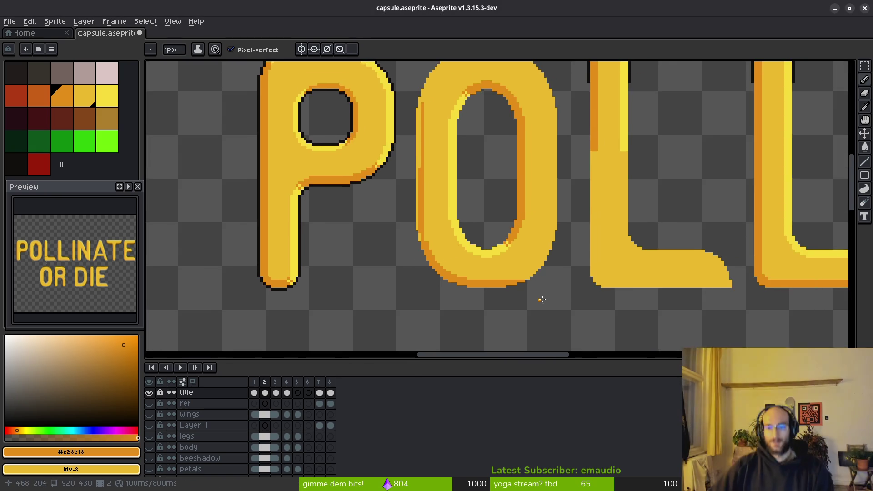
pyautogui.scroll(2, 476, 278)
pyautogui.scroll(-1, 477, 278)
pyautogui.scroll(2, 398, 146)
pyautogui.scroll(1, 578, 215)
pyautogui.scroll(1, 540, 158)
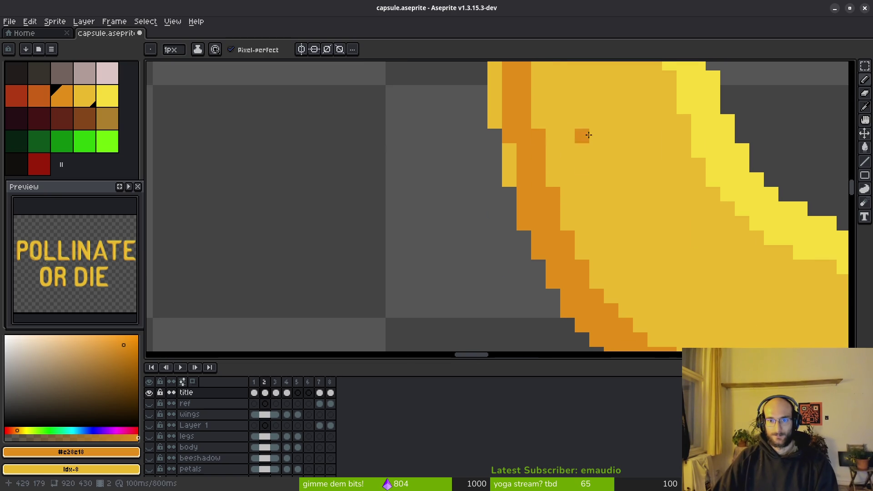
pyautogui.scroll(-3, 582, 231)
pyautogui.scroll(-1, 582, 231)
pyautogui.scroll(3, 570, 245)
pyautogui.scroll(3, 569, 137)
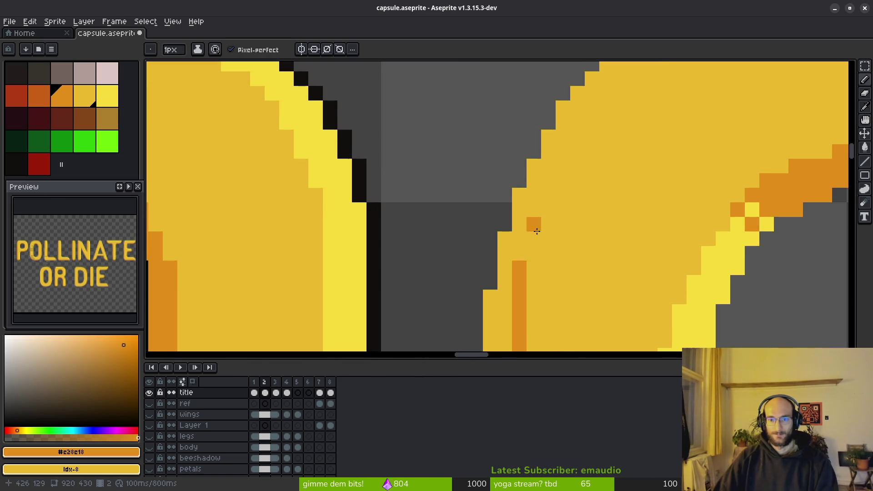
# Step orange pixels up the O's outer left curve toward its top and fill a strip along that edge
pyautogui.moveTo(535, 268)
pyautogui.mouseDown()
pyautogui.moveTo(535, 195)
pyautogui.moveTo(563, 106)
pyautogui.mouseUp()
pyautogui.scroll(-2, 562, 106)
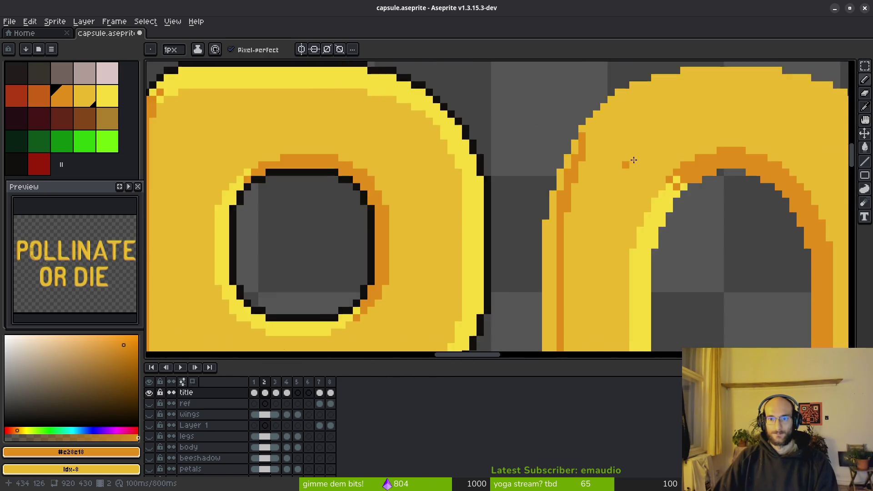
pyautogui.scroll(2, 562, 186)
pyautogui.moveTo(522, 197); pyautogui.dragTo(523, 168)
pyautogui.click(537, 169)
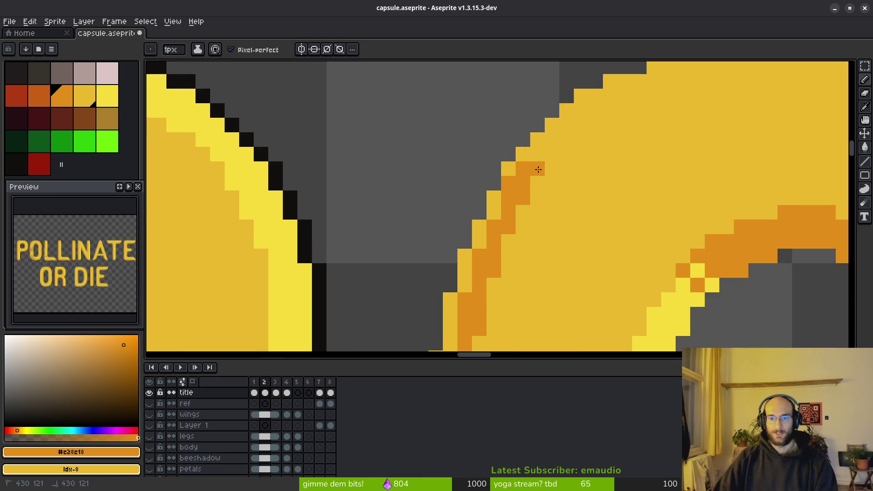
pyautogui.scroll(-2, 603, 185)
pyautogui.scroll(1, 589, 178)
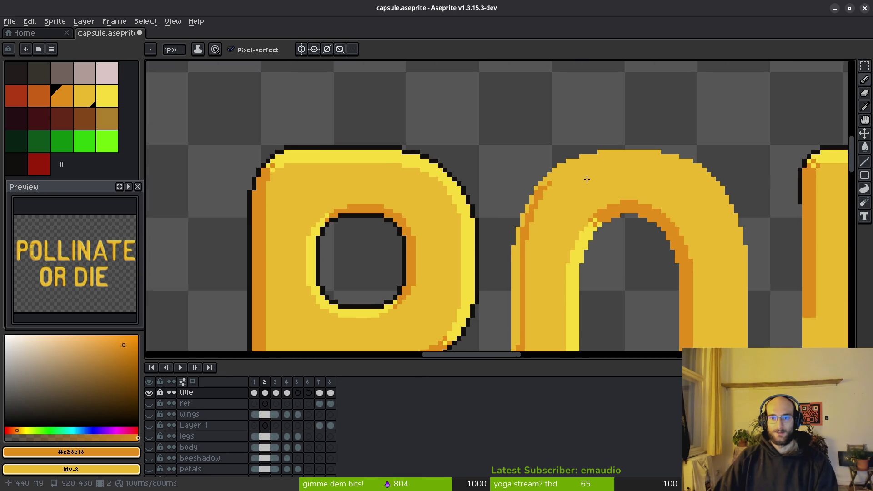
pyautogui.scroll(1, 589, 177)
pyautogui.click(498, 193)
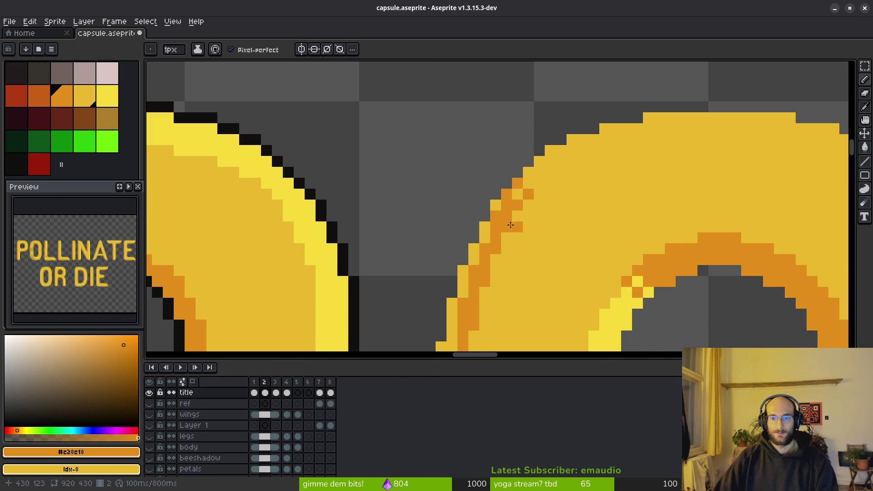
pyautogui.scroll(-2, 539, 223)
pyautogui.scroll(1, 543, 242)
pyautogui.scroll(1, 532, 160)
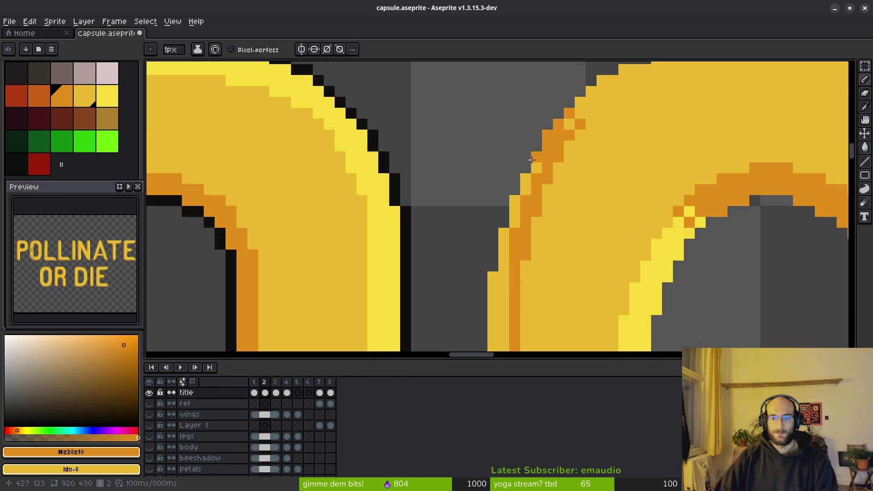
pyautogui.scroll(-3, 590, 144)
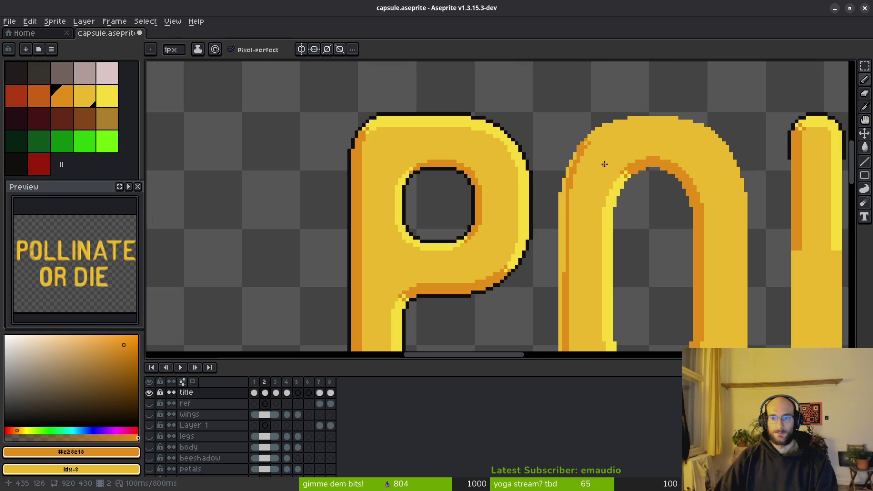
pyautogui.scroll(-1, 584, 169)
pyautogui.press('g')
pyautogui.click(554, 207)
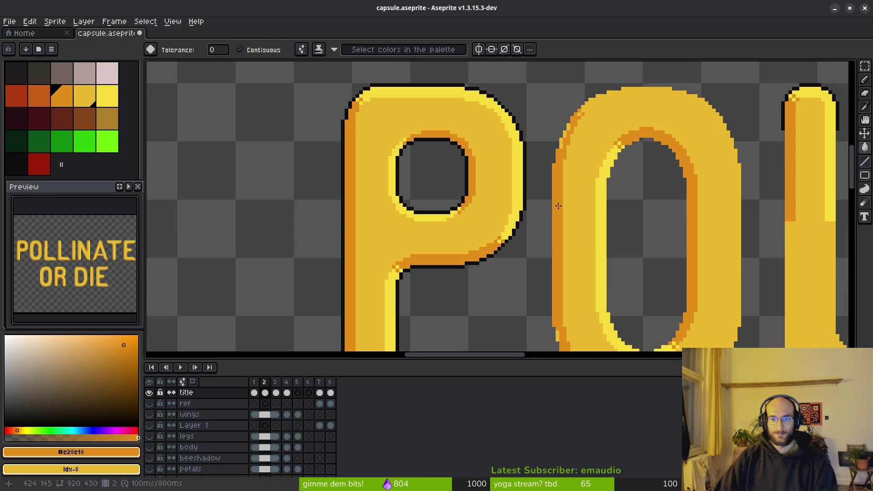
pyautogui.scroll(-1, 575, 258)
pyautogui.scroll(3, 574, 258)
pyautogui.scroll(-3, 568, 201)
pyautogui.scroll(3, 597, 234)
# Paint orange rows along the O's lower edge, stepping up the curve, turning stray pixels back to yellow
pyautogui.press('b')
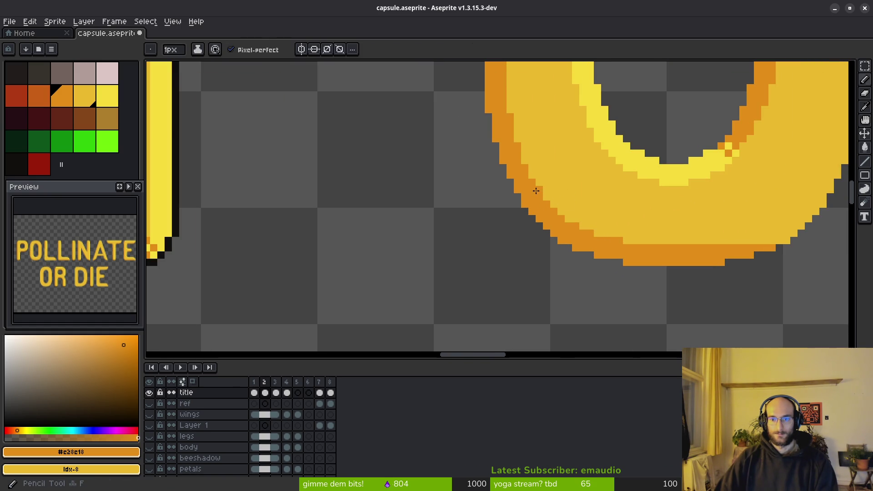
pyautogui.scroll(-1, 583, 227)
pyautogui.scroll(-1, 608, 254)
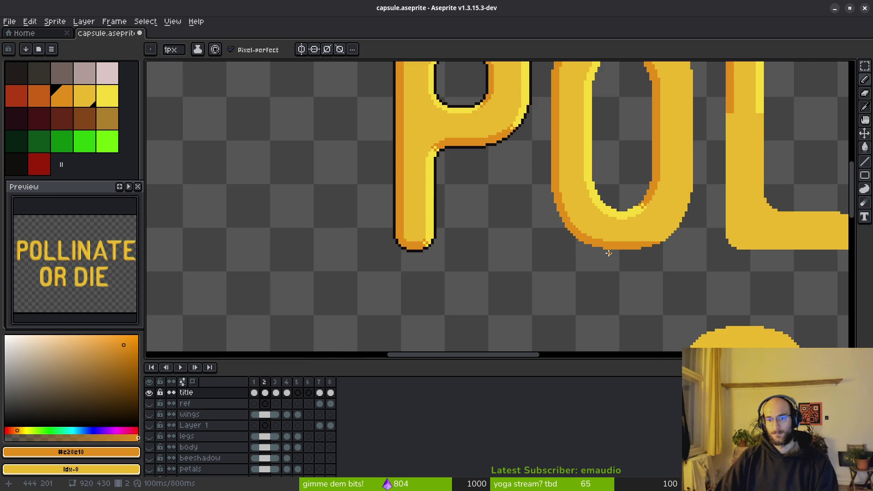
pyautogui.scroll(-1, 608, 253)
pyautogui.hscroll(2, 546, 259)
pyautogui.scroll(3, 537, 238)
pyautogui.scroll(1, 536, 245)
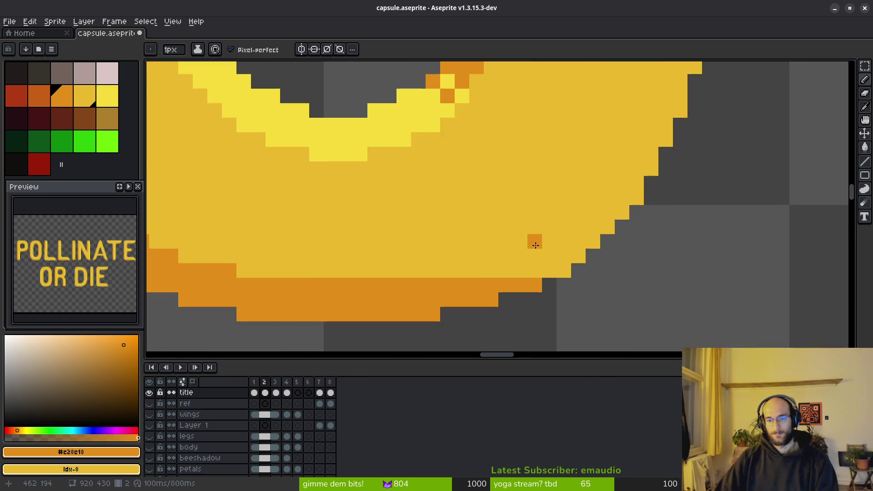
pyautogui.moveTo(445, 271); pyautogui.dragTo(534, 266)
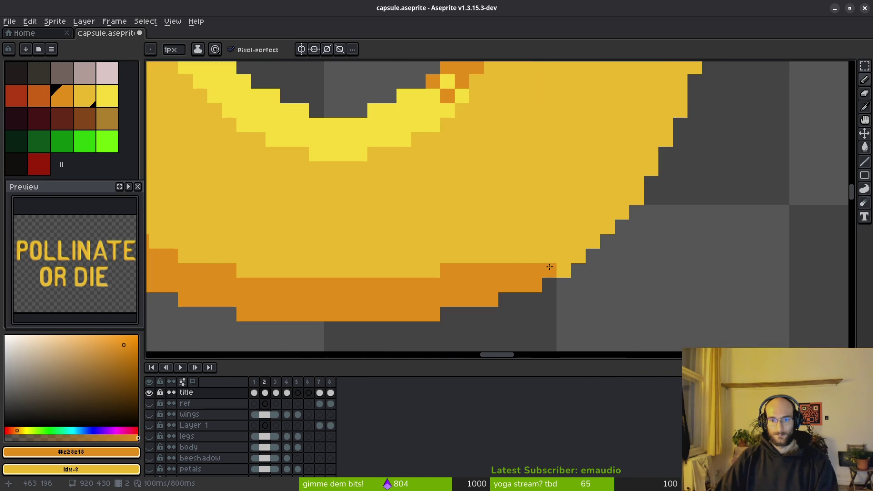
pyautogui.rightClick(445, 272)
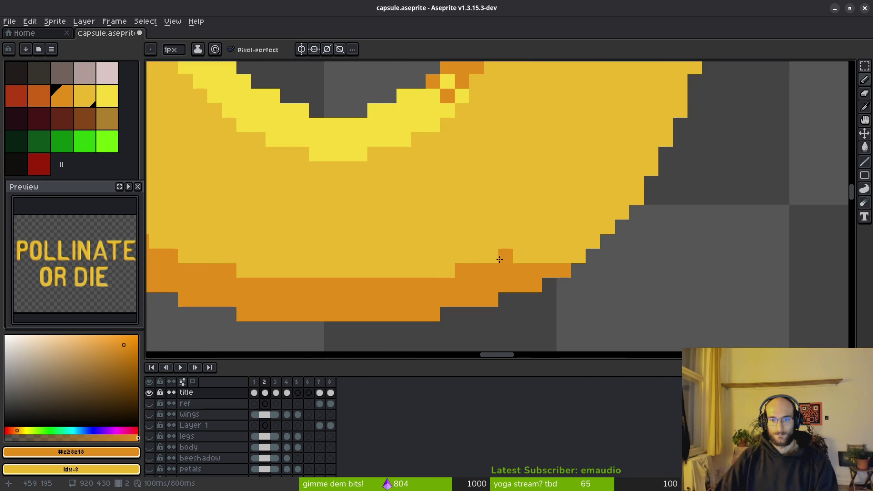
pyautogui.moveTo(515, 258)
pyautogui.mouseDown()
pyautogui.moveTo(578, 250)
pyautogui.moveTo(553, 241)
pyautogui.moveTo(586, 234)
pyautogui.mouseUp()
pyautogui.rightClick(550, 242)
pyautogui.scroll(-2, 591, 225)
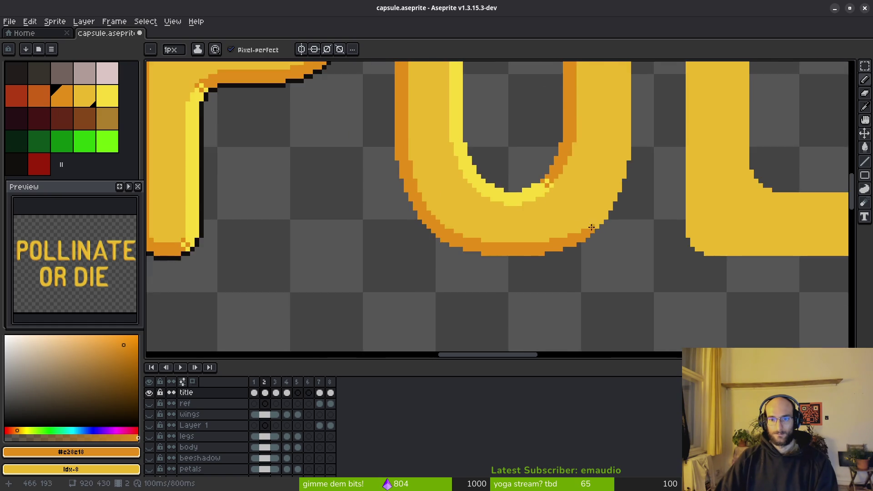
pyautogui.scroll(2, 569, 259)
# Continue the orange steps up the O's lower-right curve pixel by pixel, undoing one placed below the edge
pyautogui.click(553, 271)
pyautogui.moveTo(553, 271); pyautogui.dragTo(578, 265)
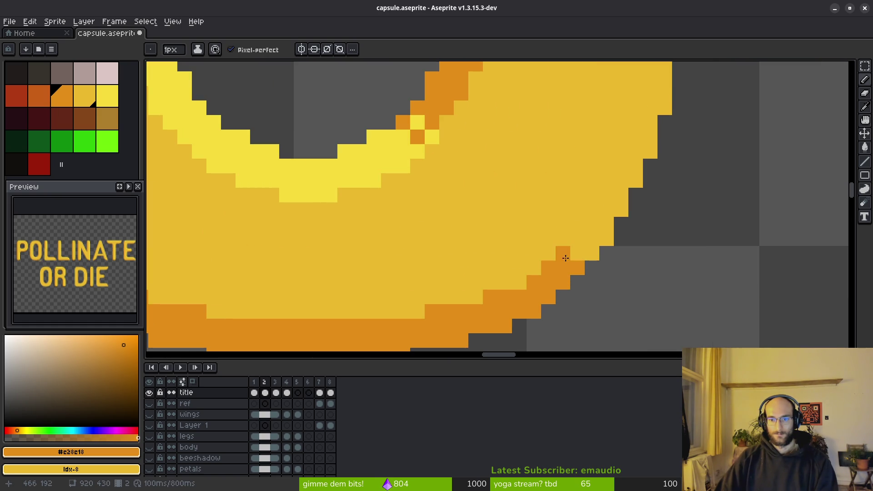
pyautogui.click(590, 247)
pyautogui.click(592, 239)
pyautogui.click(607, 239)
pyautogui.scroll(-3, 630, 277)
pyautogui.scroll(2, 623, 237)
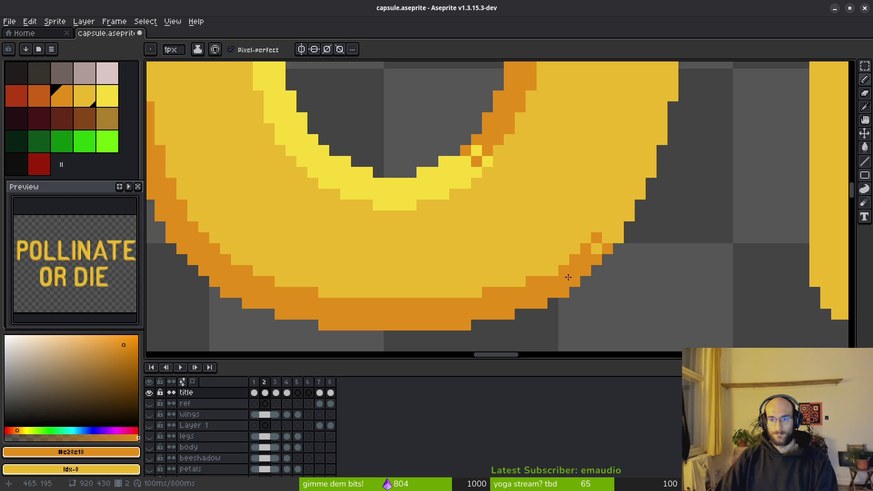
pyautogui.click(553, 271)
pyautogui.hotkey('ctrl', 'z')
pyautogui.click(554, 316)
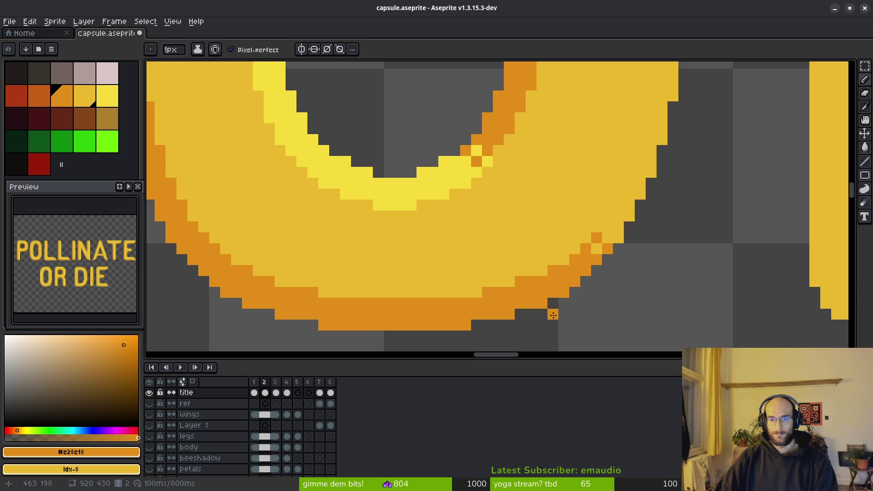
pyautogui.scroll(-4, 475, 294)
pyautogui.scroll(-1, 561, 308)
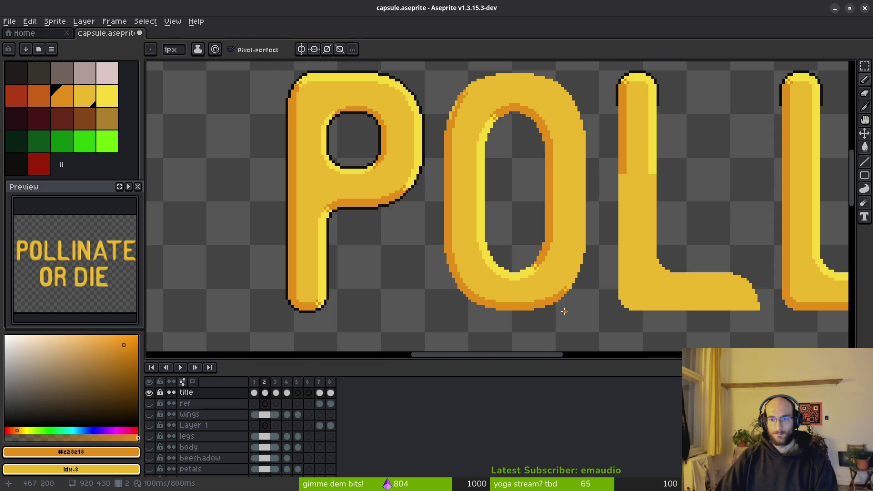
# Redo the orange stroke on the O's left edge, then place light-yellow #f7db3b highlight pixels beside it
pyautogui.hotkey('ctrl', 'z')
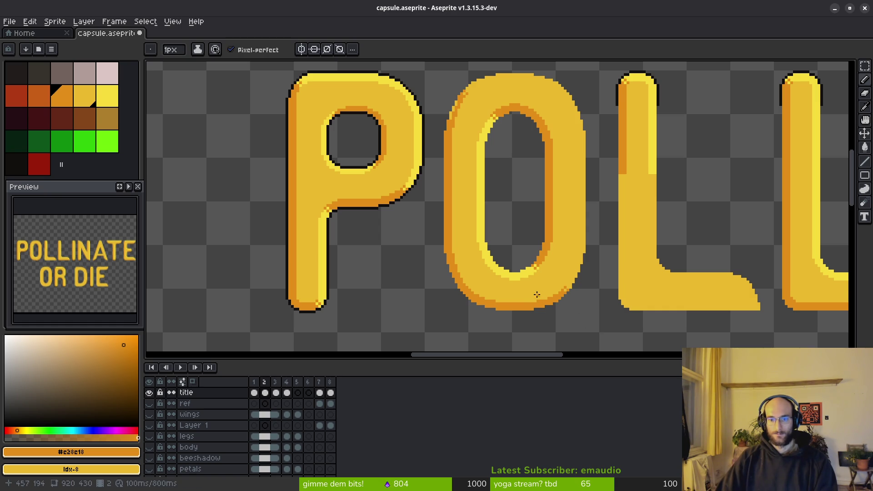
pyautogui.scroll(1, 472, 258)
pyautogui.scroll(1, 487, 136)
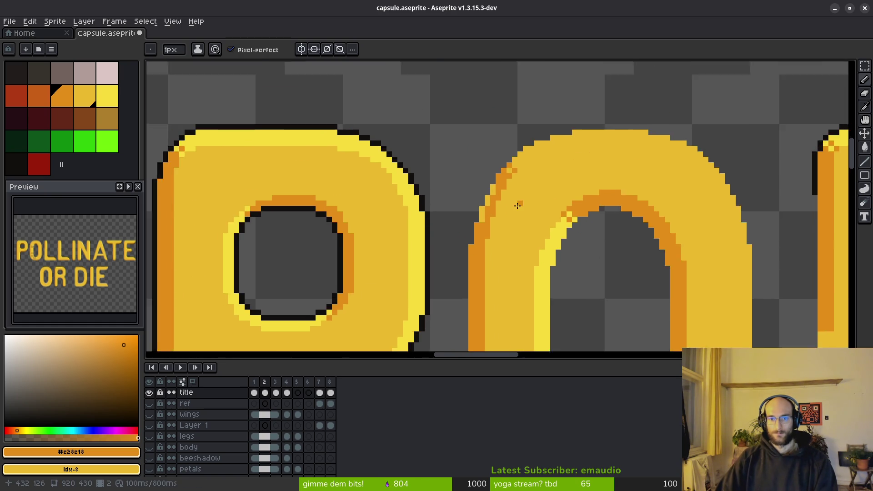
pyautogui.scroll(4, 518, 205)
pyautogui.moveTo(425, 242); pyautogui.dragTo(454, 155)
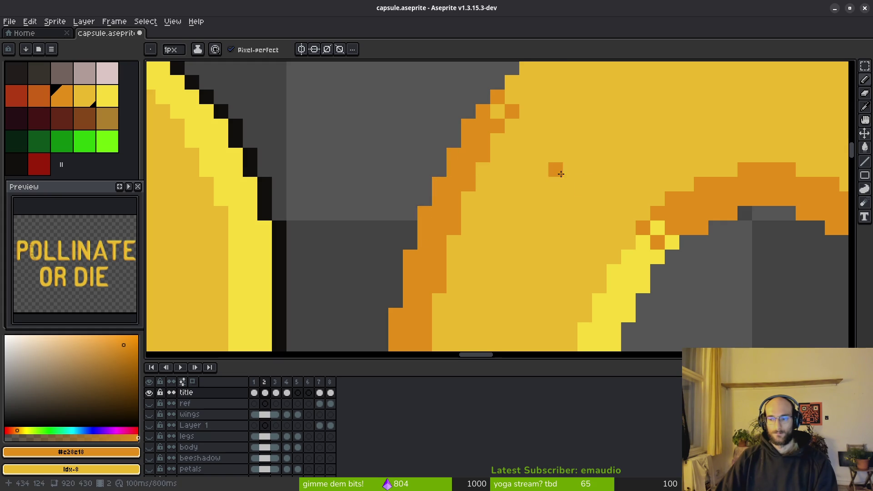
pyautogui.scroll(-1, 560, 171)
pyautogui.scroll(-1, 537, 248)
pyautogui.scroll(1, 487, 205)
pyautogui.keyDown('alt'); pyautogui.click(449, 262); pyautogui.keyUp('alt')
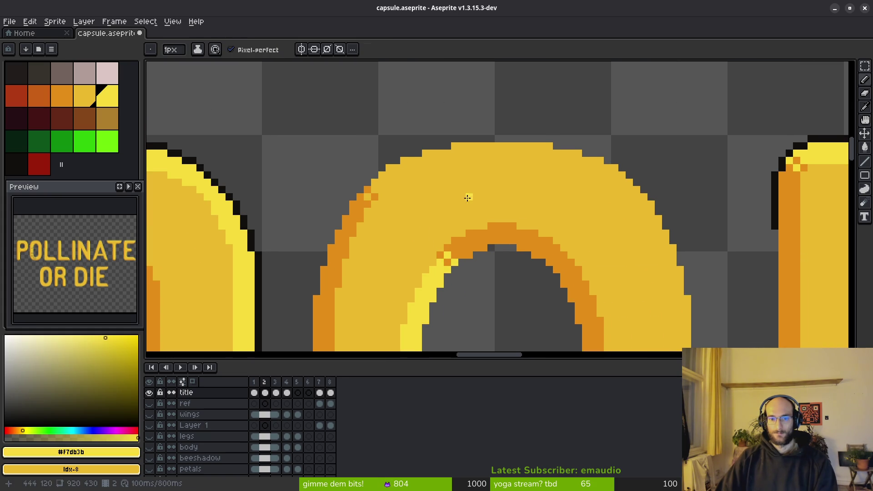
pyautogui.scroll(2, 360, 197)
pyautogui.click(345, 207)
pyautogui.click(345, 237)
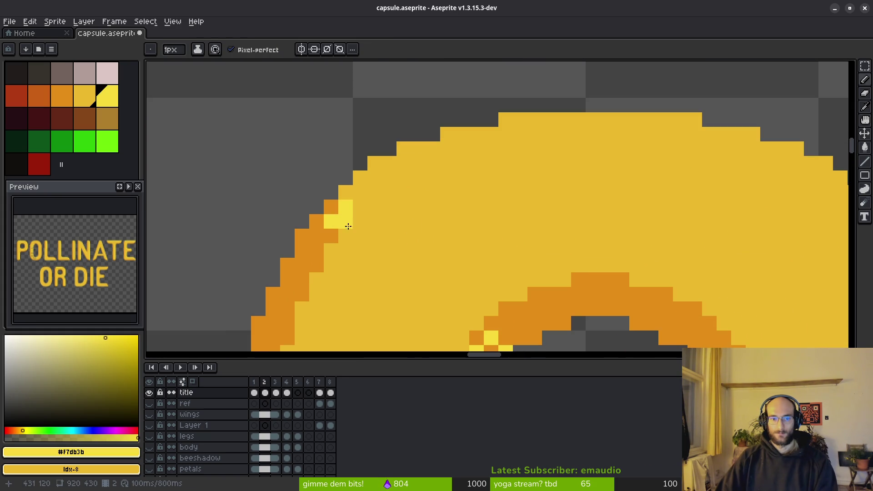
pyautogui.click(346, 222)
pyautogui.click(331, 236)
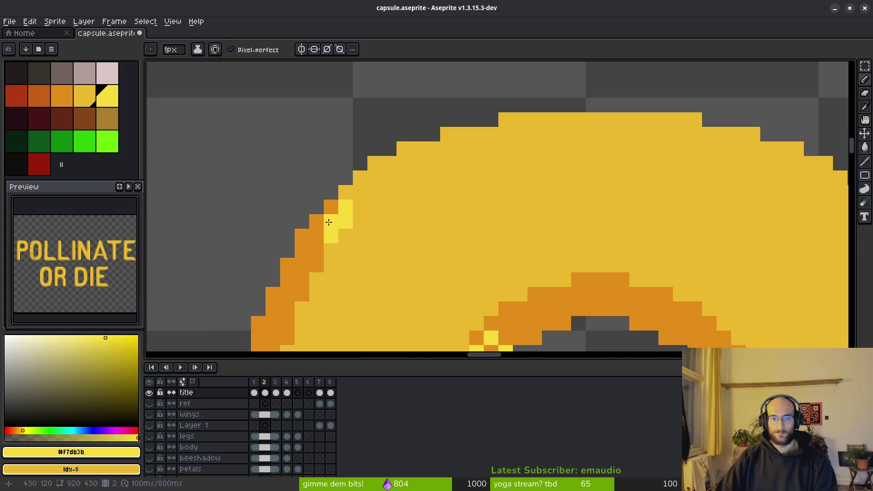
# Return a stray highlight pixel to orange and add two more light-yellow pixels along the edge
pyautogui.keyDown('alt'); pyautogui.rightClick(331, 206); pyautogui.keyUp('alt')
pyautogui.rightClick(331, 222)
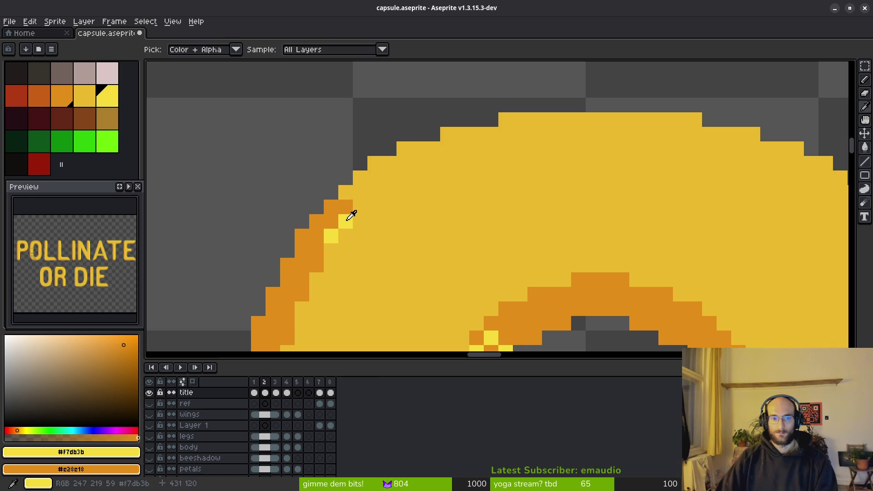
pyautogui.click(316, 222)
pyautogui.click(331, 207)
pyautogui.scroll(-4, 430, 231)
pyautogui.scroll(-2, 424, 227)
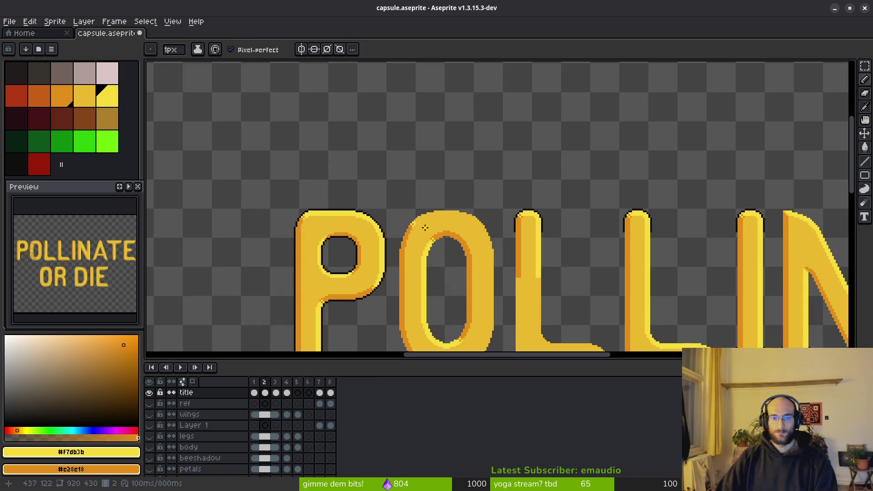
pyautogui.scroll(3, 424, 227)
pyautogui.scroll(2, 424, 227)
pyautogui.moveTo(423, 216)
pyautogui.mouseDown()
pyautogui.moveTo(337, 247)
pyautogui.moveTo(312, 218)
pyautogui.moveTo(344, 237)
pyautogui.moveTo(347, 182)
pyautogui.moveTo(371, 182)
pyautogui.moveTo(402, 202)
pyautogui.moveTo(414, 180)
pyautogui.moveTo(566, 168)
pyautogui.moveTo(545, 159)
pyautogui.moveTo(594, 164)
pyautogui.mouseUp()
pyautogui.scroll(-2, 487, 205)
pyautogui.scroll(1, 444, 181)
# Paint a light-yellow highlight row across the O's top and extend the lower highlight rows leftward
pyautogui.moveTo(445, 182); pyautogui.dragTo(690, 181)
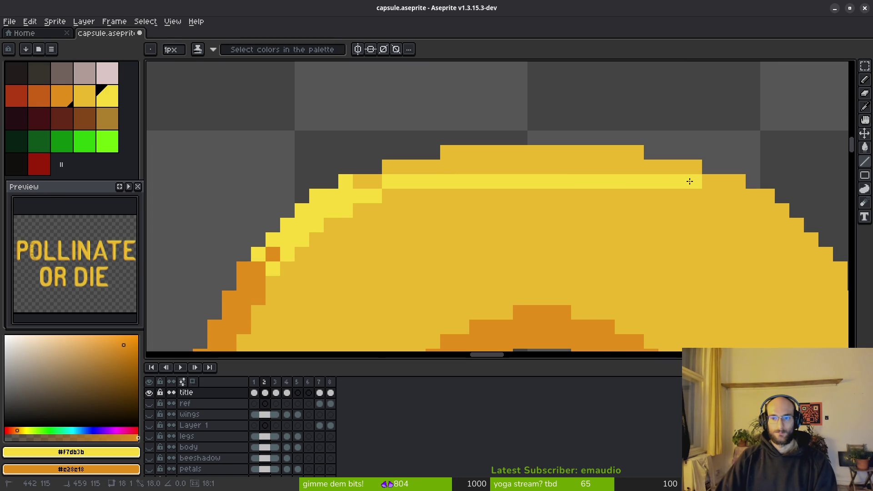
pyautogui.click(392, 195)
pyautogui.keyDown('shift'); pyautogui.click(434, 195); pyautogui.keyUp('shift')
pyautogui.moveTo(389, 207); pyautogui.dragTo(333, 224)
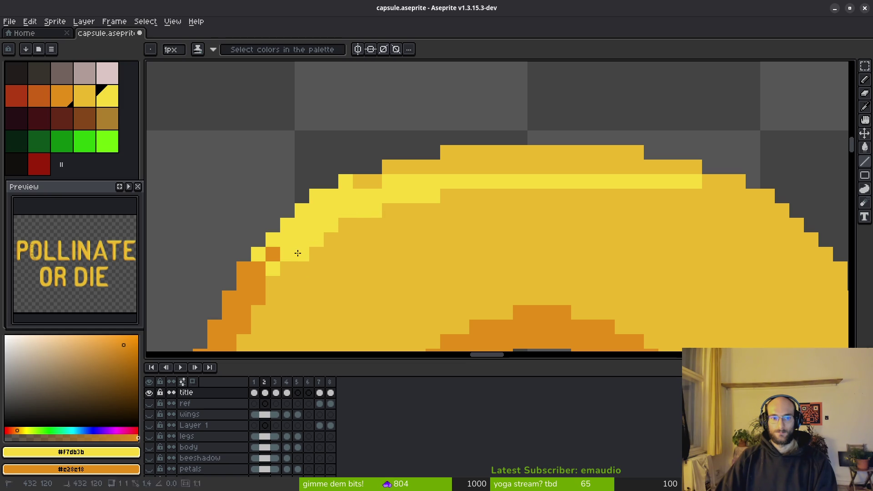
# Adjust the far-left edge pixels, sampling orange from the letter to turn a light pixel back to shadow
pyautogui.rightClick(269, 281)
pyautogui.click(285, 269)
pyautogui.rightClick(257, 283)
pyautogui.keyDown('alt'); pyautogui.click(254, 279); pyautogui.keyUp('alt')
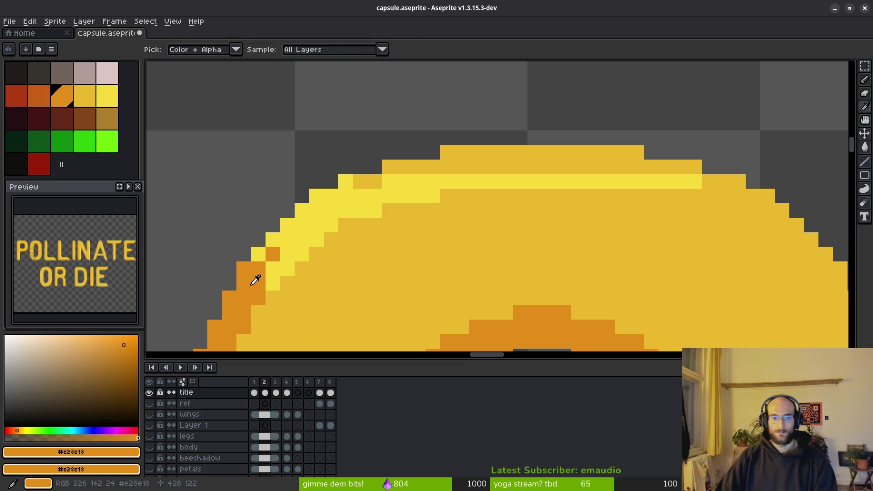
pyautogui.click(287, 269)
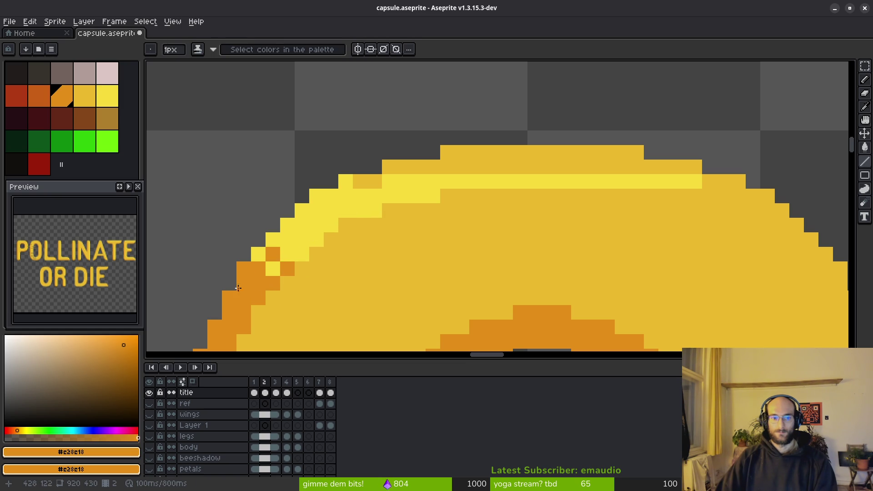
pyautogui.scroll(-3, 339, 305)
pyautogui.scroll(-1, 342, 306)
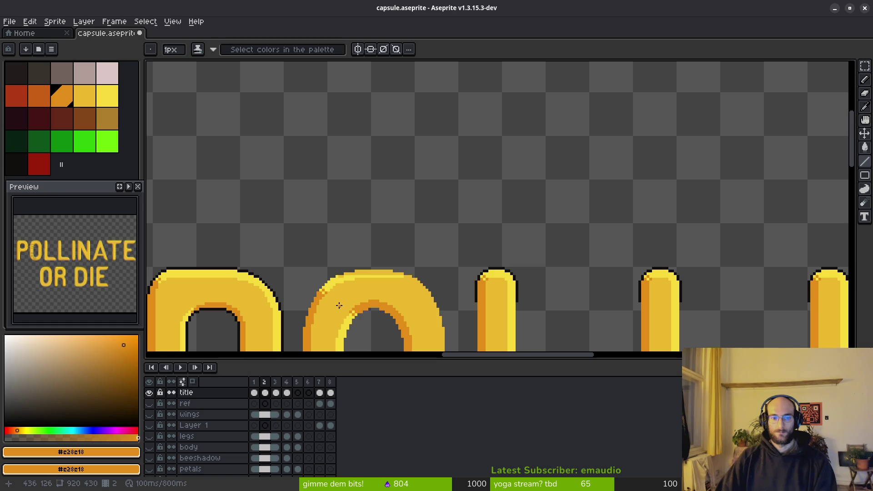
pyautogui.scroll(2, 339, 305)
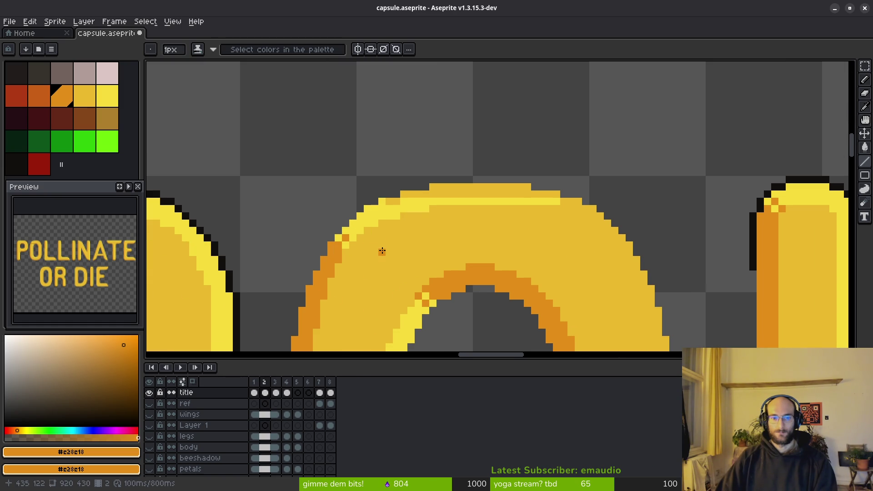
pyautogui.scroll(-2, 389, 255)
pyautogui.scroll(2, 389, 258)
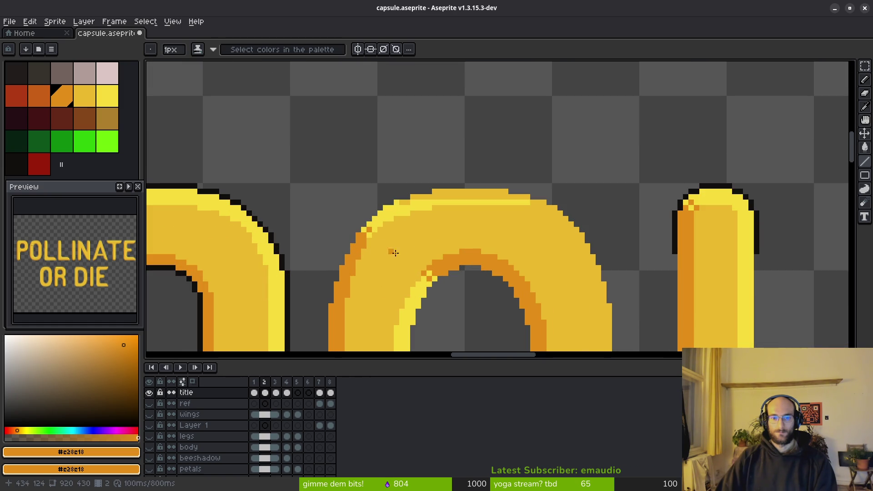
pyautogui.scroll(1, 385, 242)
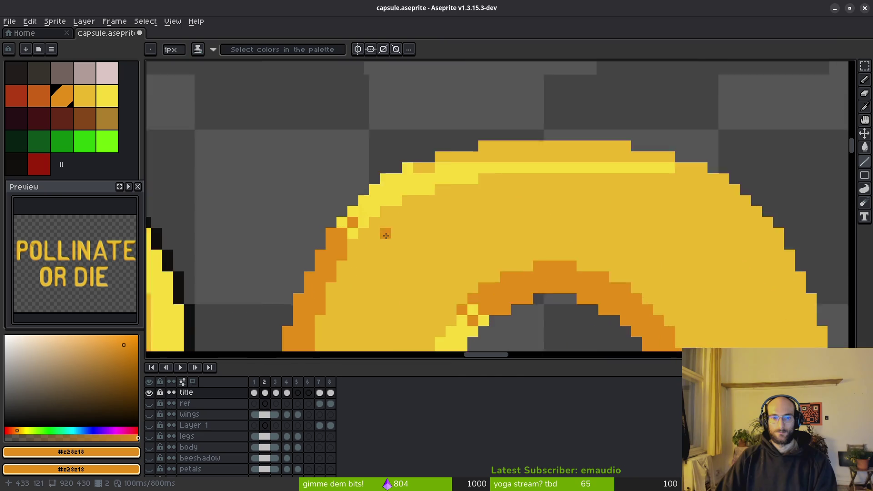
pyautogui.scroll(1, 384, 232)
# Alternate orange and light-yellow single pixels where the O's left shadow meets its top highlight
pyautogui.click(386, 247)
pyautogui.keyDown('alt'); pyautogui.click(385, 232); pyautogui.keyUp('alt')
pyautogui.click(370, 247)
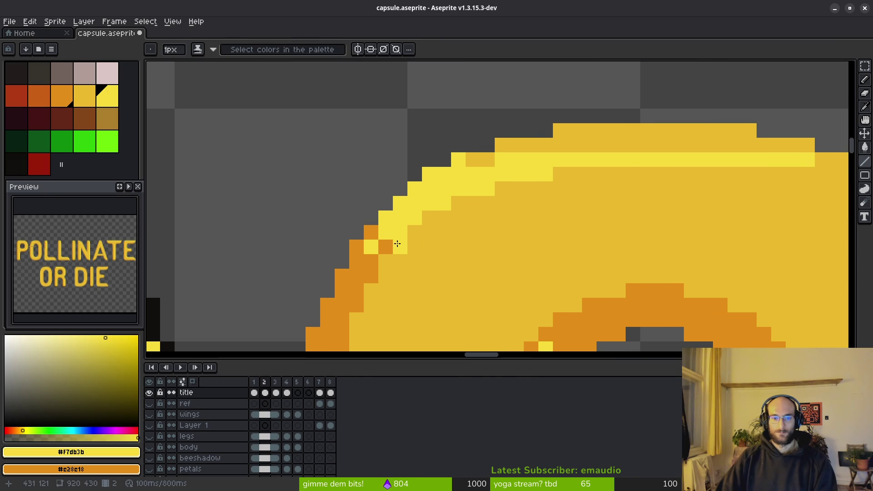
pyautogui.keyDown('alt'); pyautogui.click(386, 247); pyautogui.keyUp('alt')
pyautogui.click(401, 232)
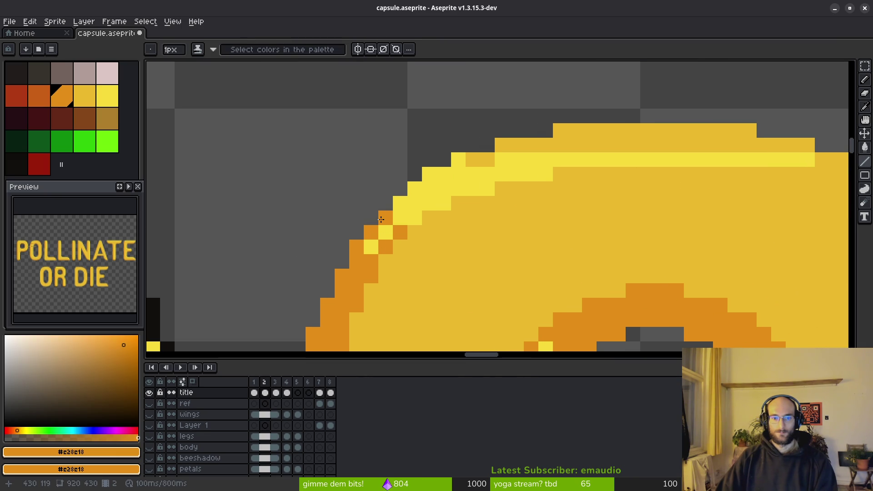
pyautogui.scroll(-3, 406, 252)
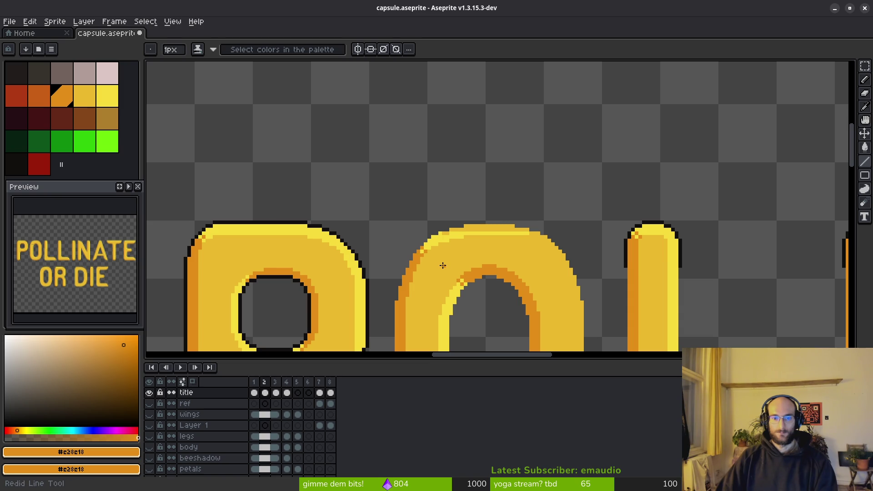
pyautogui.scroll(1, 443, 265)
pyautogui.scroll(-2, 424, 249)
pyautogui.scroll(-1, 450, 275)
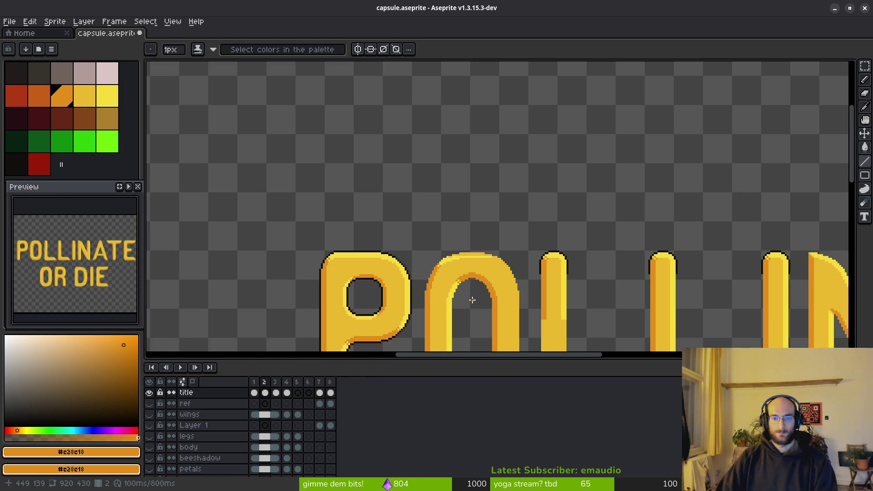
pyautogui.scroll(3, 469, 300)
pyautogui.scroll(1, 444, 266)
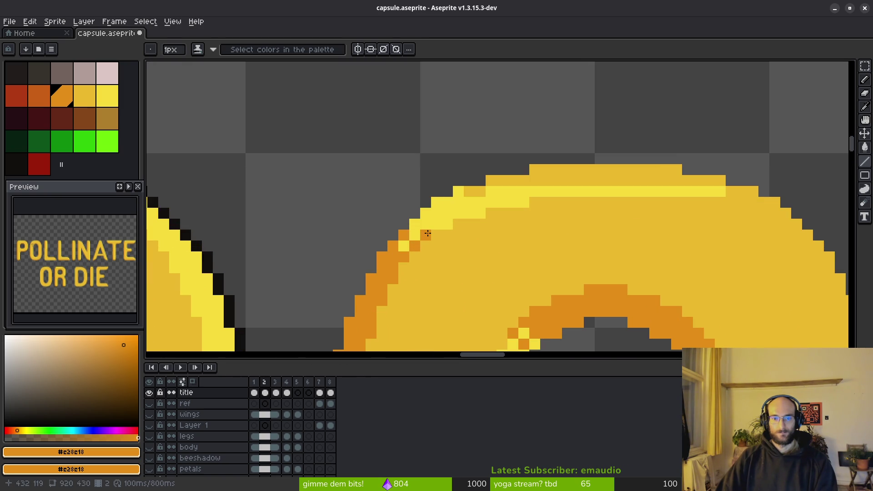
pyautogui.scroll(-3, 427, 233)
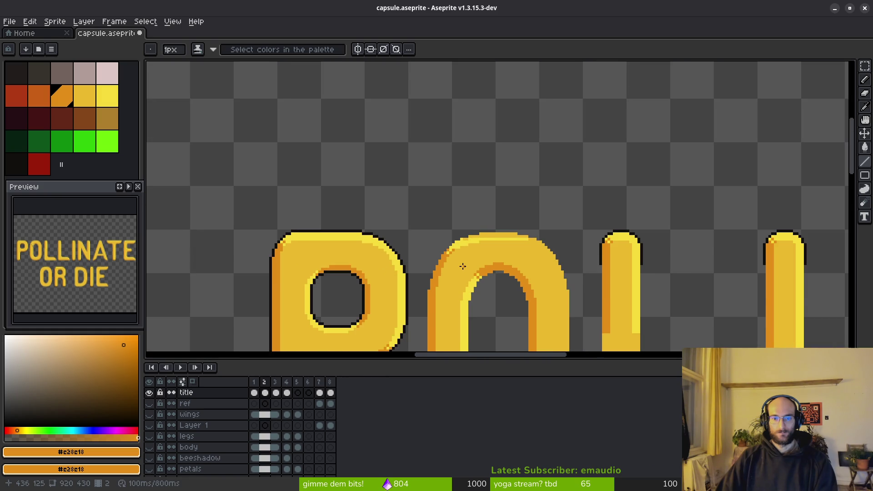
pyautogui.scroll(-1, 463, 267)
pyautogui.scroll(3, 461, 266)
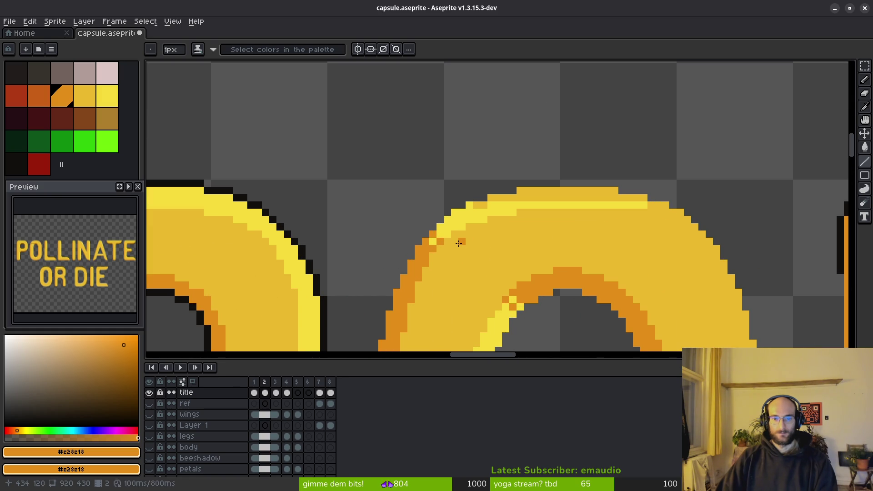
# Undo the last stroke and repaint the O's upper-left corner pixels in sampled orange
pyautogui.hotkey('ctrl', 'z')
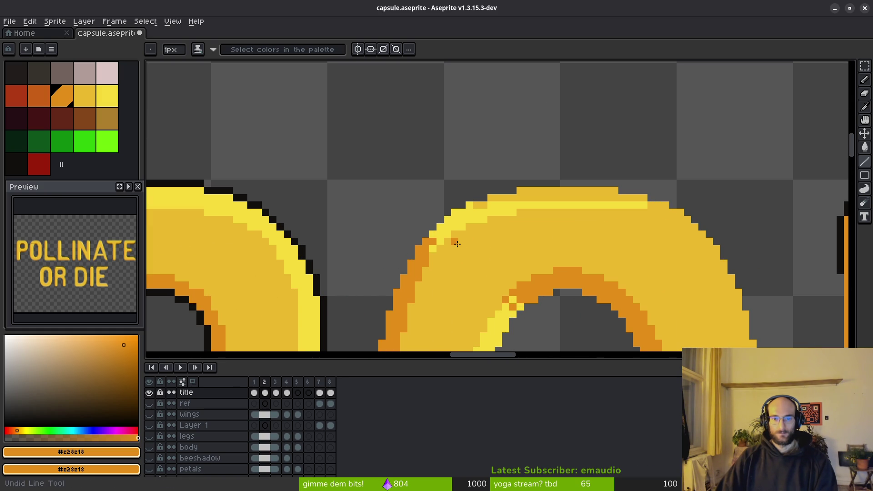
pyautogui.scroll(1, 457, 244)
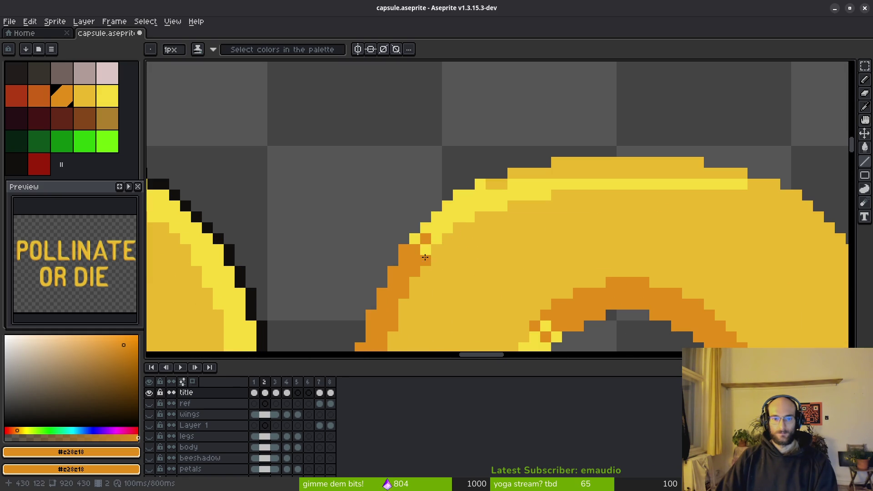
pyautogui.keyDown('alt'); pyautogui.click(425, 250); pyautogui.keyUp('alt')
pyautogui.keyDown('alt'); pyautogui.click(425, 238); pyautogui.keyUp('alt')
pyautogui.click(435, 229)
pyautogui.click(469, 250)
pyautogui.scroll(-5, 489, 273)
pyautogui.scroll(2, 496, 276)
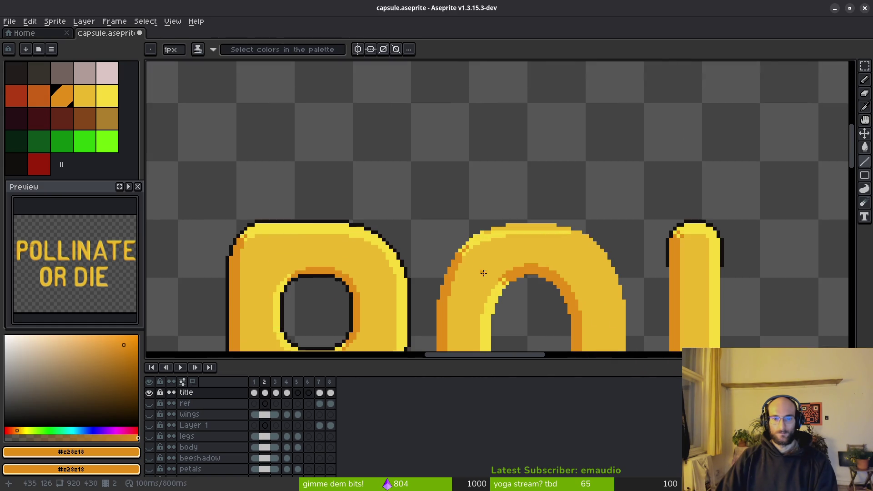
pyautogui.scroll(1, 487, 267)
pyautogui.scroll(2, 464, 246)
# Swap a corner edge pixel between orange and light yellow to clean up the stepped blend
pyautogui.click(423, 245)
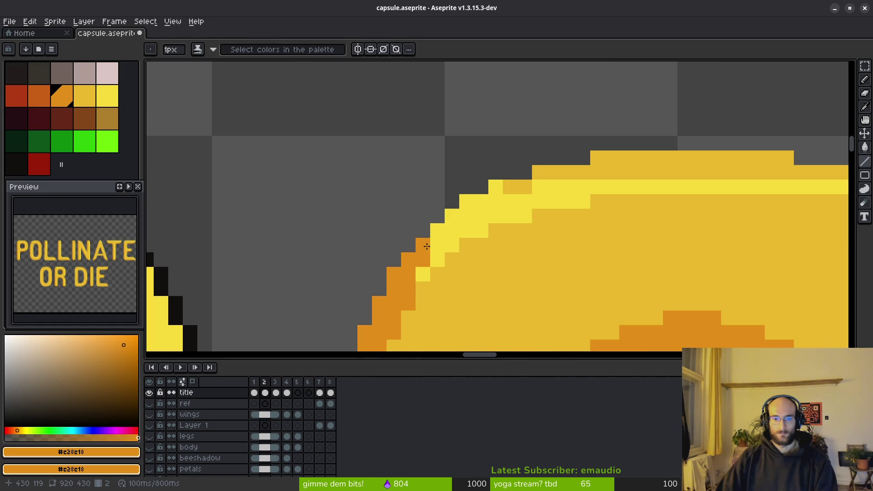
pyautogui.keyDown('alt'); pyautogui.click(408, 260); pyautogui.keyUp('alt')
pyautogui.click(423, 274)
pyautogui.click(423, 246)
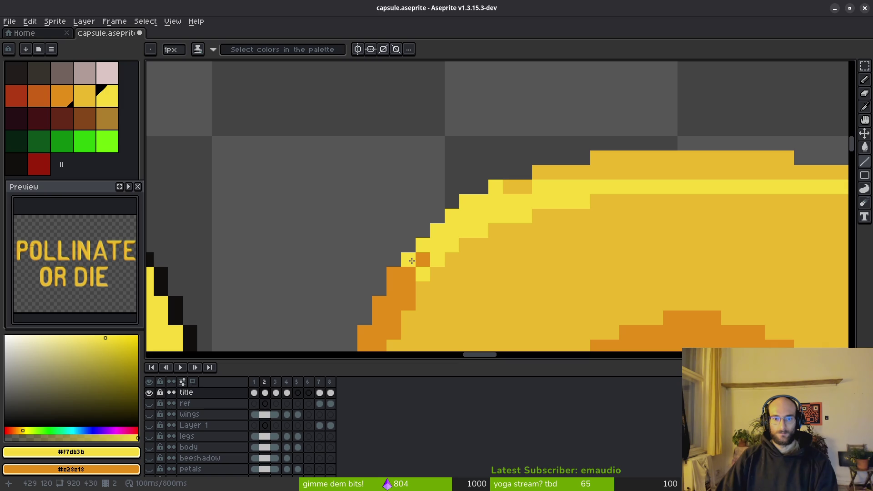
pyautogui.scroll(-2, 477, 259)
pyautogui.scroll(-1, 504, 273)
pyautogui.scroll(-1, 513, 285)
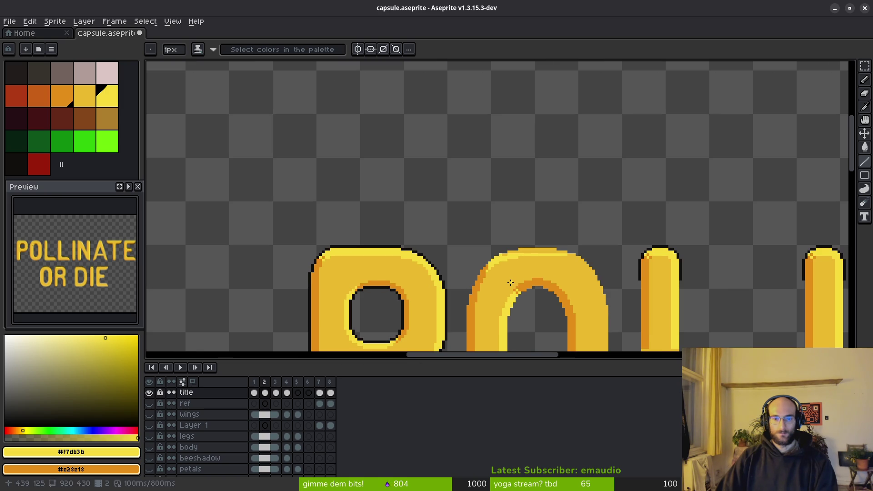
pyautogui.scroll(-1, 502, 270)
pyautogui.scroll(-1, 496, 265)
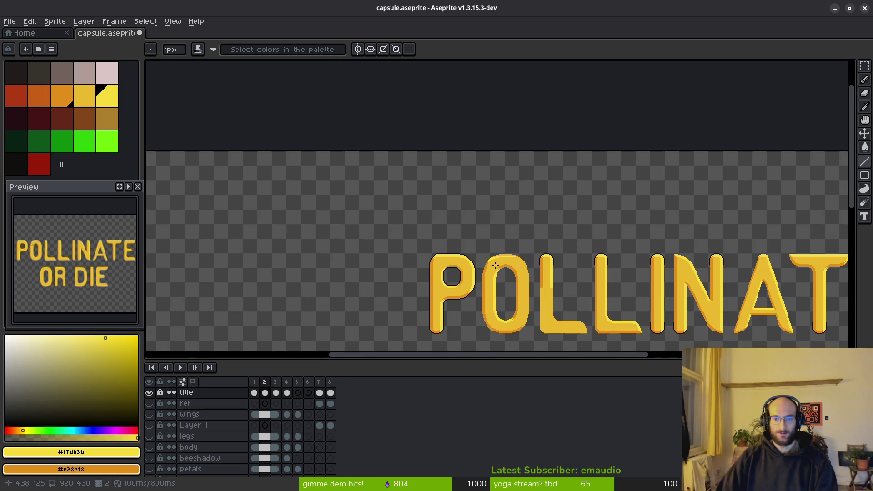
pyautogui.scroll(3, 493, 263)
pyautogui.scroll(1, 487, 260)
pyautogui.scroll(1, 452, 242)
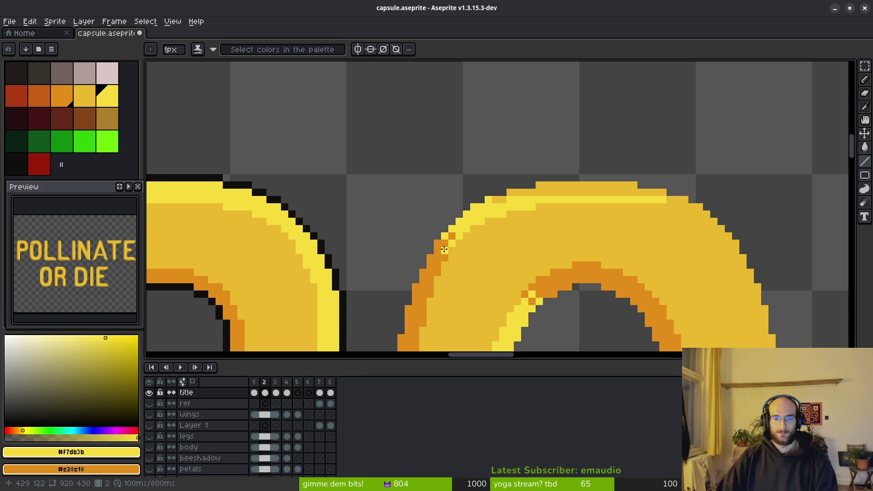
pyautogui.scroll(1, 452, 233)
pyautogui.scroll(2, 470, 241)
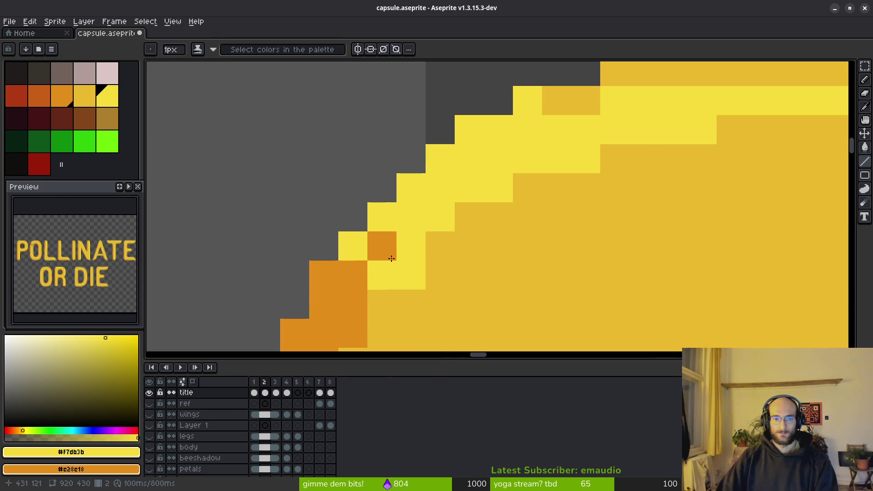
# Checker the corner pixels, alternating orange and light yellow along the arch edge
pyautogui.rightClick(413, 218)
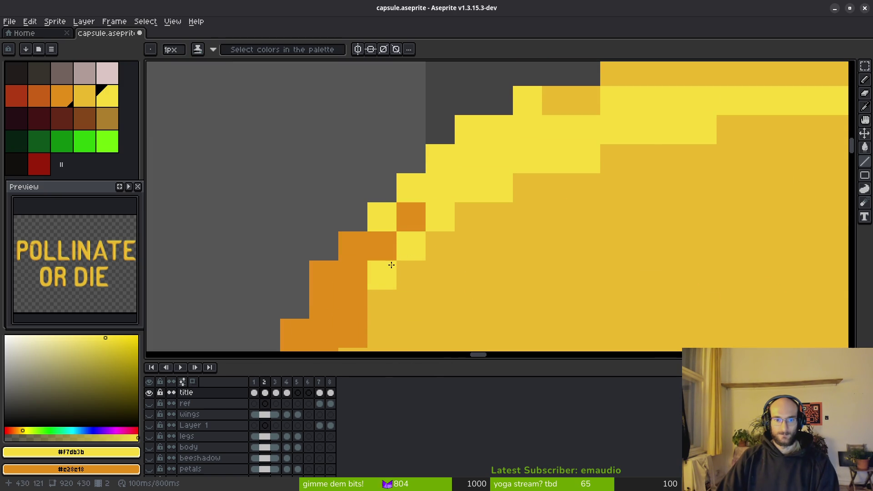
pyautogui.scroll(-4, 386, 267)
pyautogui.scroll(-1, 505, 280)
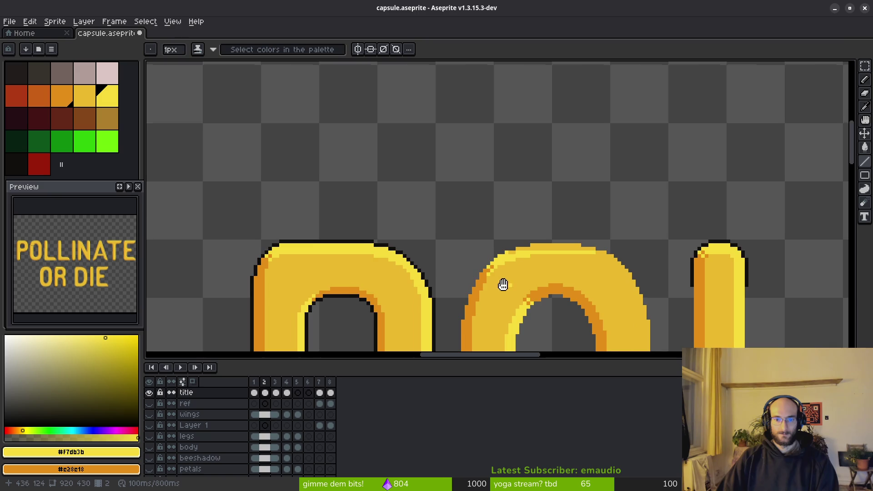
pyautogui.scroll(-1, 508, 283)
pyautogui.scroll(2, 470, 265)
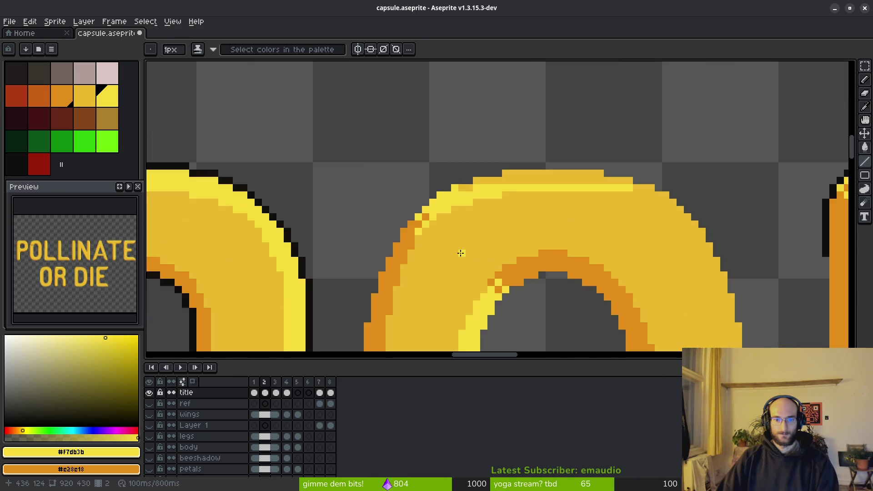
pyautogui.scroll(1, 462, 251)
pyautogui.scroll(1, 432, 235)
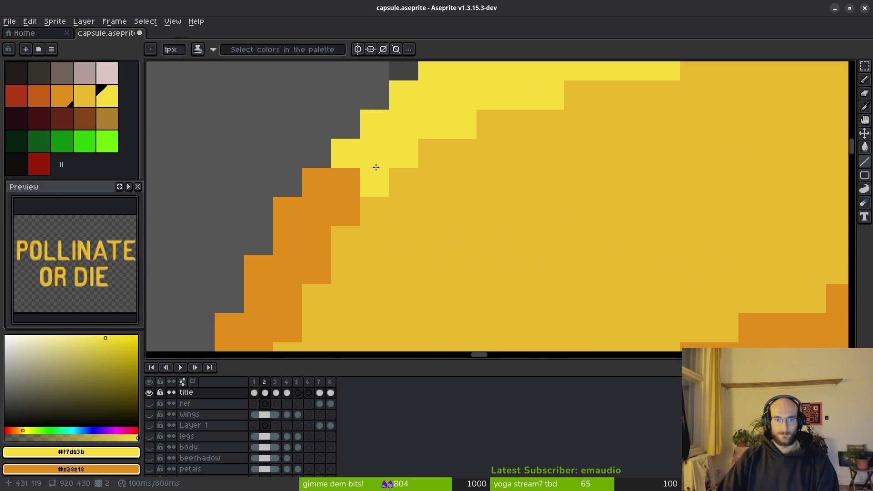
pyautogui.rightClick(345, 153)
pyautogui.click(373, 156)
pyautogui.click(345, 183)
pyautogui.rightClick(383, 190)
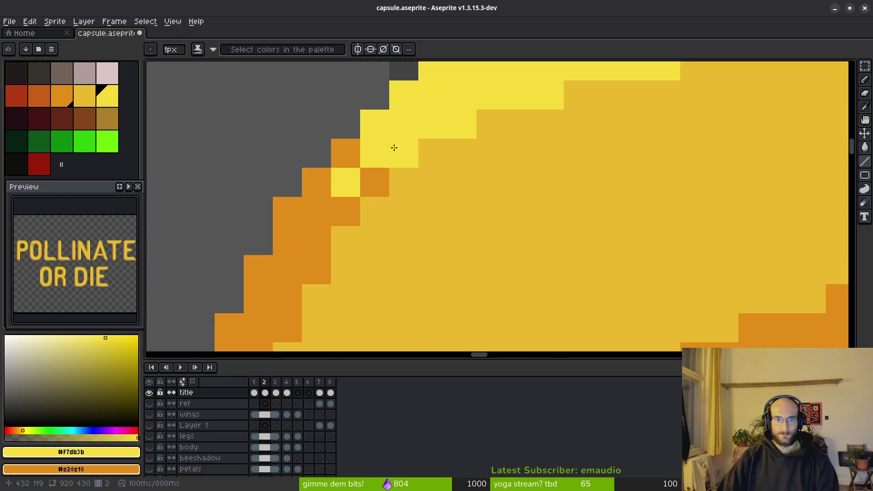
pyautogui.rightClick(398, 144)
pyautogui.scroll(-4, 470, 220)
pyautogui.scroll(-1, 482, 230)
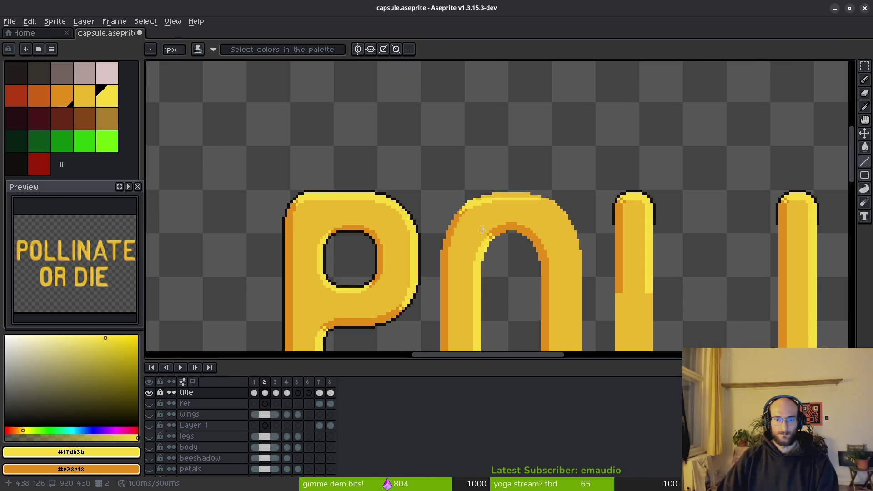
pyautogui.scroll(3, 482, 229)
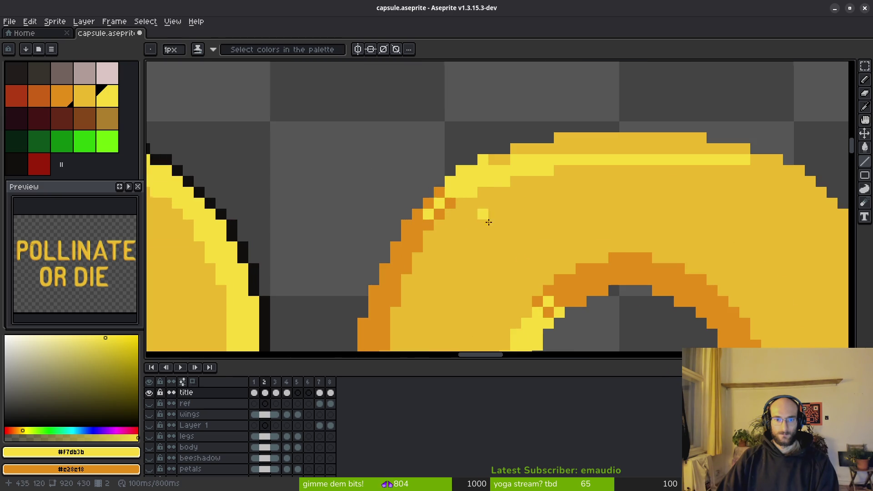
pyautogui.scroll(-3, 491, 228)
pyautogui.scroll(3, 498, 241)
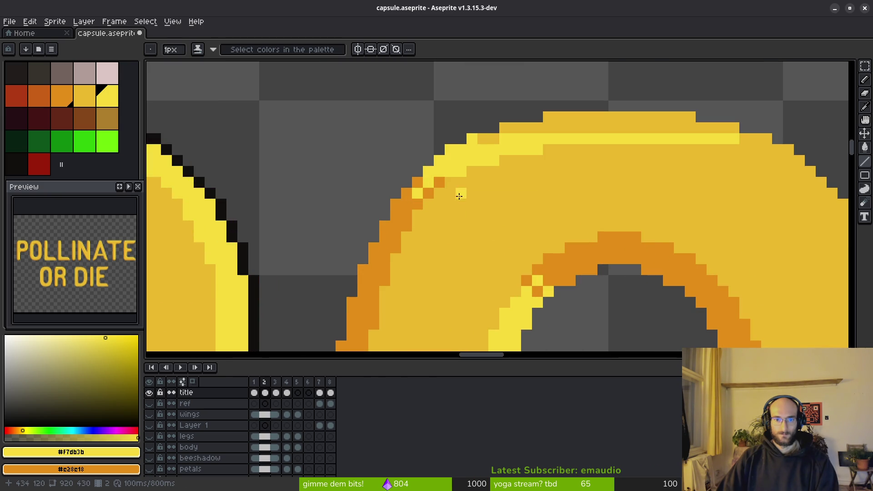
pyautogui.scroll(1, 450, 191)
# Add light-yellow highlight pixels along the O's upper arch
pyautogui.click(434, 195)
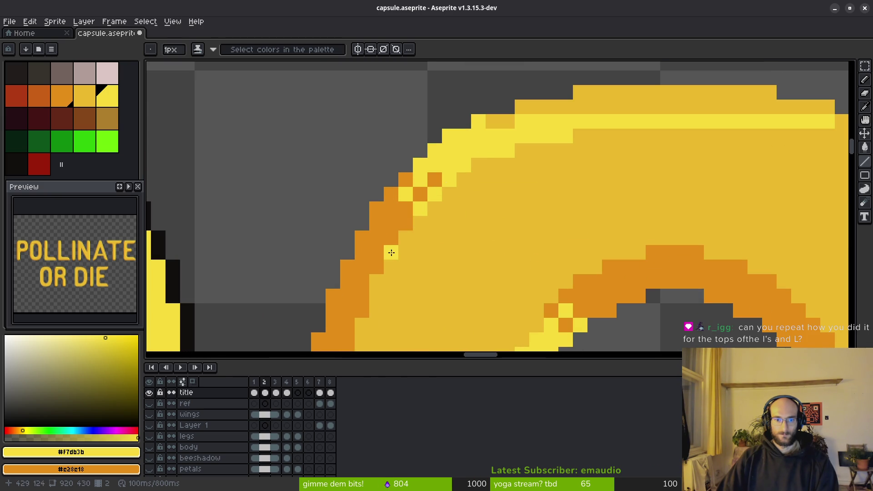
pyautogui.scroll(-3, 440, 303)
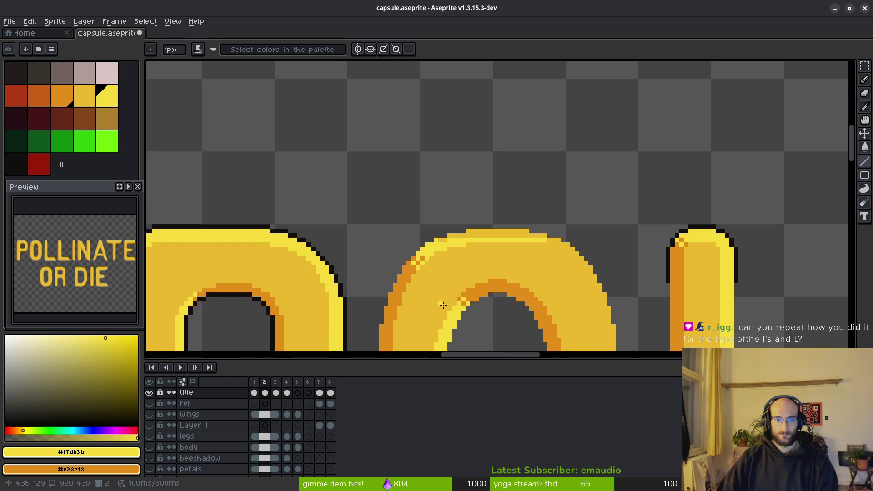
pyautogui.scroll(-1, 436, 303)
pyautogui.scroll(1, 436, 304)
pyautogui.scroll(3, 410, 266)
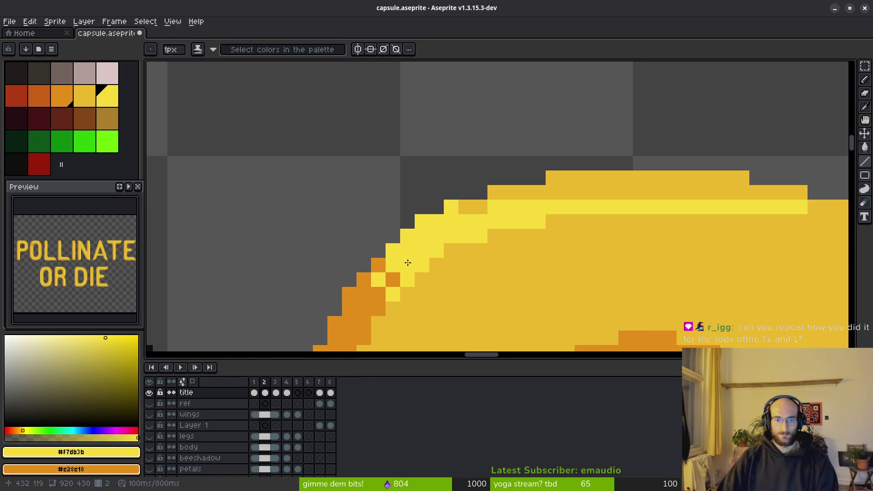
pyautogui.scroll(1, 434, 276)
pyautogui.scroll(-3, 434, 276)
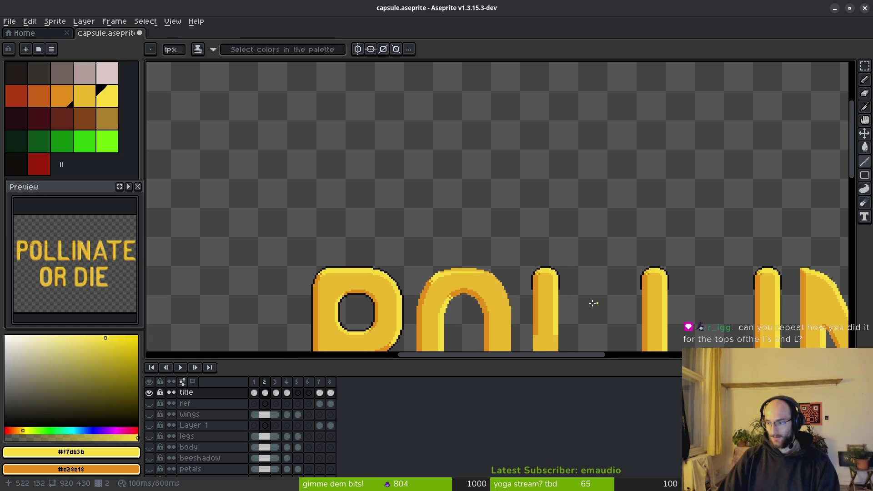
pyautogui.scroll(1, 601, 301)
pyautogui.scroll(2, 483, 210)
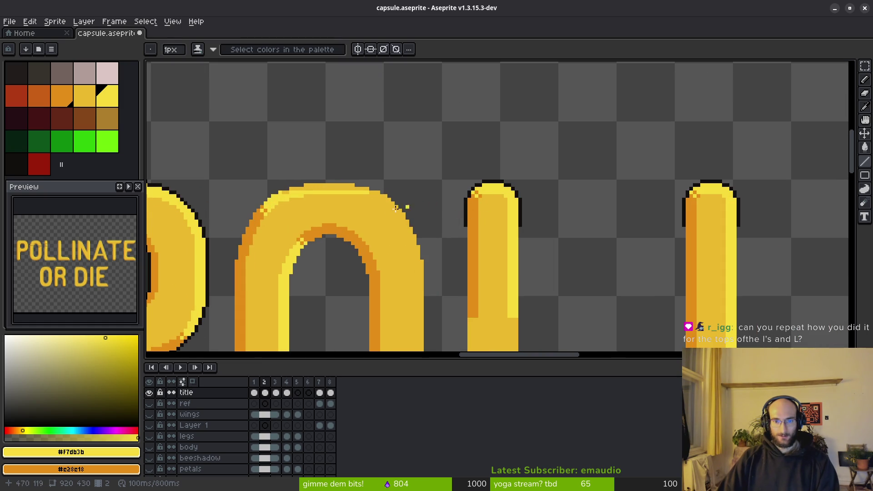
pyautogui.hscroll(-2, 361, 238)
pyautogui.scroll(2, 559, 207)
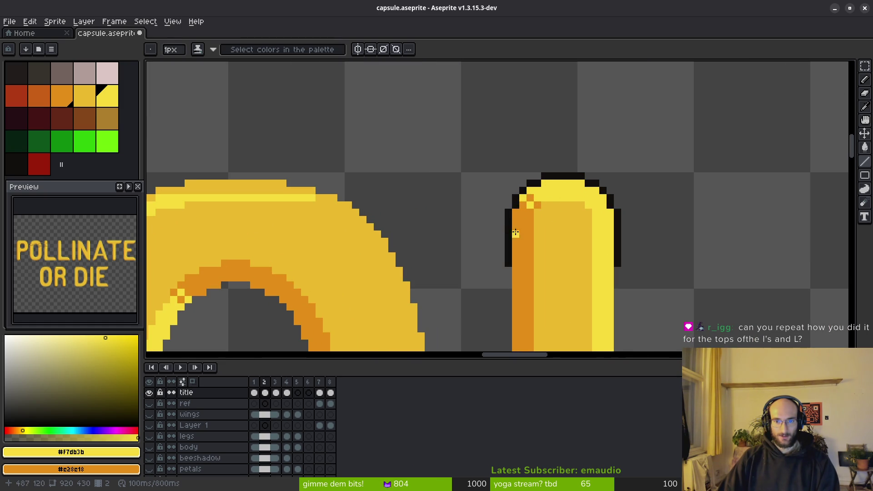
pyautogui.hscroll(-2, 515, 233)
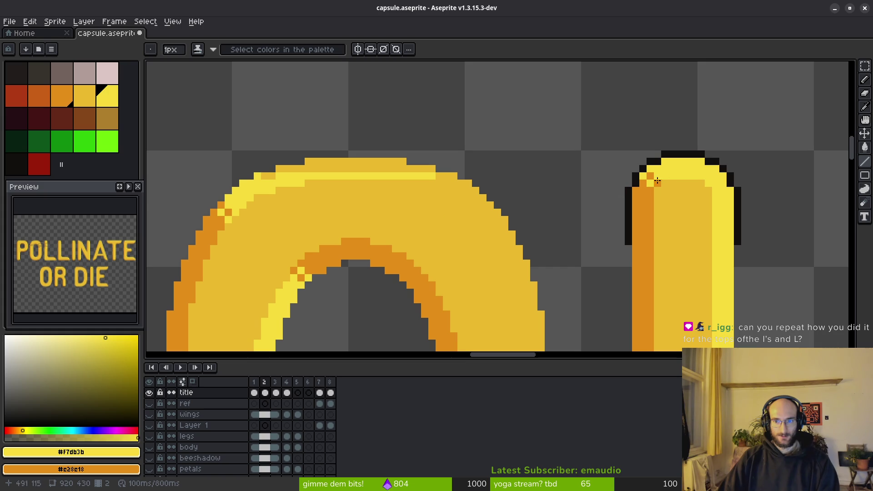
pyautogui.scroll(1, 227, 213)
pyautogui.click(451, 237)
pyautogui.scroll(1, 440, 188)
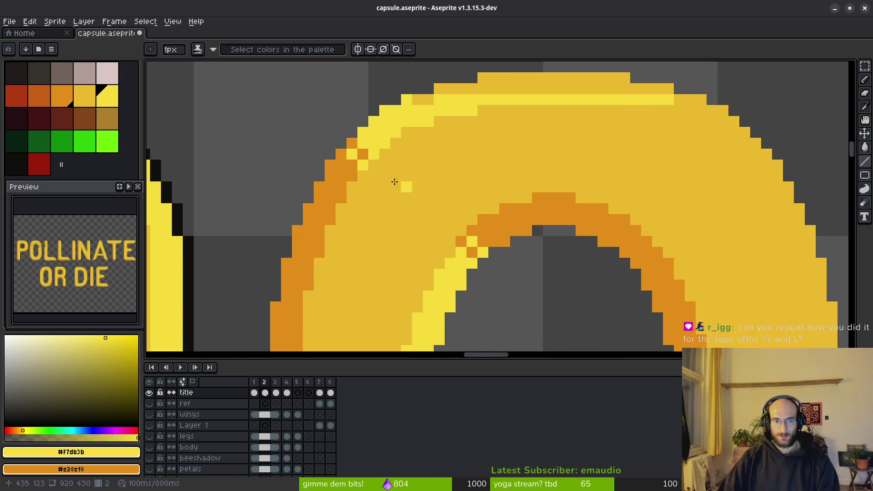
pyautogui.scroll(1, 385, 157)
pyautogui.scroll(1, 384, 156)
# Complete the O corner's checkered orange and light-yellow pattern pixel by pixel
pyautogui.click(367, 201)
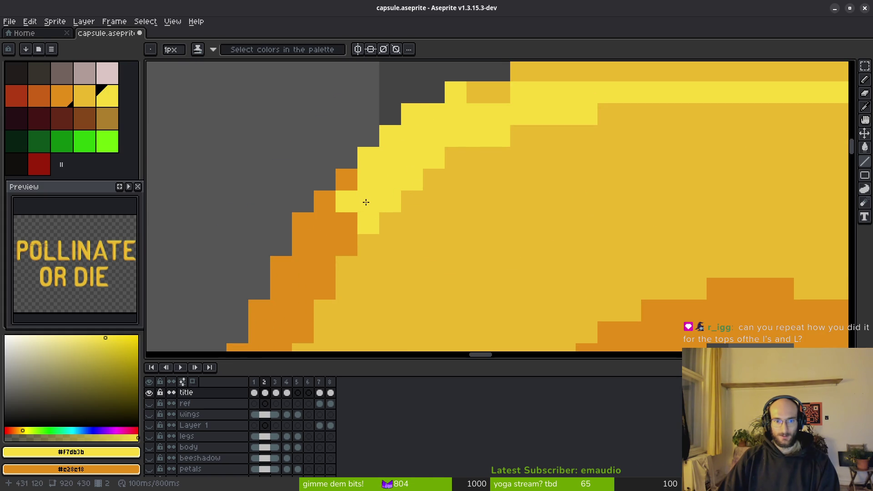
pyautogui.click(346, 179)
pyautogui.rightClick(369, 223)
pyautogui.click(325, 202)
pyautogui.click(348, 223)
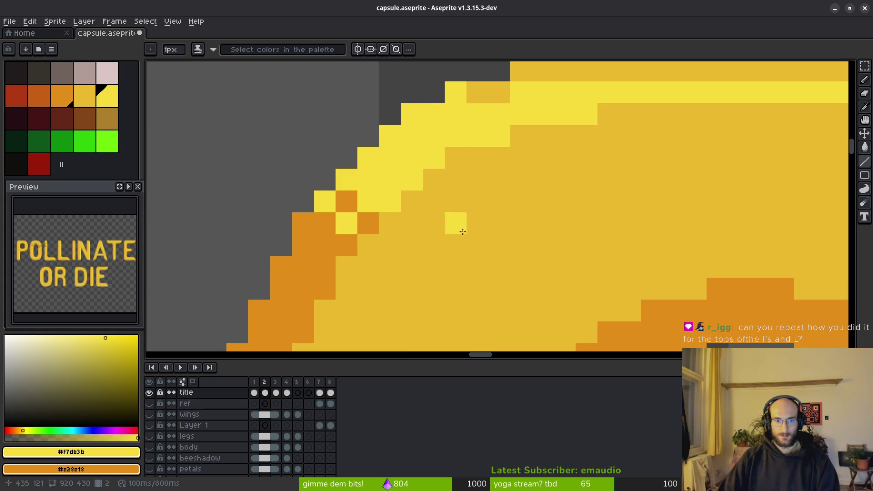
pyautogui.scroll(-3, 446, 227)
pyautogui.scroll(-1, 501, 258)
pyautogui.scroll(-1, 452, 235)
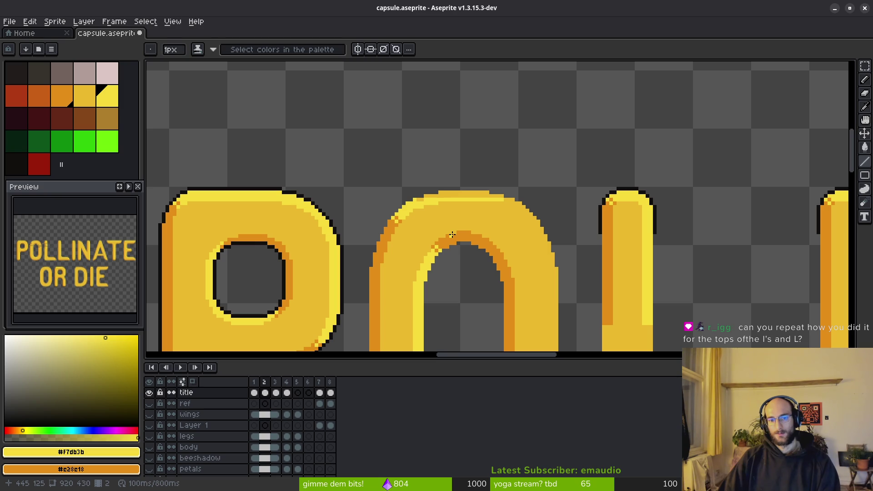
pyautogui.scroll(-1, 464, 236)
pyautogui.scroll(1, 442, 234)
pyautogui.scroll(1, 430, 228)
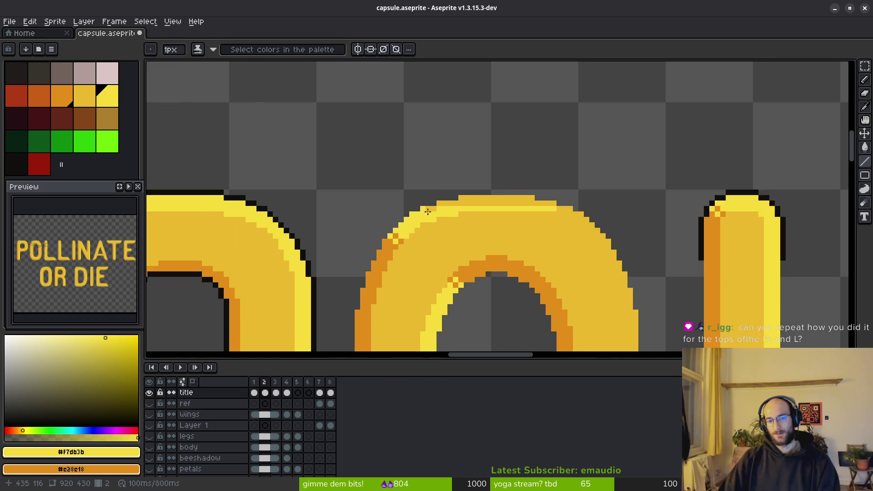
pyautogui.scroll(1, 419, 223)
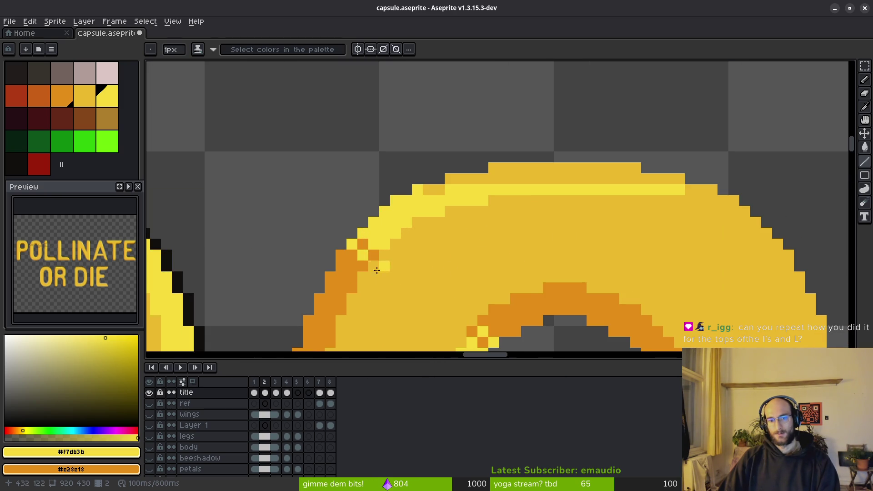
# Thicken the light-yellow highlight inside the O and continue its row across the top arch
pyautogui.click(471, 212)
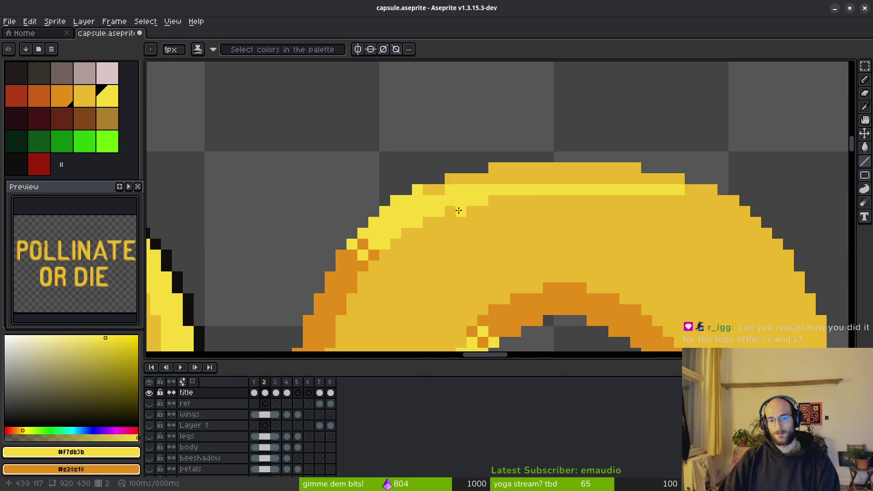
pyautogui.scroll(-1, 444, 210)
pyautogui.scroll(-1, 512, 250)
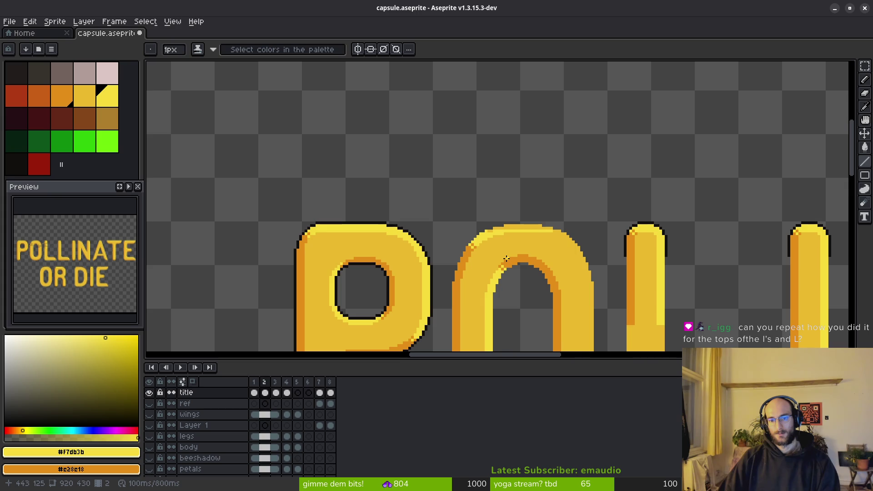
pyautogui.scroll(-1, 471, 255)
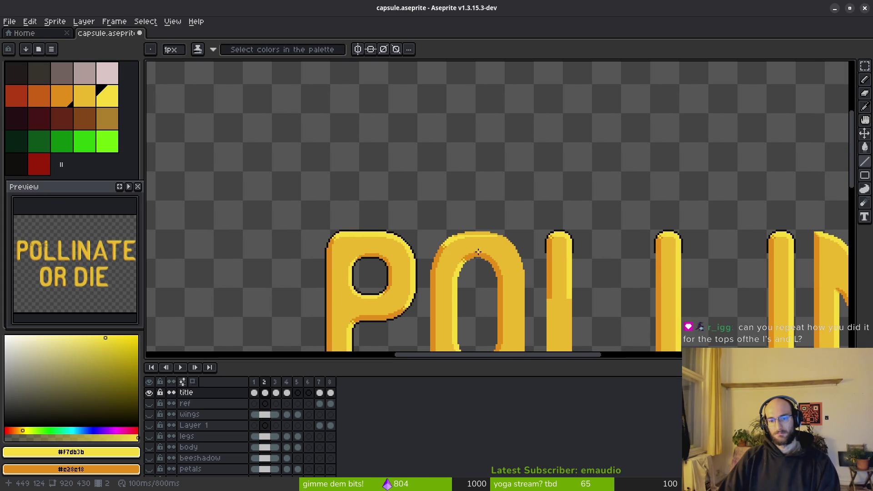
pyautogui.scroll(1, 478, 252)
pyautogui.scroll(1, 446, 247)
pyautogui.scroll(1, 423, 254)
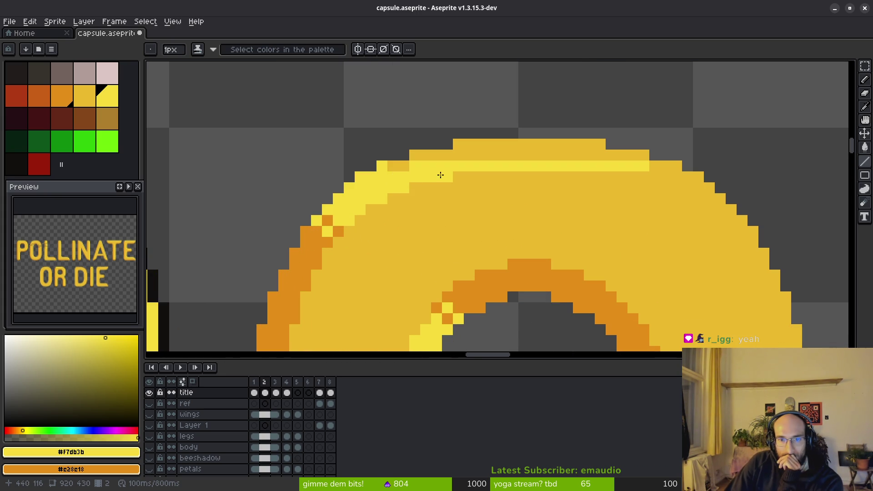
pyautogui.moveTo(390, 168); pyautogui.dragTo(440, 168)
# Bucket-fill the O's top dark-yellow rows bright yellow
pyautogui.press('g')
pyautogui.click(556, 158)
pyautogui.press('b')
pyautogui.scroll(-1, 478, 181)
pyautogui.scroll(1, 462, 189)
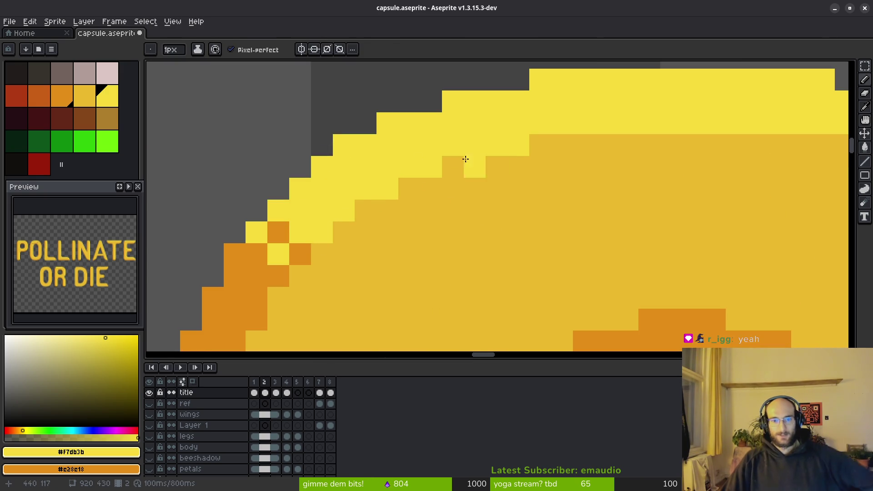
pyautogui.scroll(-2, 442, 248)
pyautogui.scroll(-1, 443, 248)
pyautogui.scroll(-1, 448, 250)
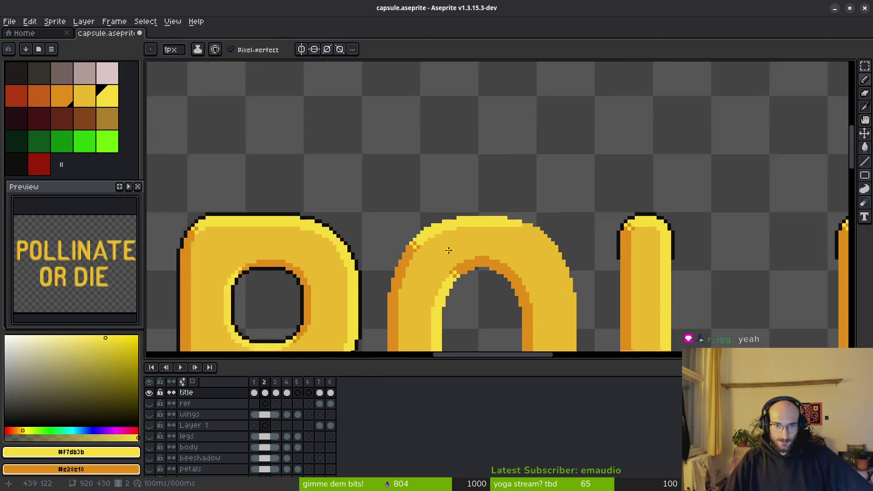
pyautogui.scroll(1, 445, 247)
pyautogui.scroll(3, 410, 236)
# Cover a stray orange pixel below the highlight with mid yellow, then make orange the drawing colour
pyautogui.rightClick(408, 218)
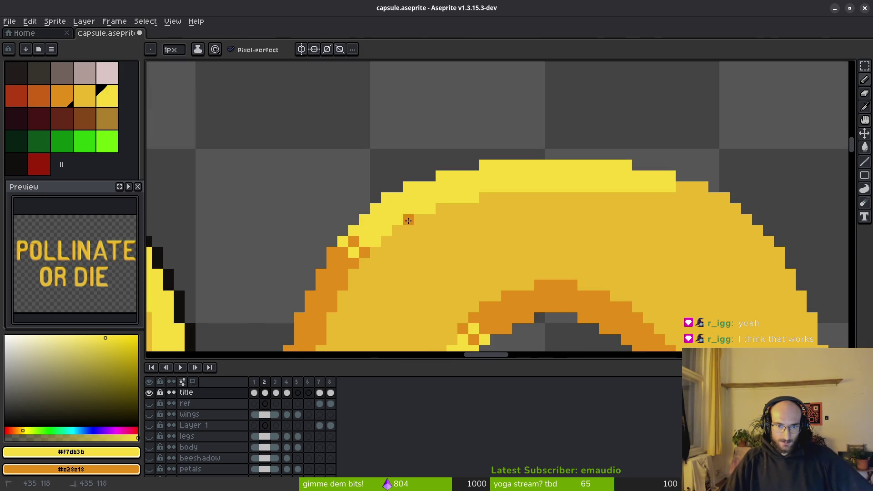
pyautogui.keyDown('alt'); pyautogui.rightClick(436, 235); pyautogui.keyUp('alt')
pyautogui.rightClick(407, 221)
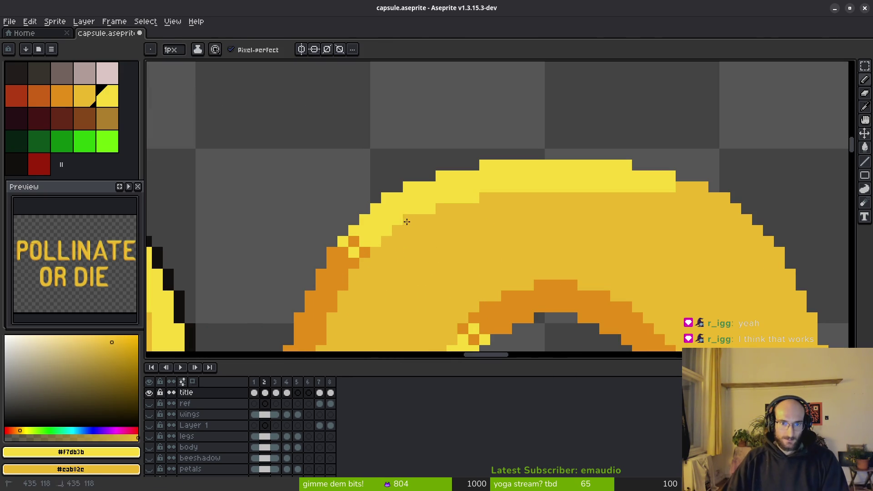
pyautogui.scroll(-3, 488, 254)
pyautogui.scroll(2, 489, 261)
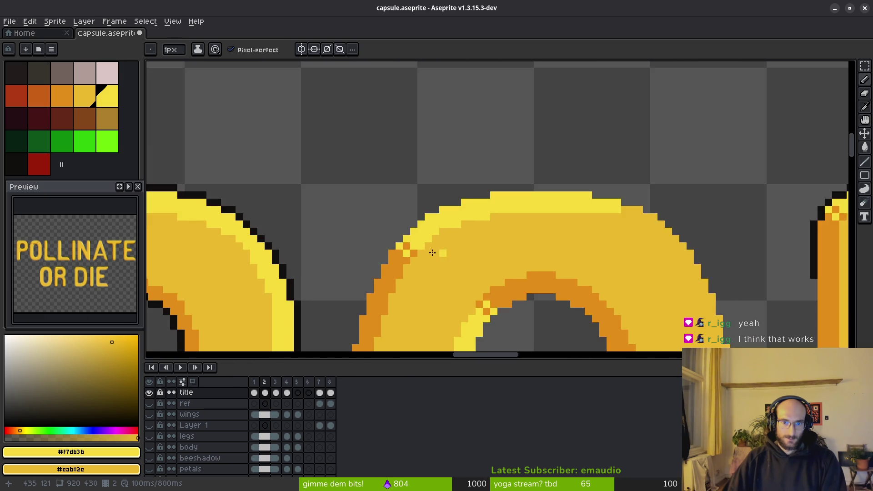
pyautogui.scroll(2, 462, 247)
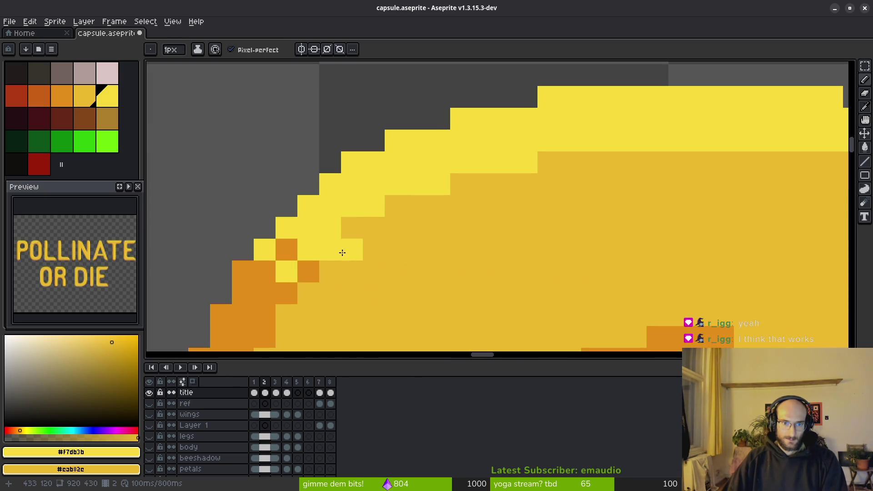
pyautogui.scroll(-2, 389, 271)
pyautogui.scroll(-2, 405, 279)
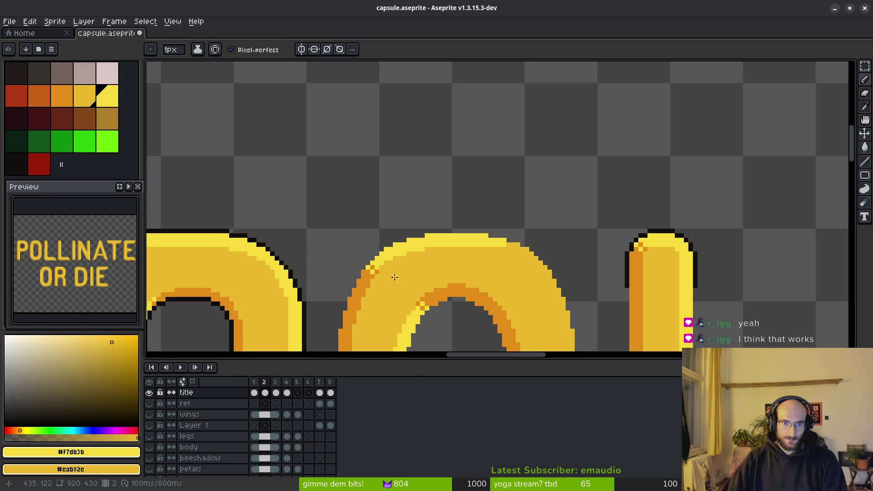
pyautogui.scroll(1, 403, 280)
pyautogui.keyDown('alt'); pyautogui.click(343, 247); pyautogui.keyUp('alt')
pyautogui.scroll(-1, 409, 248)
pyautogui.scroll(-1, 440, 256)
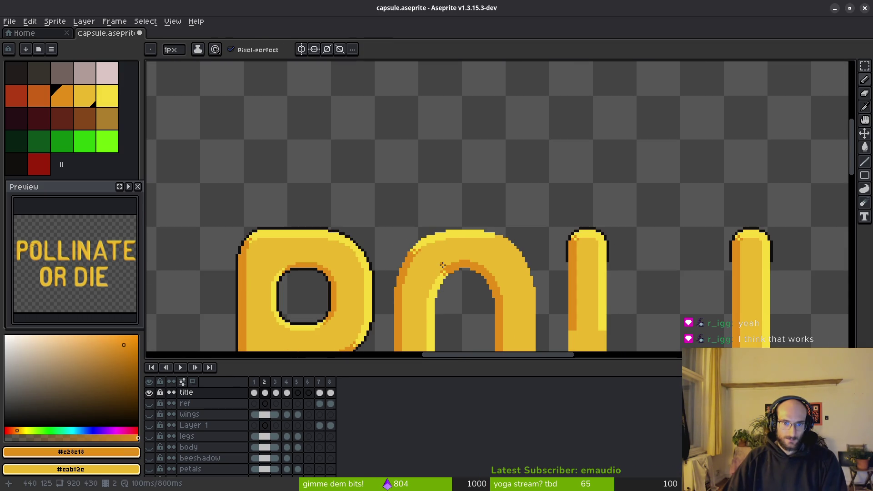
pyautogui.scroll(2, 430, 245)
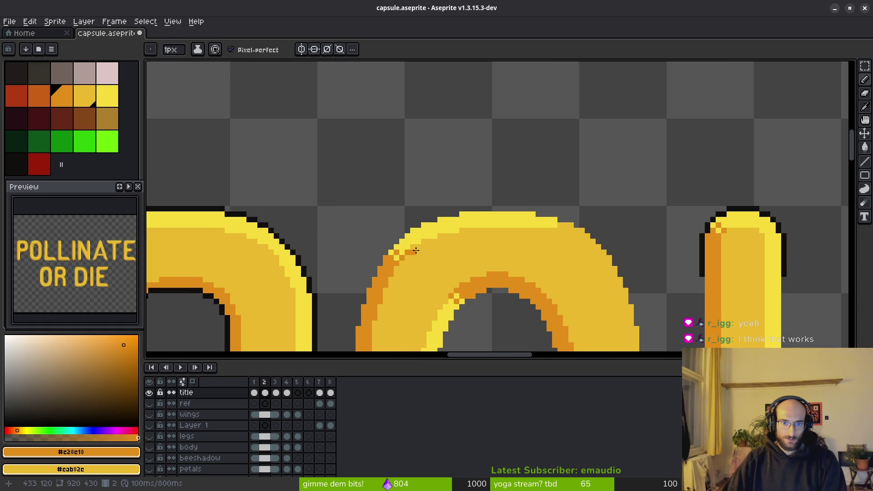
pyautogui.scroll(-2, 439, 249)
pyautogui.scroll(-1, 469, 260)
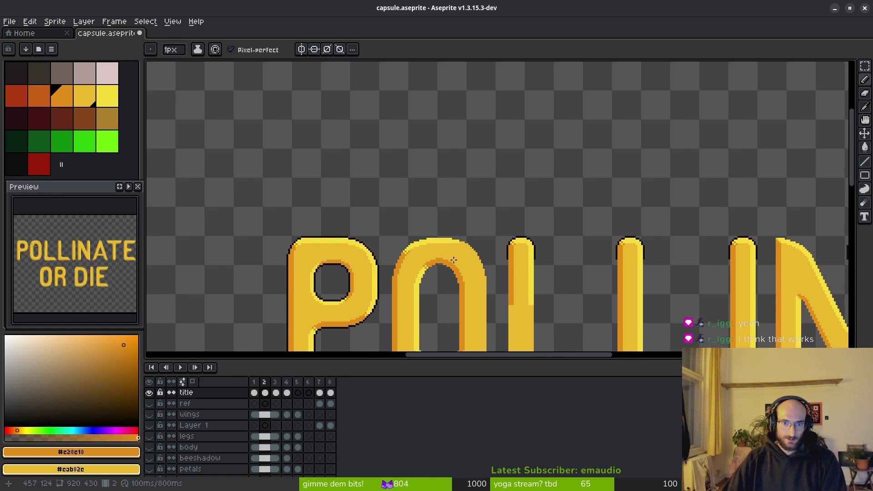
pyautogui.scroll(-1, 454, 261)
pyautogui.scroll(1, 456, 264)
pyautogui.scroll(5, 417, 242)
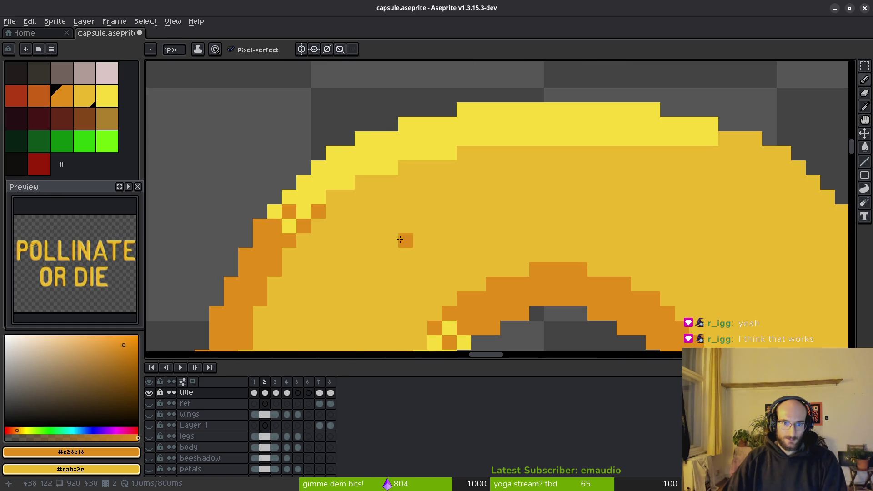
pyautogui.scroll(-4, 417, 244)
pyautogui.scroll(-2, 417, 243)
pyautogui.scroll(-2, 428, 255)
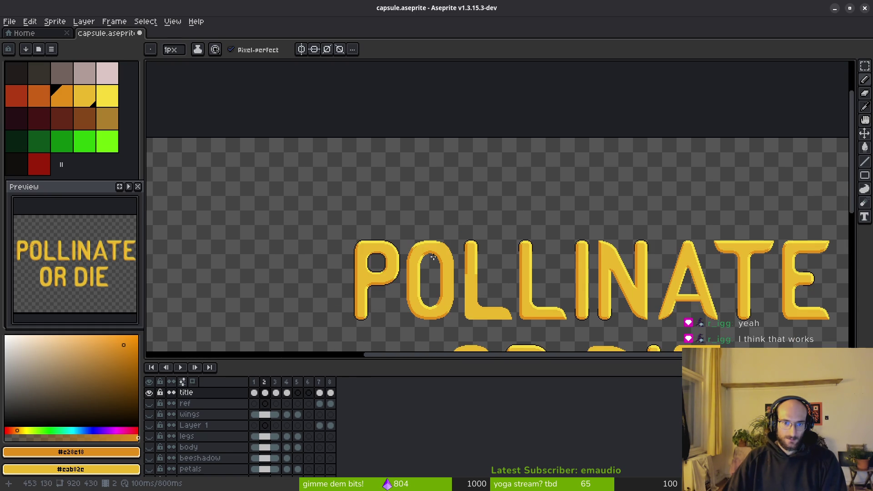
pyautogui.scroll(3, 432, 254)
pyautogui.scroll(-1, 433, 250)
pyautogui.scroll(1, 414, 239)
pyautogui.scroll(2, 64, 302)
# Pick light yellow #f7db3b and paint highlight pixels down the O's stepped upper-right edge
pyautogui.moveTo(64, 302)
pyautogui.mouseDown()
pyautogui.moveTo(71, 264)
pyautogui.moveTo(75, 271)
pyautogui.mouseUp()
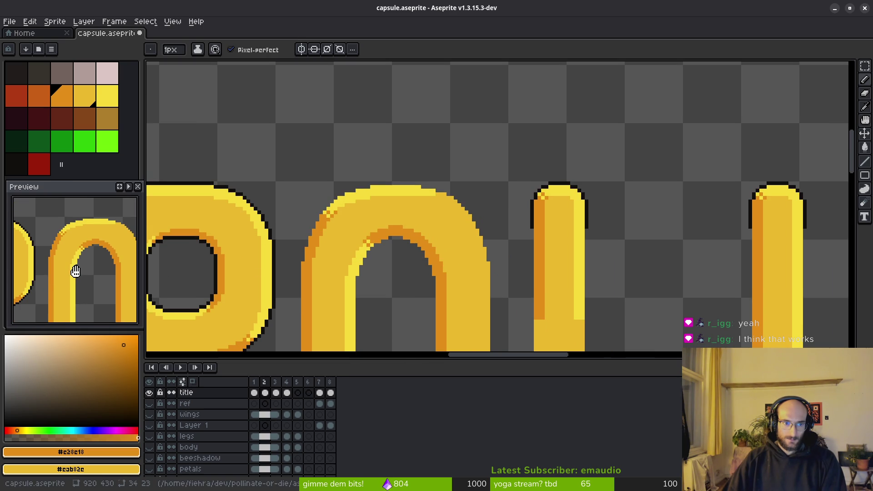
pyautogui.scroll(-1, 79, 270)
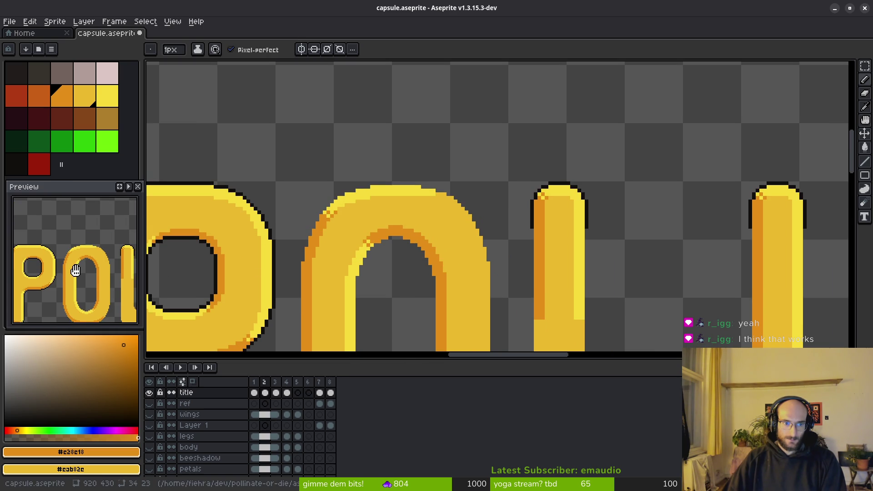
pyautogui.scroll(-1, 77, 270)
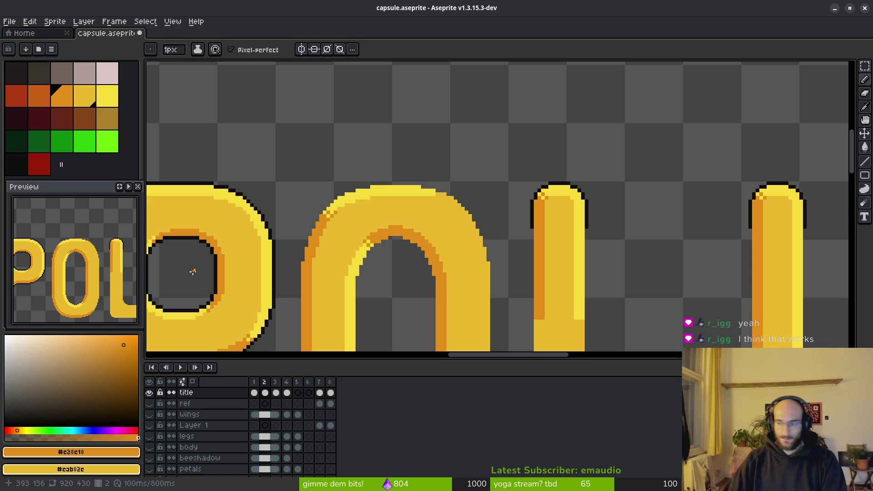
pyautogui.scroll(1, 385, 198)
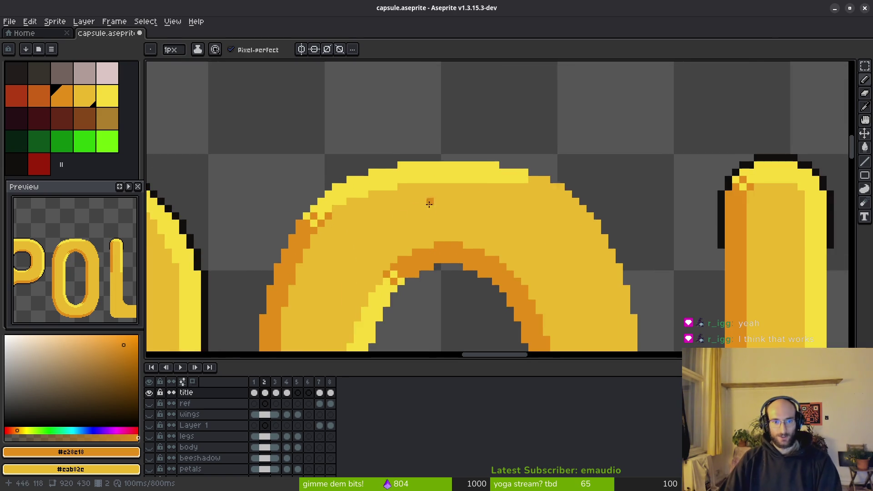
pyautogui.scroll(1, 415, 204)
pyautogui.scroll(2, 407, 201)
pyautogui.keyDown('alt'); pyautogui.click(330, 100); pyautogui.keyUp('alt')
pyautogui.keyDown('alt'); pyautogui.click(342, 123); pyautogui.keyUp('alt')
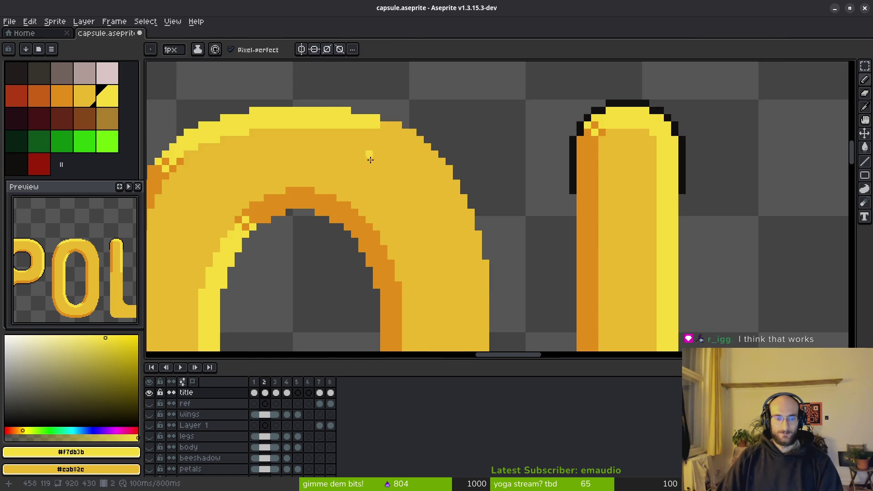
pyautogui.scroll(1, 368, 147)
pyautogui.scroll(1, 398, 146)
pyautogui.moveTo(384, 115)
pyautogui.mouseDown()
pyautogui.moveTo(362, 124)
pyautogui.moveTo(433, 129)
pyautogui.moveTo(407, 143)
pyautogui.moveTo(442, 159)
pyautogui.mouseUp()
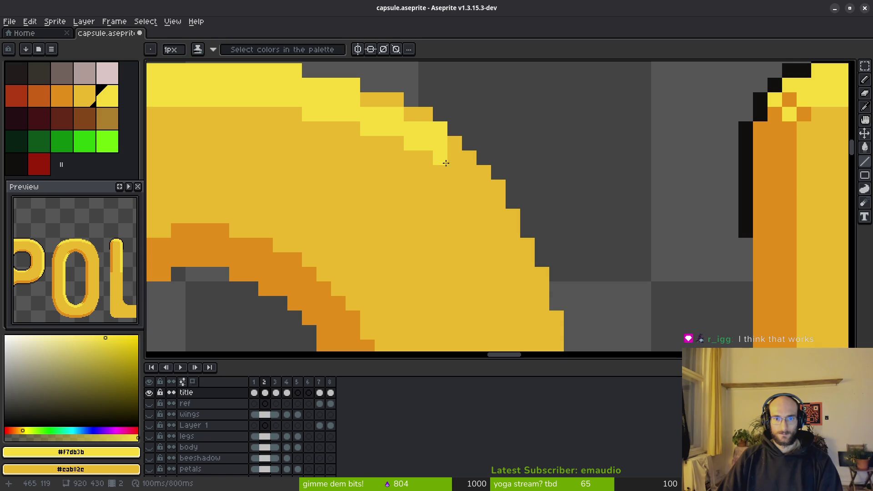
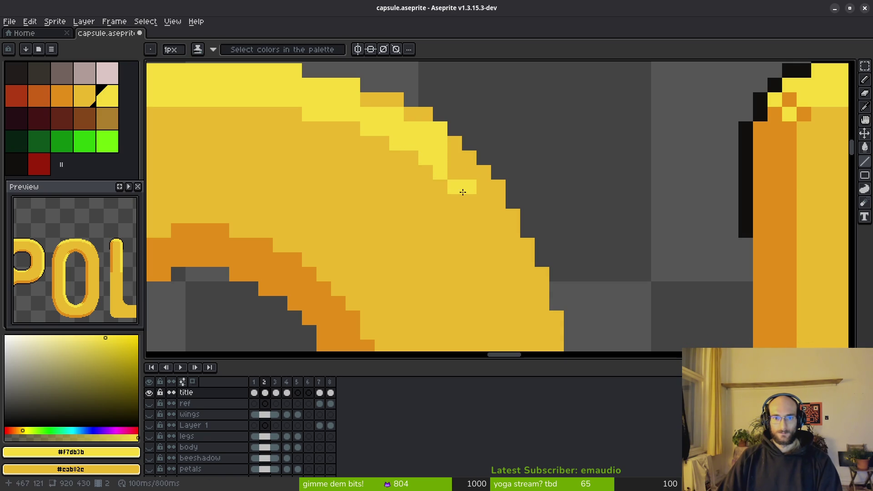
pyautogui.scroll(-2, 464, 205)
pyautogui.hscroll(2, 464, 205)
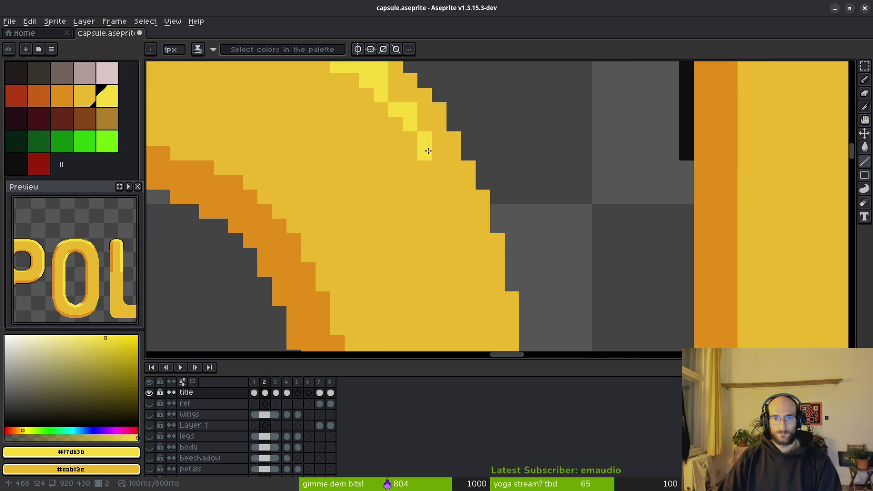
# Draw pale-yellow #f7db3b highlight pixels down the O's right arch edge
pyautogui.moveTo(442, 172)
pyautogui.mouseDown()
pyautogui.moveTo(453, 220)
pyautogui.moveTo(444, 238)
pyautogui.mouseUp()
pyautogui.scroll(-1, 456, 222)
pyautogui.hscroll(1, 455, 222)
pyautogui.scroll(-3, 445, 199)
pyautogui.scroll(-1, 436, 196)
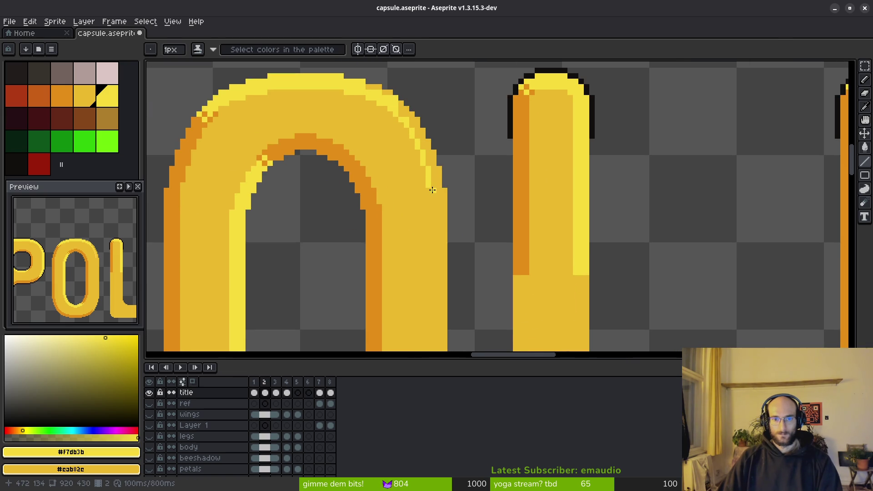
pyautogui.moveTo(435, 195); pyautogui.dragTo(428, 259)
pyautogui.scroll(-1, 427, 283)
pyautogui.scroll(-3, 428, 311)
pyautogui.scroll(3, 428, 337)
pyautogui.moveTo(440, 130); pyautogui.dragTo(440, 190)
pyautogui.scroll(1, 438, 299)
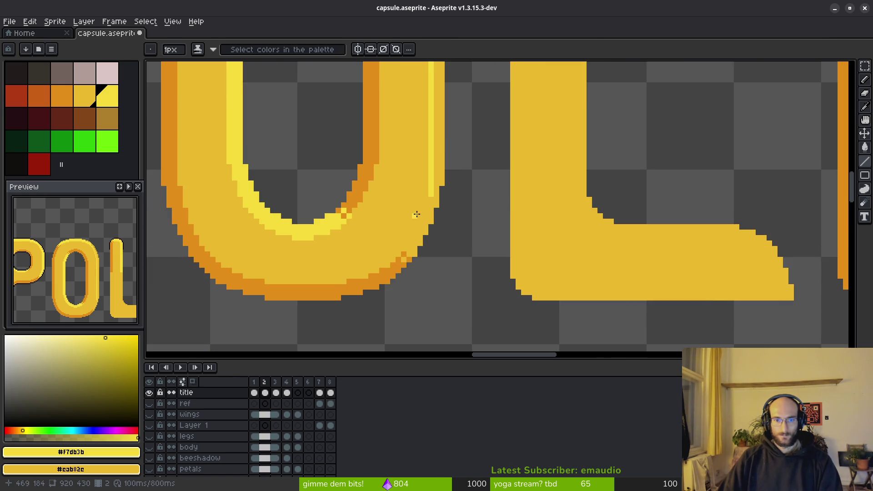
pyautogui.scroll(1, 416, 214)
pyautogui.scroll(-2, 432, 191)
pyautogui.scroll(-1, 414, 244)
pyautogui.scroll(1, 416, 254)
pyautogui.moveTo(415, 253)
pyautogui.mouseDown()
pyautogui.moveTo(438, 239)
pyautogui.moveTo(436, 229)
pyautogui.mouseUp()
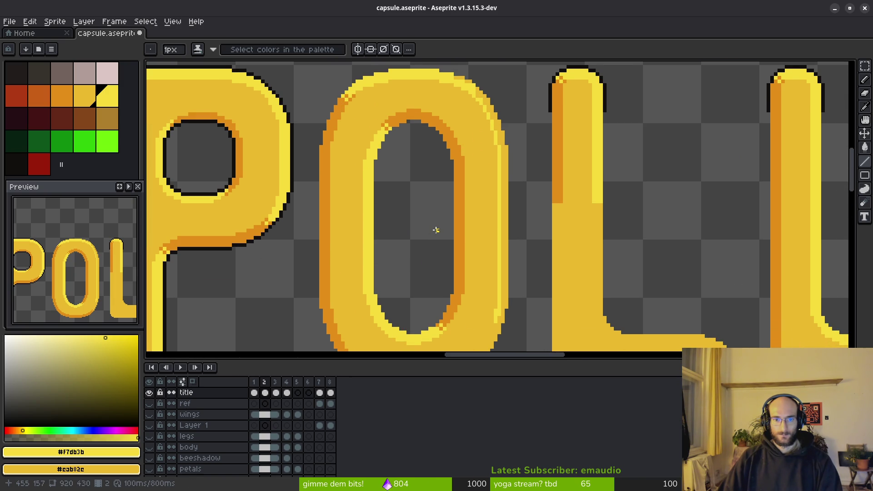
pyautogui.scroll(-1, 436, 230)
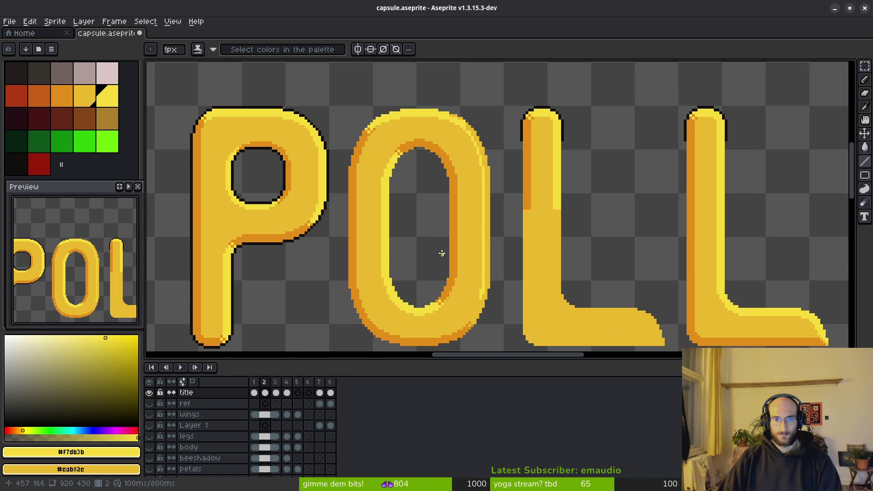
pyautogui.scroll(-1, 437, 235)
pyautogui.press('m')
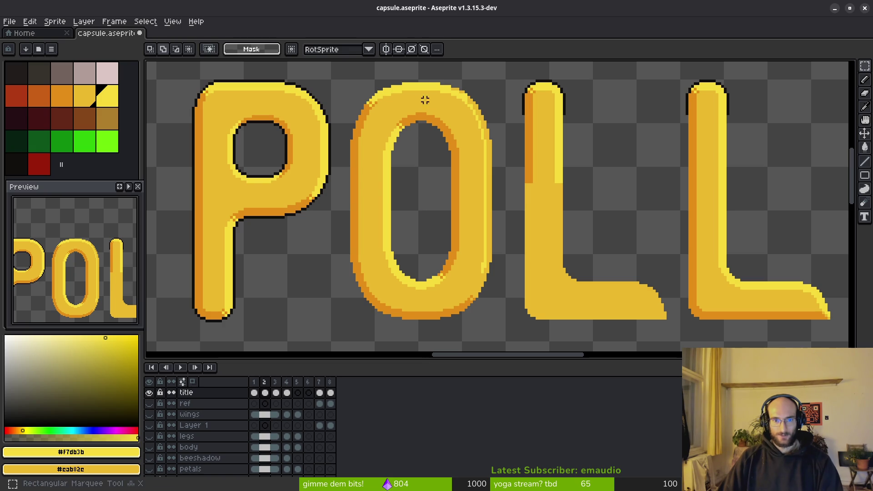
# Mirror the O's left half horizontally and position it as the O's right side
pyautogui.moveTo(420, 72)
pyautogui.mouseDown()
pyautogui.moveTo(397, 314)
pyautogui.moveTo(345, 329)
pyautogui.mouseUp()
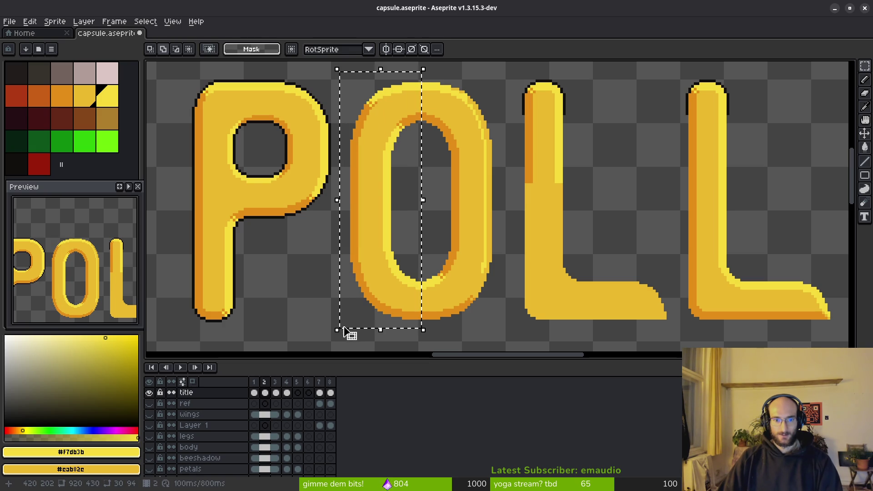
pyautogui.hotkey('ctrl', 't')
pyautogui.hotkey('shift', 'h')
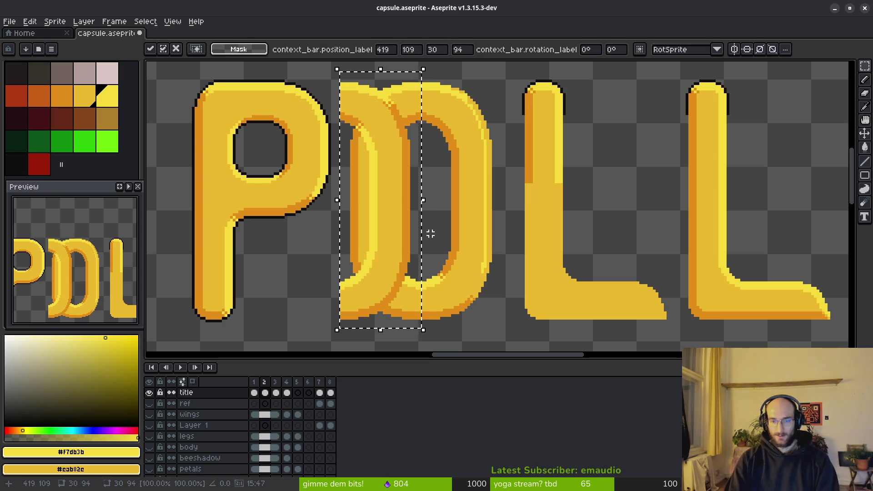
pyautogui.moveTo(378, 232); pyautogui.dragTo(458, 238)
pyautogui.press('Right')
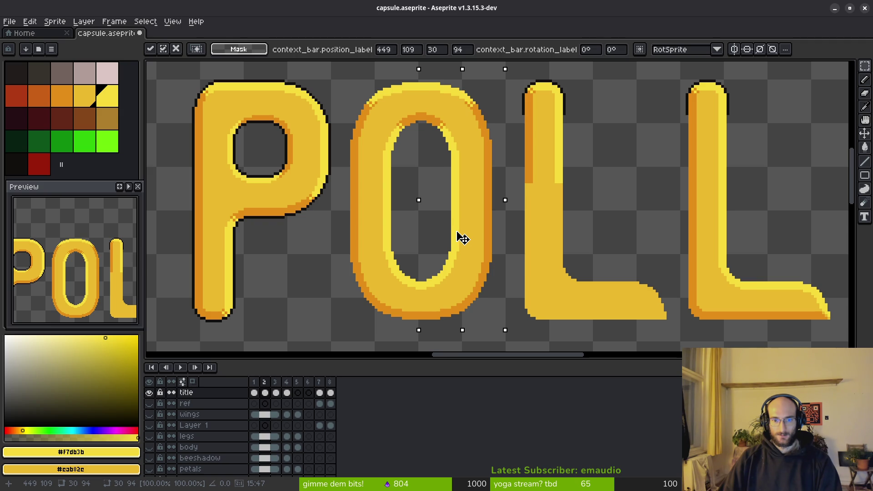
pyautogui.scroll(-4, 464, 238)
pyautogui.moveTo(437, 257); pyautogui.dragTo(370, 225)
pyautogui.scroll(7, 371, 224)
pyautogui.press('Return')
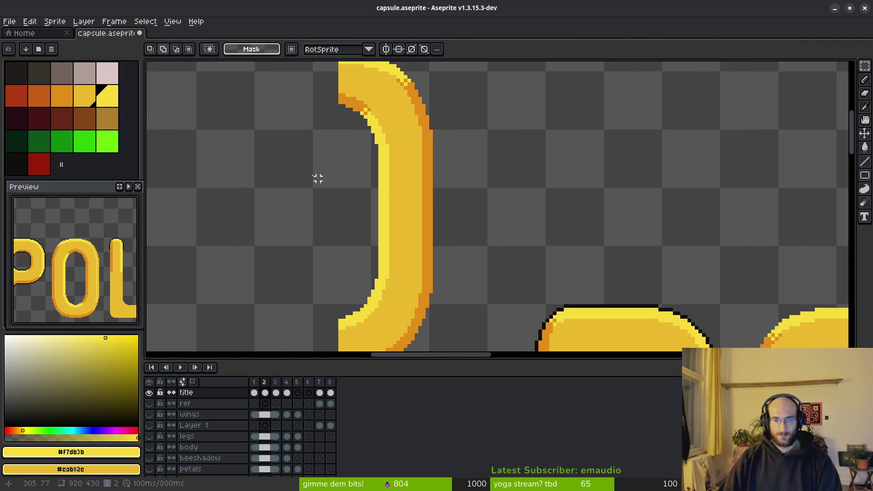
pyautogui.scroll(-2, 353, 171)
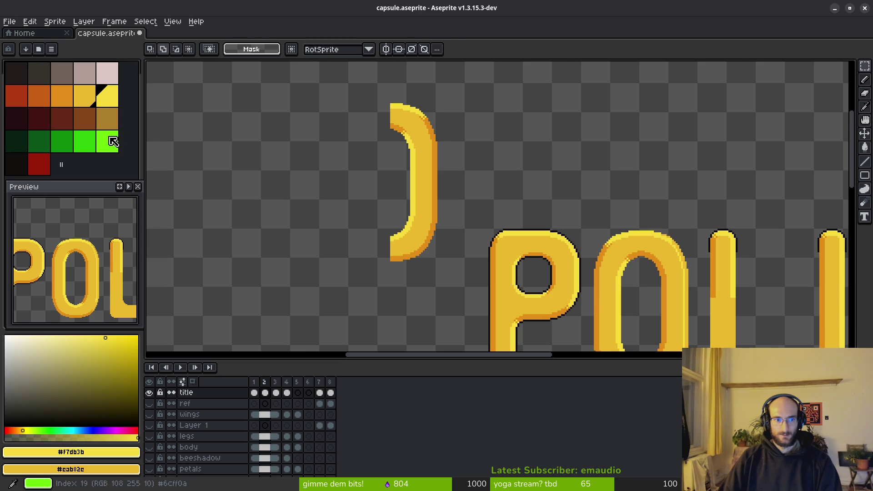
# Select the bracket-shaped curve and replace its orange edge colour with bright green
pyautogui.click(107, 142)
pyautogui.scroll(2, 428, 180)
pyautogui.hotkey('shift', 'r')
pyautogui.press('Escape')
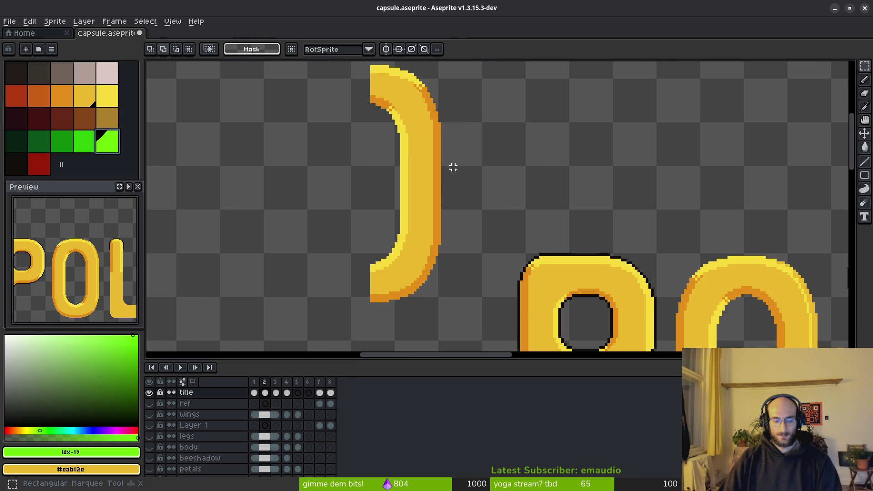
pyautogui.scroll(-1, 343, 147)
pyautogui.moveTo(312, 94); pyautogui.dragTo(421, 292)
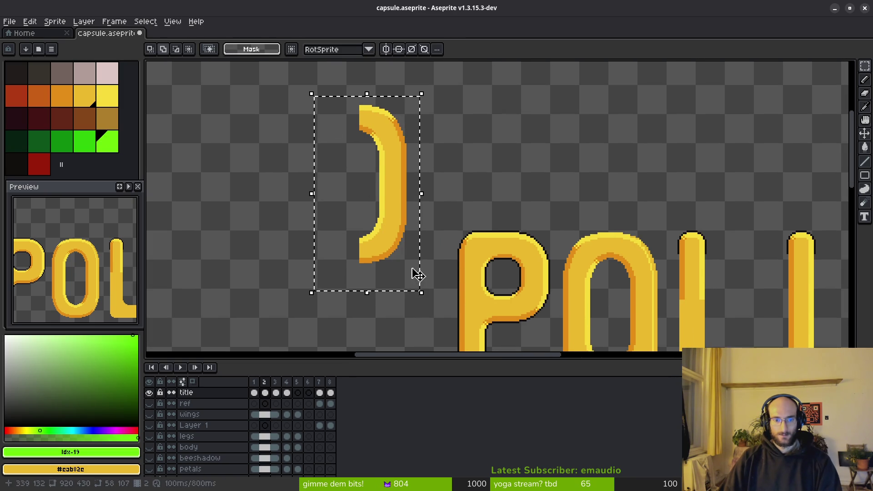
pyautogui.hotkey('shift', 'r')
pyautogui.click(412, 183)
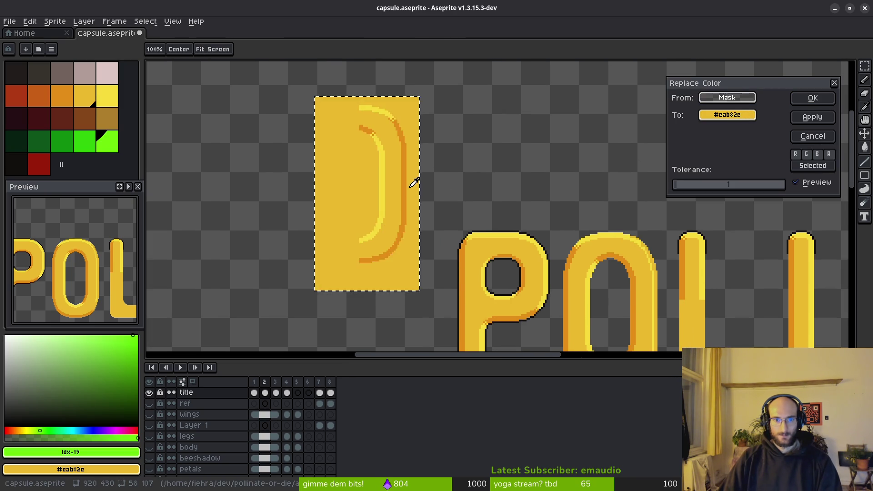
pyautogui.moveTo(728, 115); pyautogui.dragTo(109, 140)
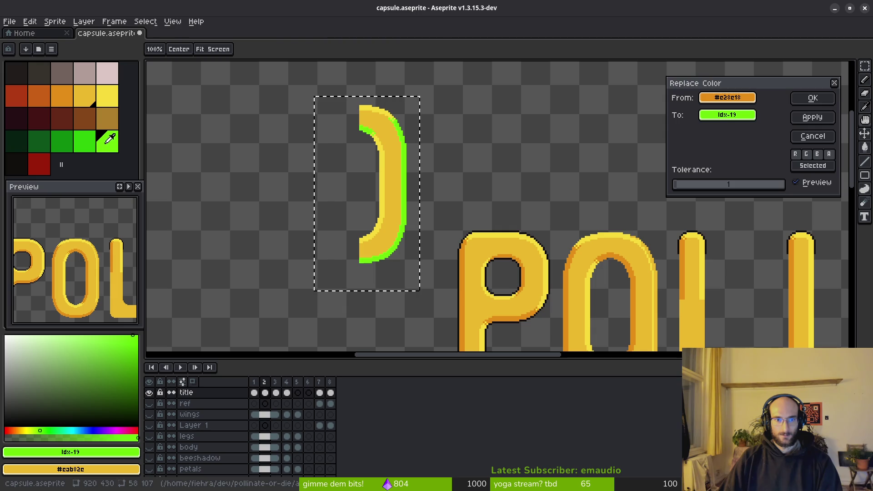
pyautogui.click(813, 97)
# Replace the curve's pale yellow with green too, then settle it onto the O's right side
pyautogui.hotkey('shift', 'r')
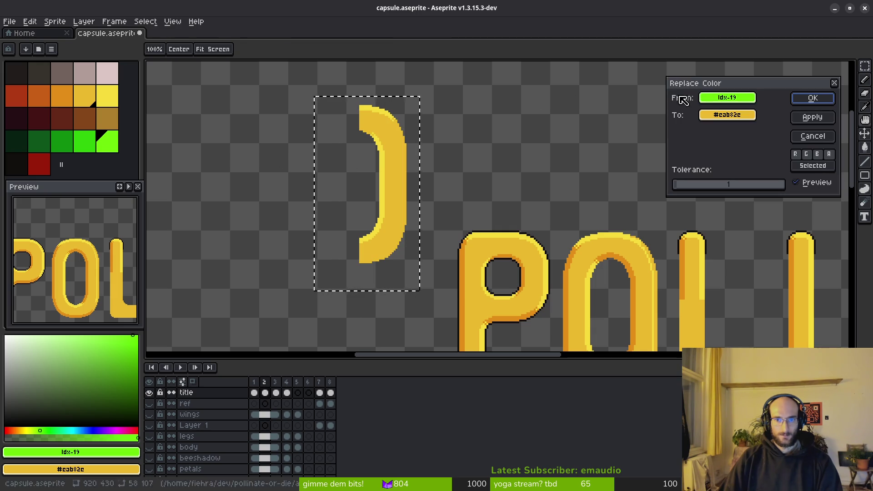
pyautogui.moveTo(419, 111); pyautogui.dragTo(379, 171)
pyautogui.moveTo(737, 114)
pyautogui.mouseDown()
pyautogui.moveTo(82, 134)
pyautogui.moveTo(47, 72)
pyautogui.mouseUp()
pyautogui.hscroll(2, 342, 147)
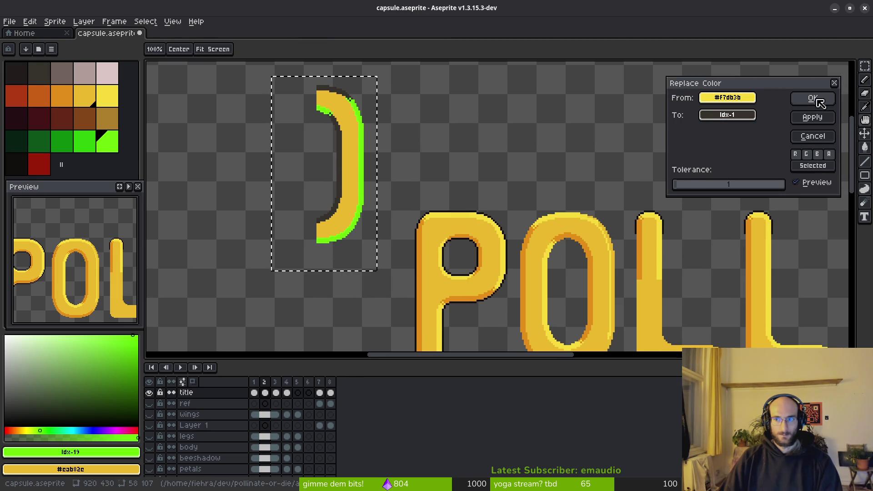
pyautogui.click(812, 98)
pyautogui.hscroll(2, 432, 121)
pyautogui.scroll(2, 388, 188)
pyautogui.scroll(-1, 388, 188)
pyautogui.moveTo(318, 137); pyautogui.dragTo(569, 265)
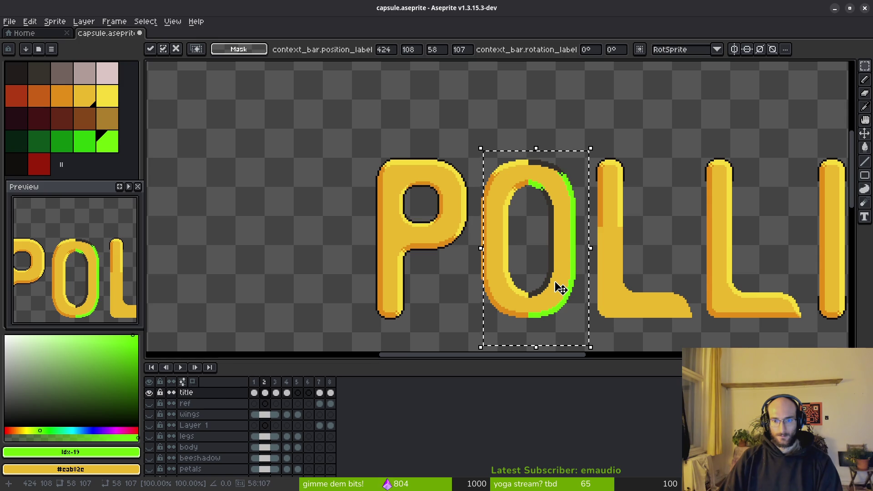
pyautogui.moveTo(564, 275)
pyautogui.mouseDown()
pyautogui.moveTo(380, 253)
pyautogui.moveTo(332, 238)
pyautogui.moveTo(565, 248)
pyautogui.moveTo(306, 208)
pyautogui.moveTo(311, 218)
pyautogui.moveTo(556, 251)
pyautogui.mouseUp()
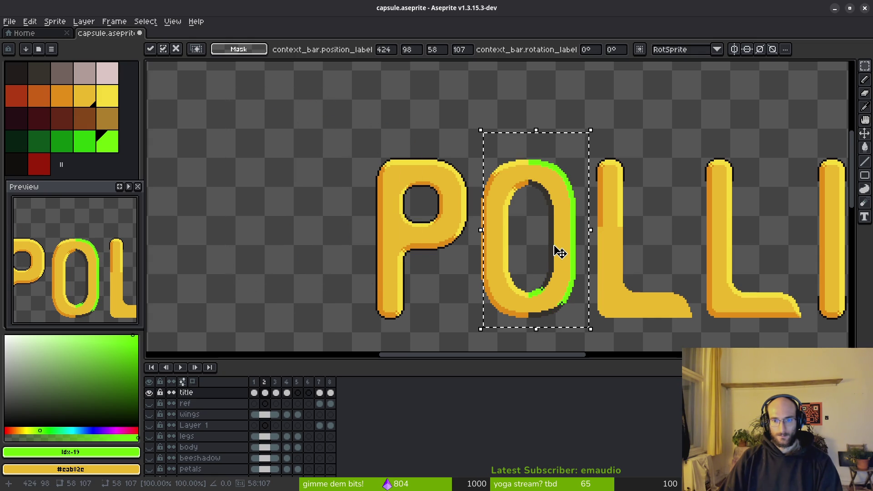
pyautogui.scroll(1, 556, 251)
pyautogui.scroll(1, 555, 248)
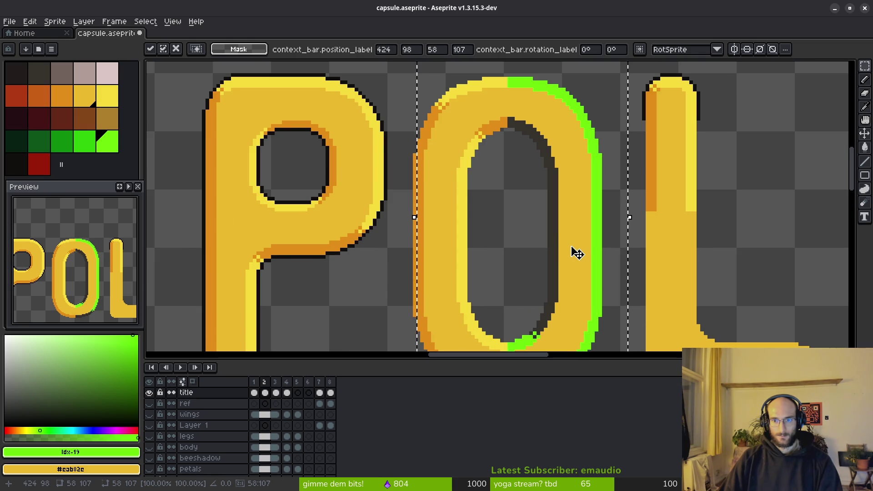
pyautogui.scroll(-1, 572, 252)
pyautogui.scroll(-1, 572, 252)
pyautogui.hotkey('ctrl', 'd')
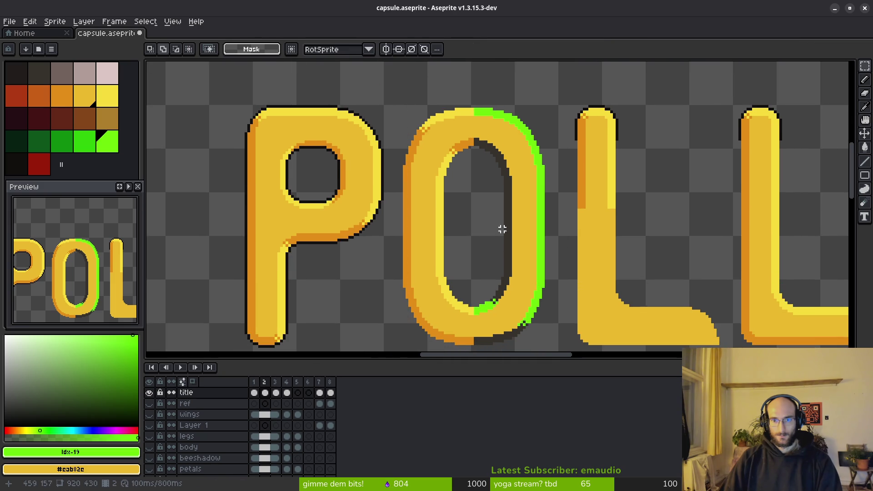
pyautogui.scroll(-1, 501, 233)
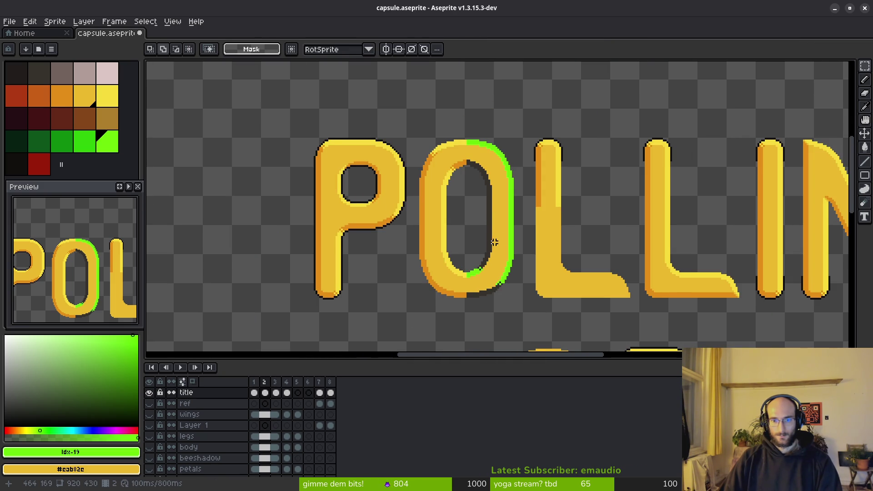
pyautogui.scroll(1, 495, 242)
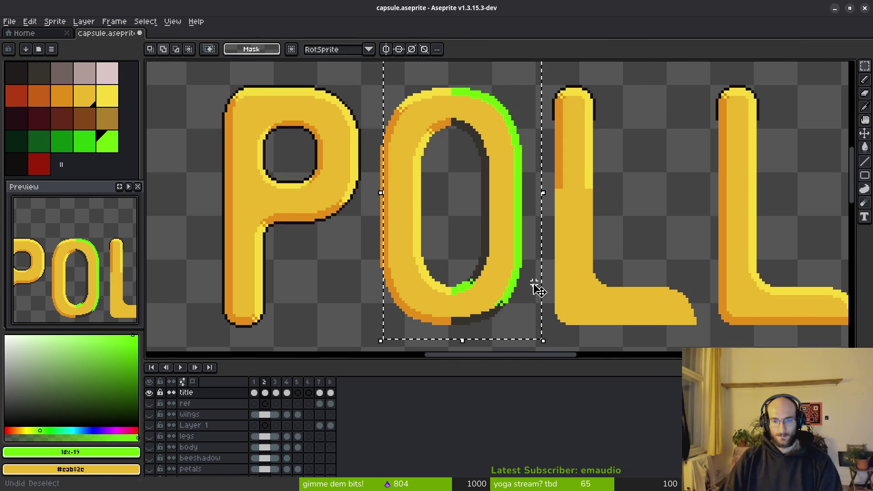
# Select the O's right half and replace the green strip with bright yellow
pyautogui.hotkey('ctrl', 'z')
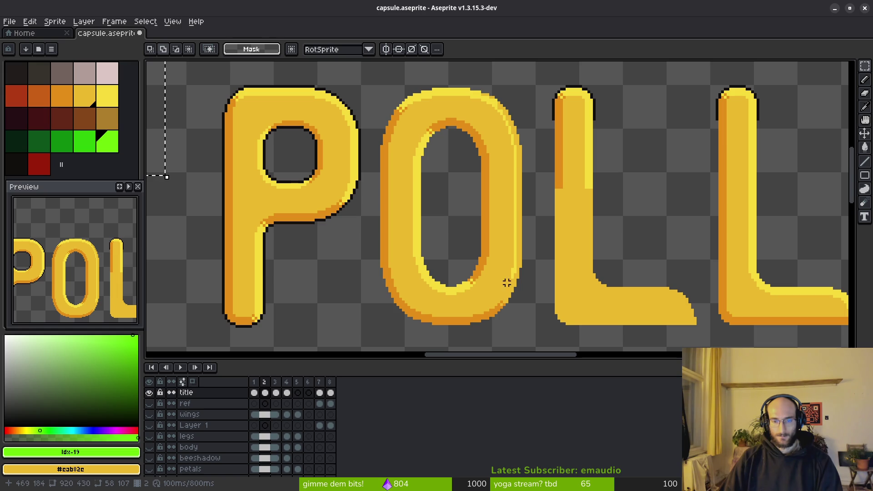
pyautogui.hotkey('ctrl', 'y')
pyautogui.scroll(-1, 478, 167)
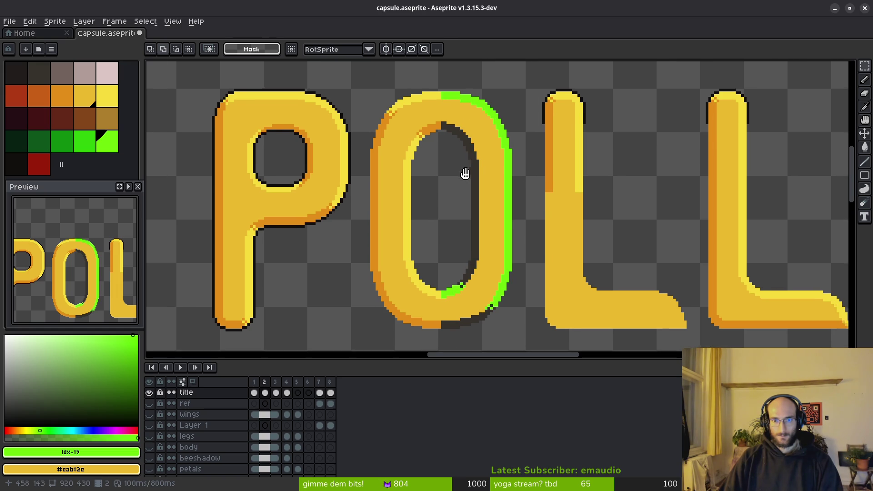
pyautogui.scroll(-1, 468, 179)
pyautogui.moveTo(491, 110); pyautogui.dragTo(415, 306)
pyautogui.hotkey('shift', 'r')
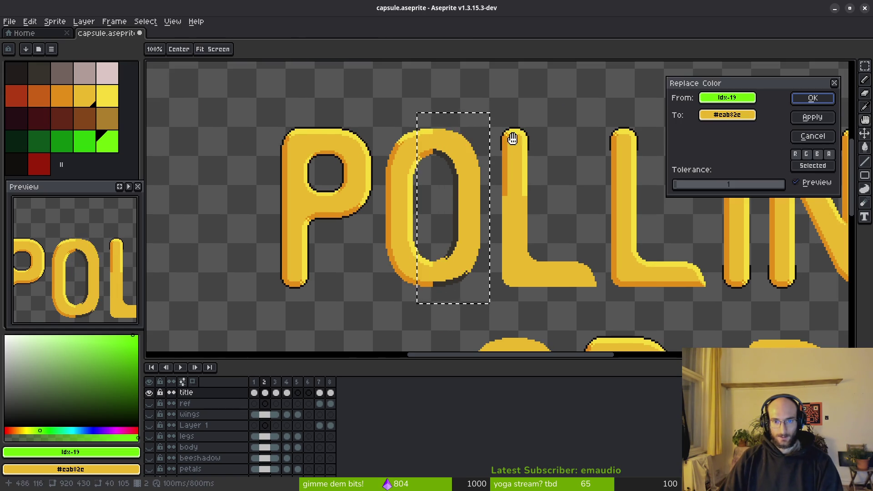
pyautogui.scroll(1, 462, 146)
pyautogui.scroll(1, 462, 146)
pyautogui.click(108, 97)
pyautogui.click(811, 100)
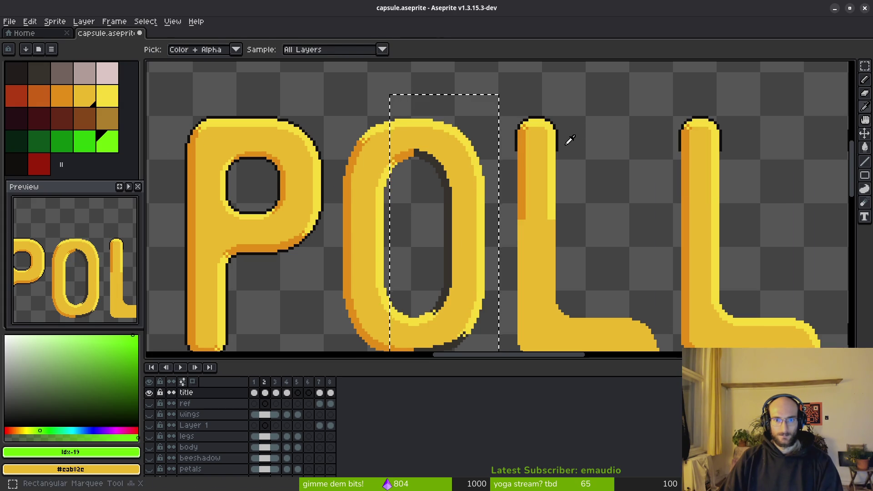
pyautogui.scroll(-1, 567, 139)
pyautogui.scroll(-1, 532, 191)
pyautogui.scroll(-1, 471, 208)
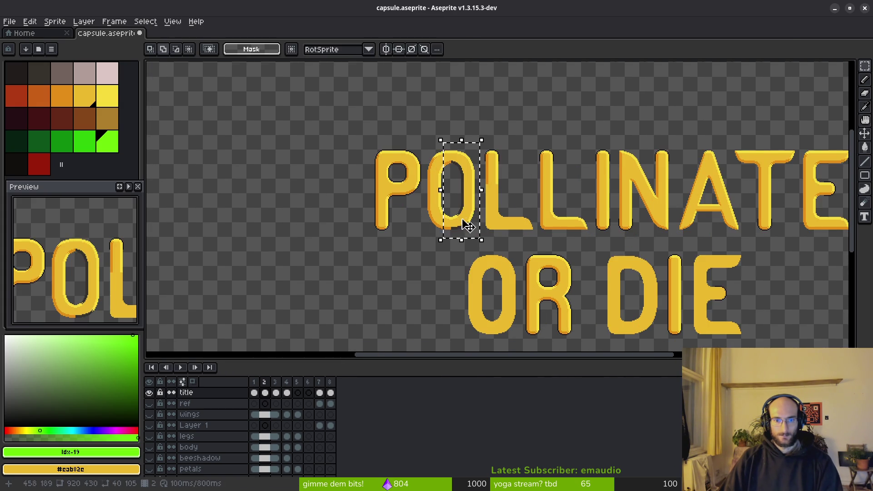
# Replace the O's dark inner outline colour with the orange shadow shade and deselect
pyautogui.hotkey('shift', 'r')
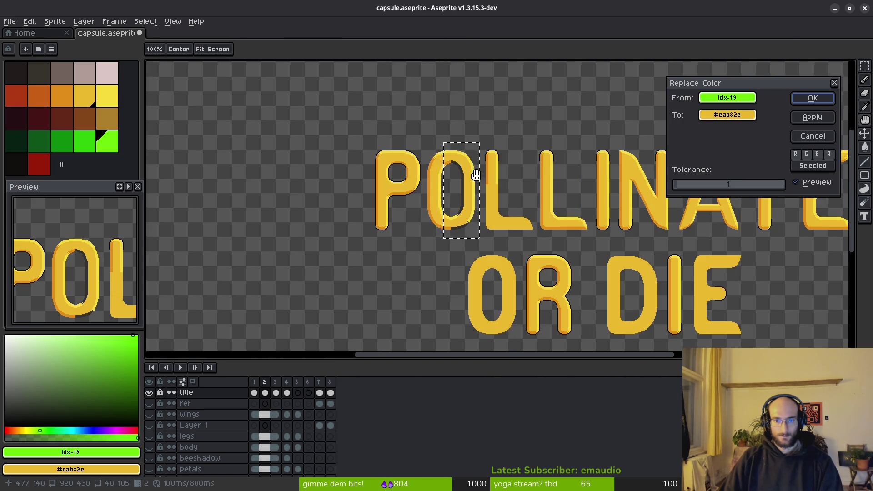
pyautogui.scroll(3, 474, 203)
pyautogui.moveTo(728, 97); pyautogui.dragTo(425, 189)
pyautogui.click(38, 92)
pyautogui.click(68, 100)
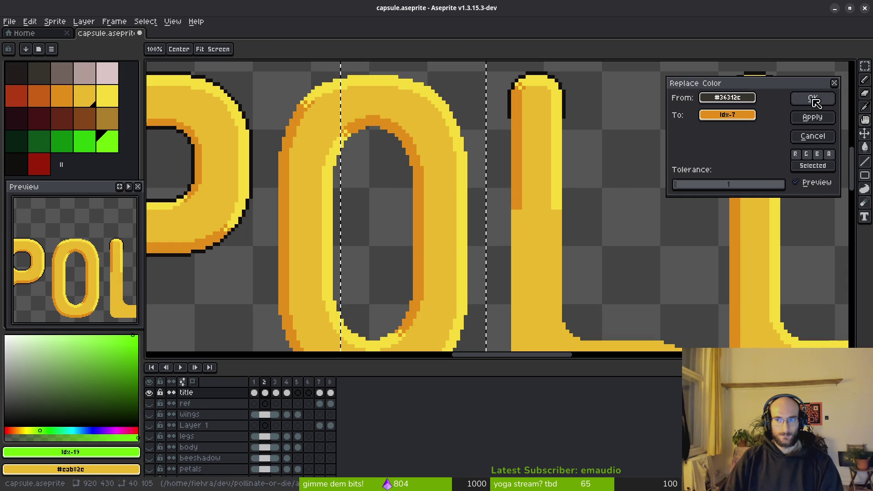
pyautogui.click(812, 97)
pyautogui.scroll(-2, 410, 220)
pyautogui.hotkey('ctrl', 'd')
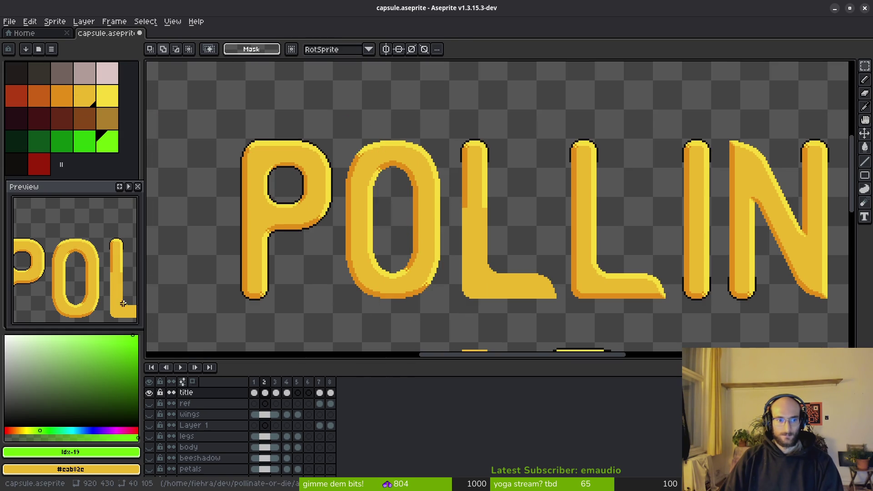
pyautogui.scroll(1, 451, 294)
pyautogui.scroll(1, 408, 279)
pyautogui.scroll(1, 407, 276)
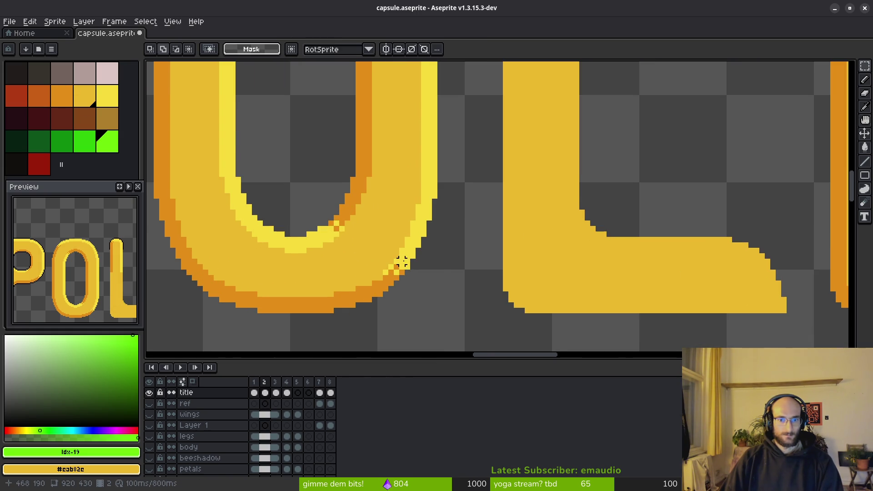
pyautogui.scroll(1, 403, 263)
pyautogui.scroll(1, 404, 259)
pyautogui.keyDown('alt'); pyautogui.click(369, 275); pyautogui.keyUp('alt')
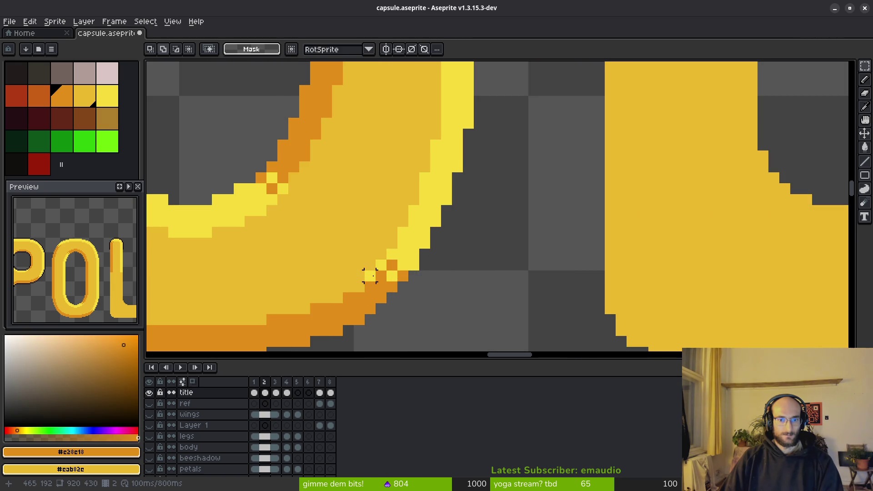
pyautogui.scroll(-2, 406, 272)
pyautogui.scroll(-2, 407, 280)
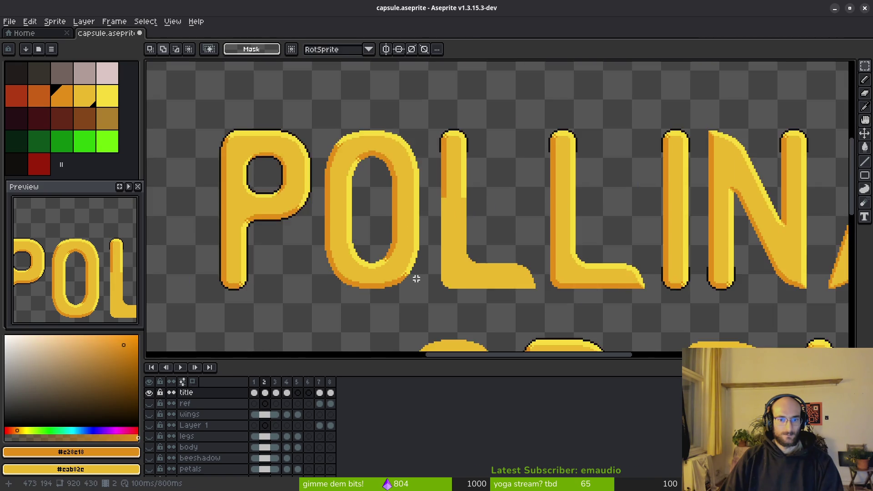
pyautogui.scroll(3, 405, 277)
pyautogui.scroll(-1, 405, 279)
pyautogui.scroll(-1, 405, 280)
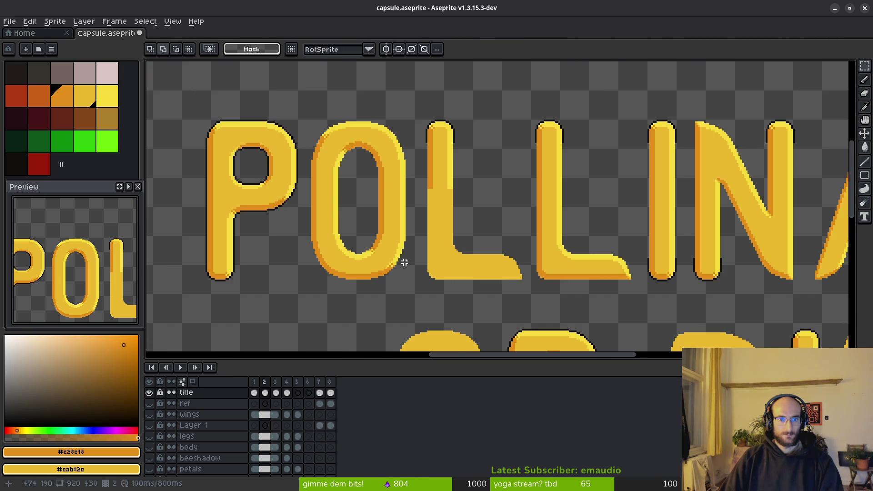
pyautogui.scroll(-2, 405, 263)
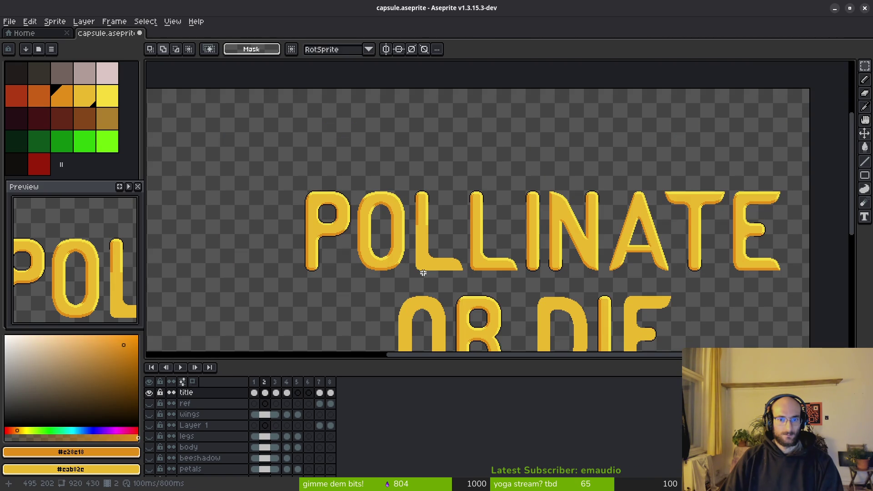
# Copy the shaded O from POLLINATE onto the O of OR and align it
pyautogui.moveTo(428, 273)
pyautogui.mouseDown()
pyautogui.moveTo(391, 199)
pyautogui.moveTo(422, 222)
pyautogui.mouseUp()
pyautogui.scroll(2, 369, 164)
pyautogui.moveTo(304, 118)
pyautogui.mouseDown()
pyautogui.moveTo(409, 279)
pyautogui.moveTo(408, 303)
pyautogui.mouseUp()
pyautogui.scroll(-1, 405, 306)
pyautogui.moveTo(341, 176)
pyautogui.mouseDown()
pyautogui.moveTo(415, 312)
pyautogui.moveTo(421, 285)
pyautogui.mouseUp()
pyautogui.scroll(-3, 415, 320)
pyautogui.scroll(4, 416, 322)
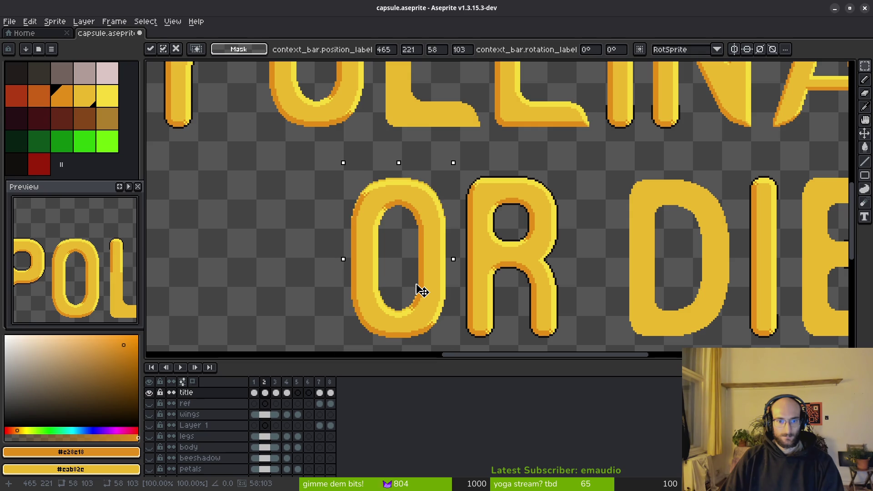
pyautogui.moveTo(421, 286); pyautogui.dragTo(418, 290)
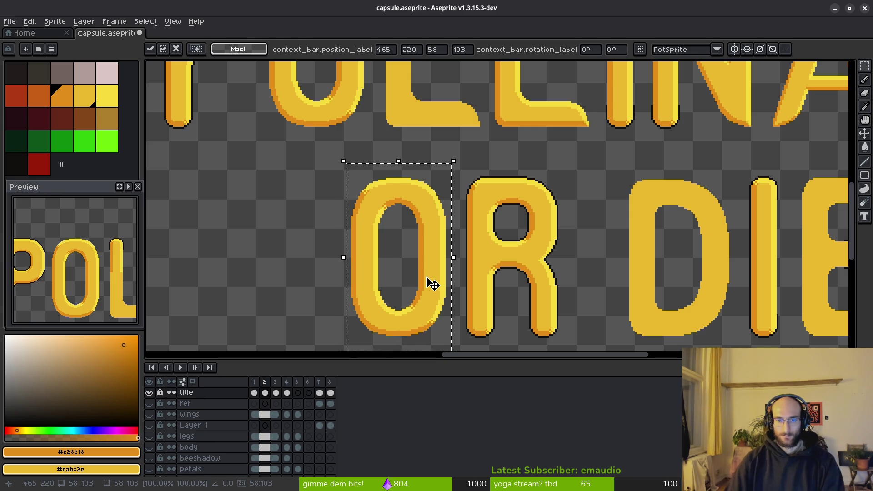
pyautogui.hotkey('ctrl', 'd')
# Copy the shaded E from POLLINATE onto the E of DIE and save the file
pyautogui.moveTo(762, 253); pyautogui.dragTo(578, 226)
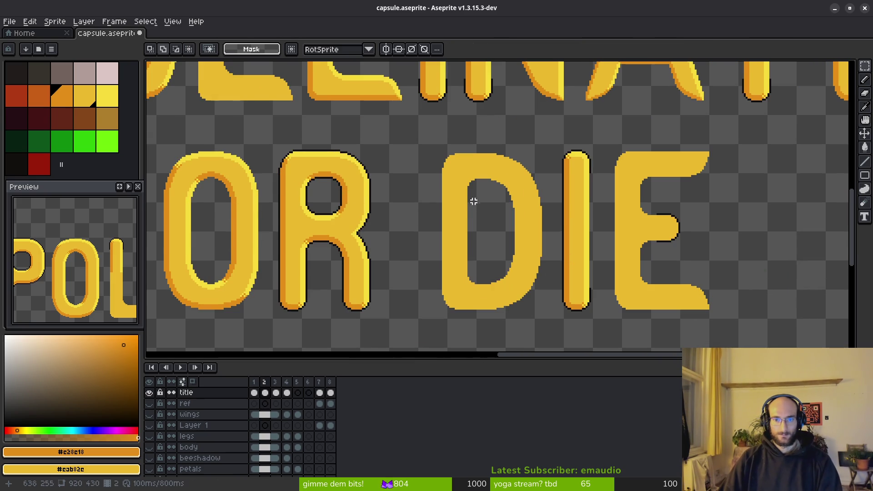
pyautogui.moveTo(454, 188); pyautogui.dragTo(495, 230)
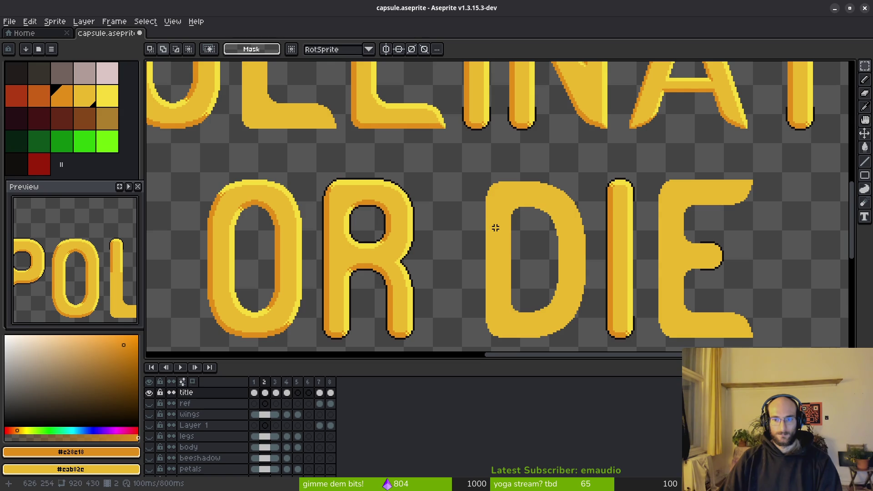
pyautogui.scroll(-1, 493, 227)
pyautogui.scroll(-2, 396, 238)
pyautogui.scroll(3, 592, 191)
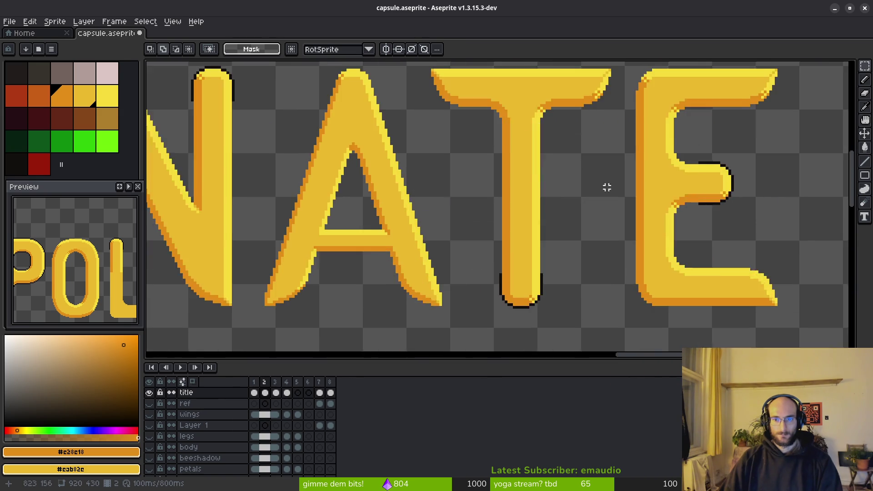
pyautogui.moveTo(593, 191); pyautogui.dragTo(558, 153)
pyautogui.scroll(-1, 539, 157)
pyautogui.moveTo(509, 87); pyautogui.dragTo(643, 288)
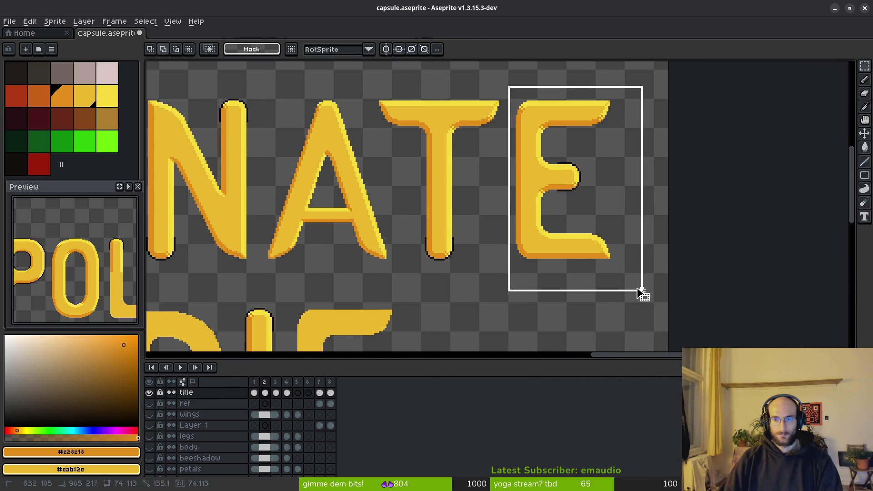
pyautogui.scroll(-3, 520, 250)
pyautogui.hscroll(-3, 644, 218)
pyautogui.moveTo(759, 107); pyautogui.dragTo(538, 317)
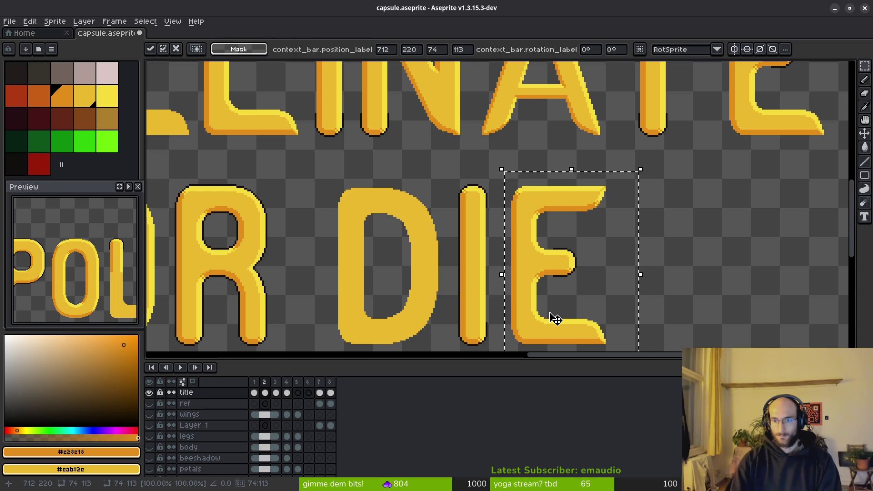
pyautogui.hotkey('ctrl', 'd')
pyautogui.hotkey('ctrl', 's')
pyautogui.hscroll(-3, 497, 208)
pyautogui.scroll(2, 497, 209)
pyautogui.scroll(2, 434, 223)
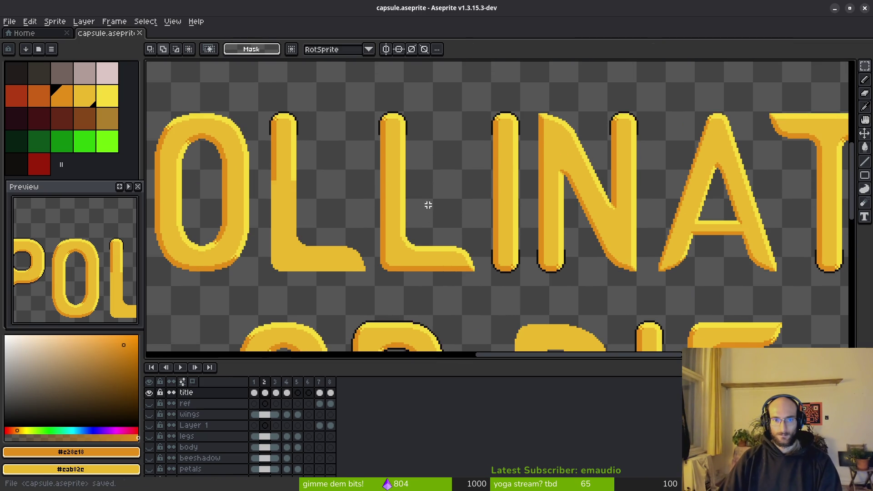
# Adjust the second L's placement and save the file again
pyautogui.moveTo(366, 105)
pyautogui.mouseDown()
pyautogui.moveTo(486, 298)
pyautogui.moveTo(524, 314)
pyautogui.moveTo(487, 288)
pyautogui.moveTo(531, 300)
pyautogui.moveTo(406, 296)
pyautogui.mouseUp()
pyautogui.scroll(2, 550, 287)
pyautogui.scroll(-1, 523, 278)
pyautogui.hotkey('ctrl', 'd')
pyautogui.hotkey('ctrl', 's')
pyautogui.scroll(-3, 433, 292)
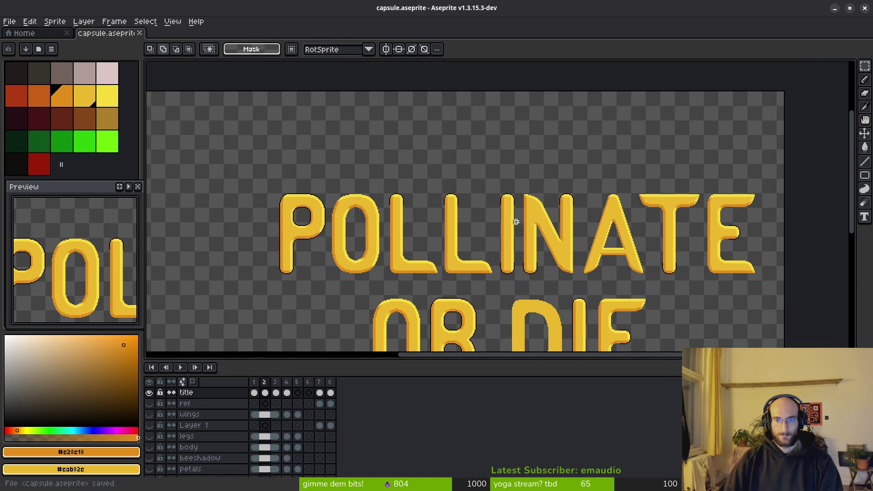
pyautogui.scroll(-3, 607, 252)
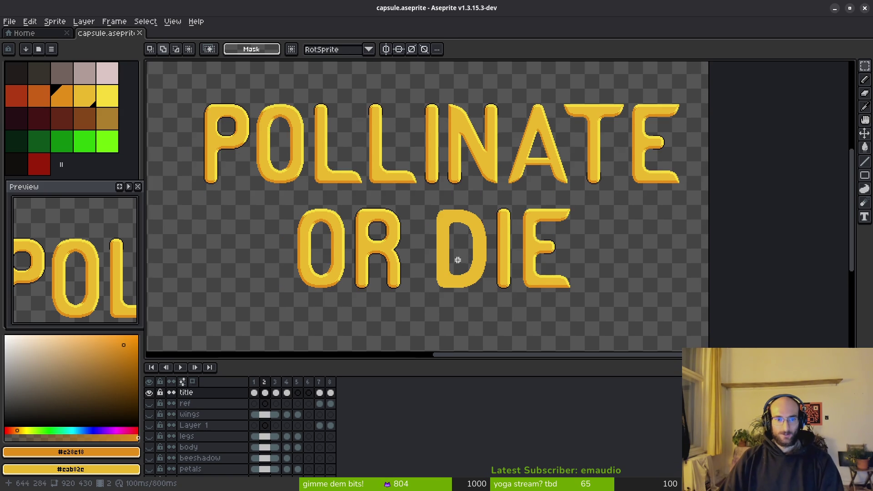
pyautogui.scroll(1, 464, 270)
pyautogui.scroll(1, 467, 273)
pyautogui.scroll(1, 477, 278)
pyautogui.press('b')
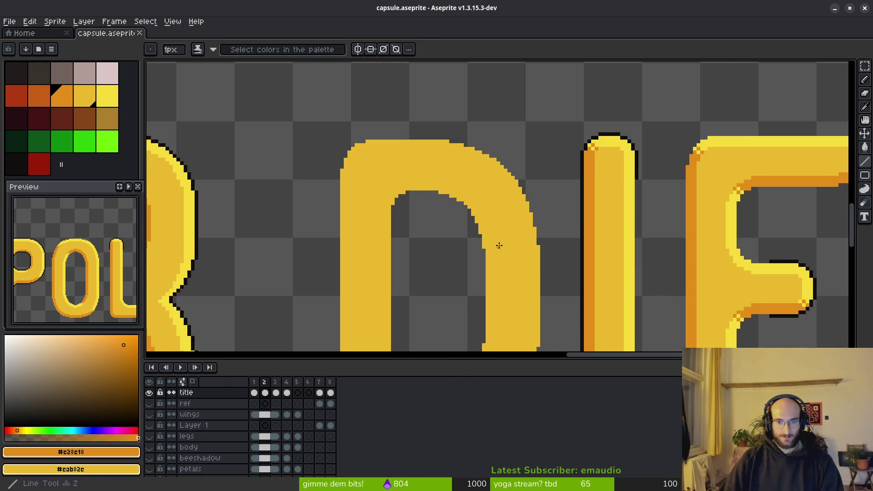
pyautogui.scroll(-1, 439, 215)
pyautogui.scroll(1, 458, 230)
pyautogui.scroll(3, 458, 198)
pyautogui.scroll(1, 457, 197)
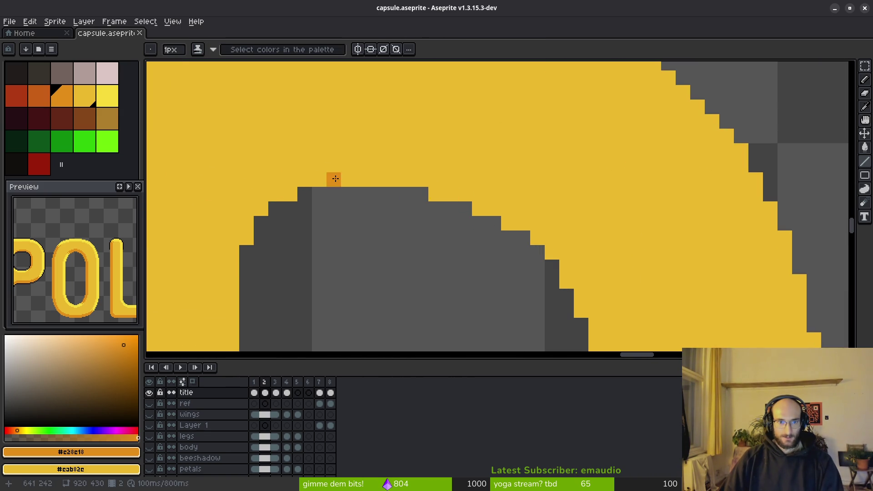
# Paint an orange #e28e18 shadow row along the top of the D's inner arch
pyautogui.click(242, 220)
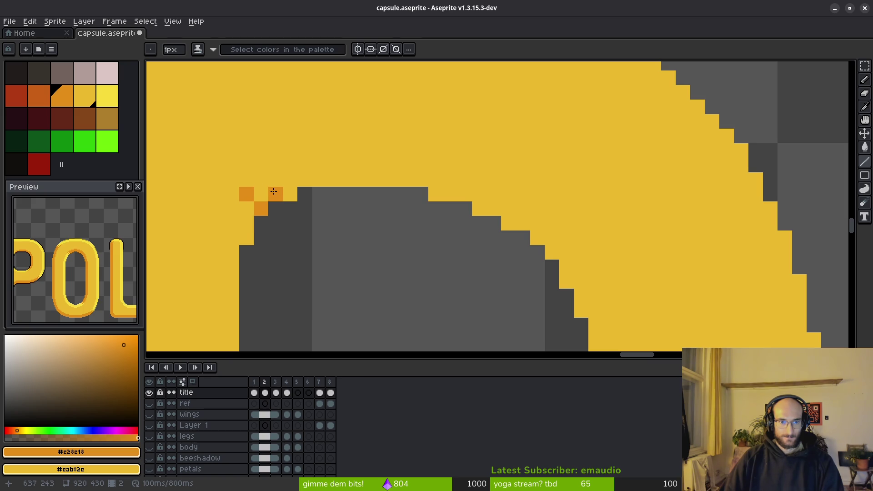
pyautogui.moveTo(275, 178); pyautogui.dragTo(426, 167)
pyautogui.click(336, 154)
pyautogui.moveTo(320, 154)
pyautogui.mouseDown()
pyautogui.moveTo(429, 157)
pyautogui.moveTo(414, 156)
pyautogui.moveTo(433, 181)
pyautogui.moveTo(468, 188)
pyautogui.moveTo(497, 180)
pyautogui.moveTo(550, 224)
pyautogui.moveTo(475, 172)
pyautogui.mouseUp()
pyautogui.click(428, 129)
pyautogui.click(355, 102)
pyautogui.scroll(-3, 468, 162)
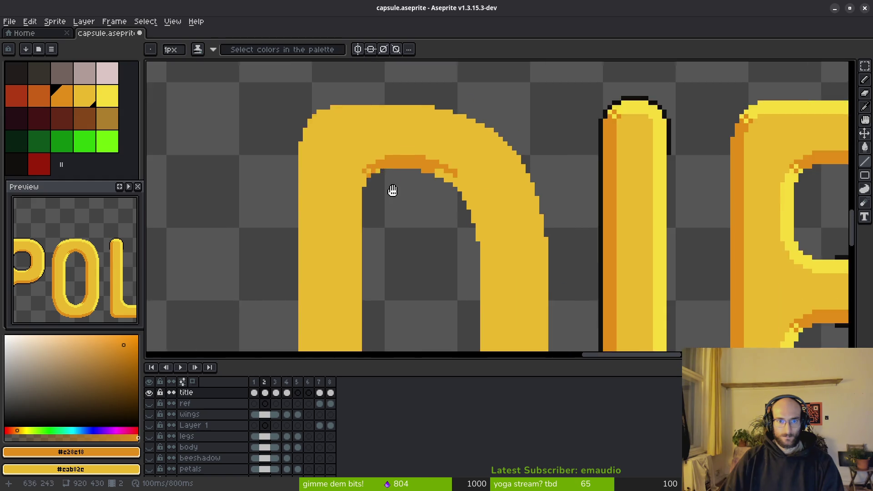
pyautogui.moveTo(468, 163); pyautogui.dragTo(601, 318)
pyautogui.scroll(2, 369, 185)
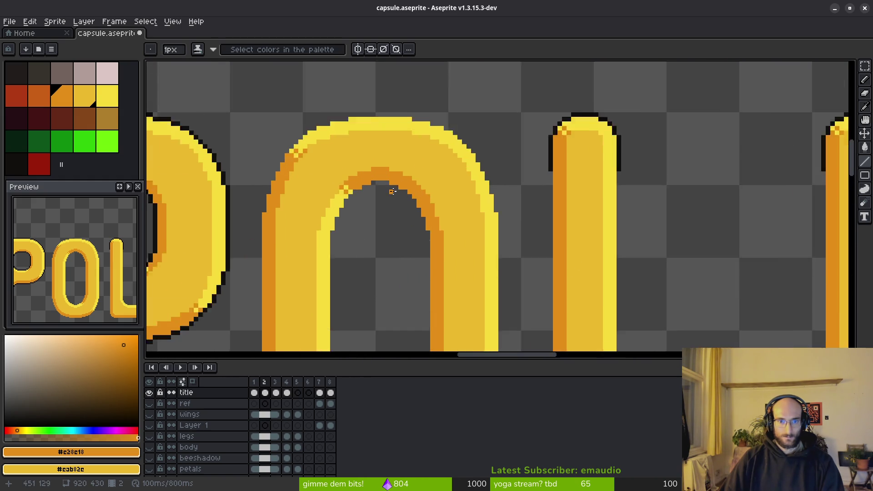
pyautogui.scroll(1, 393, 169)
pyautogui.scroll(-2, 416, 196)
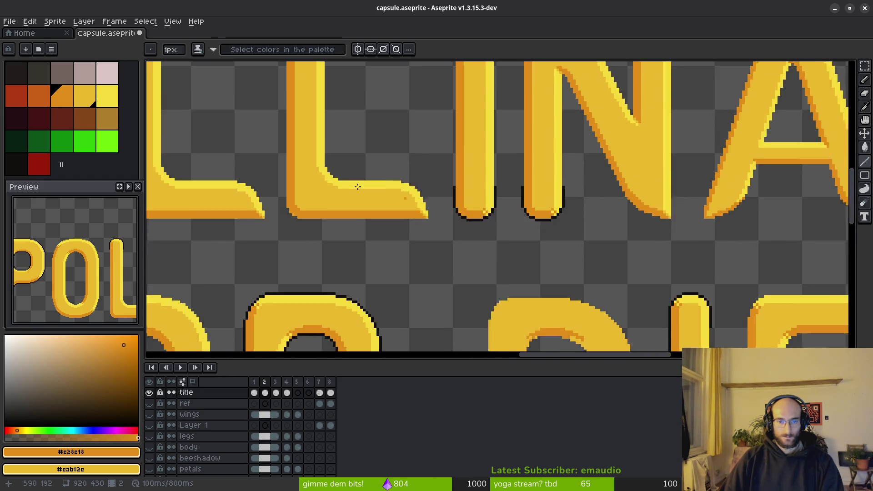
pyautogui.moveTo(524, 255); pyautogui.dragTo(579, 219)
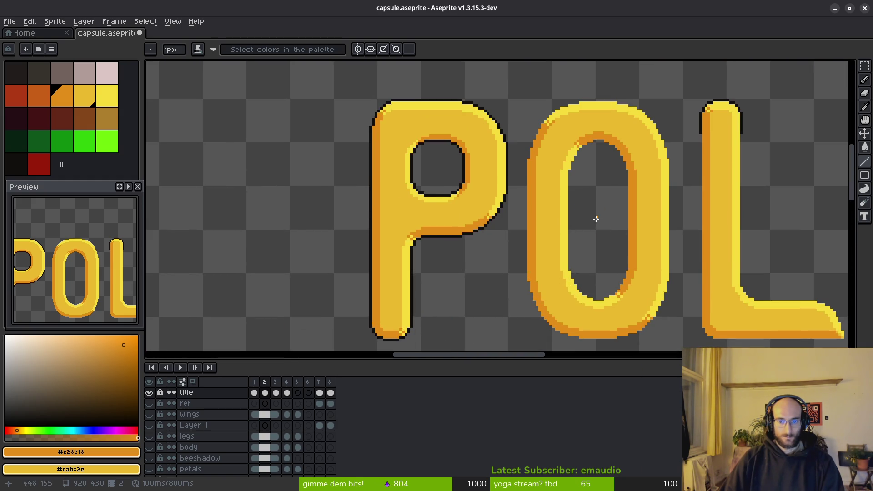
pyautogui.scroll(2, 546, 205)
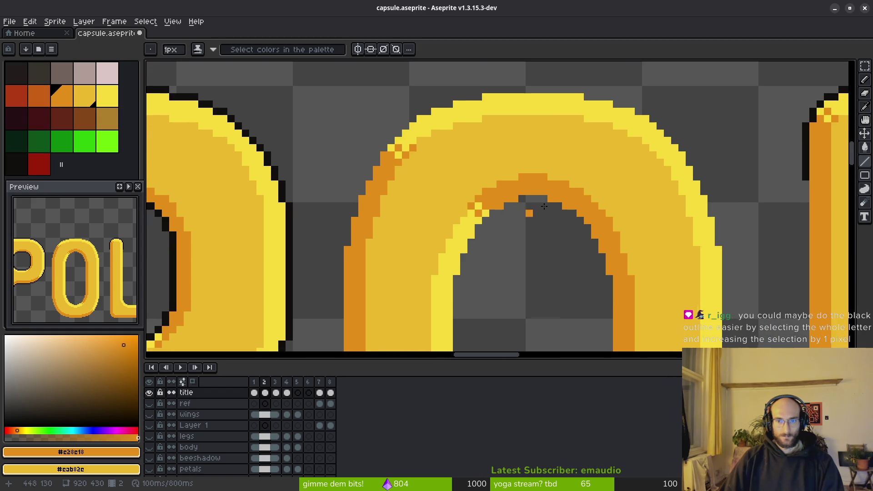
pyautogui.scroll(-1, 563, 254)
pyautogui.scroll(-2, 563, 254)
pyautogui.scroll(1, 546, 273)
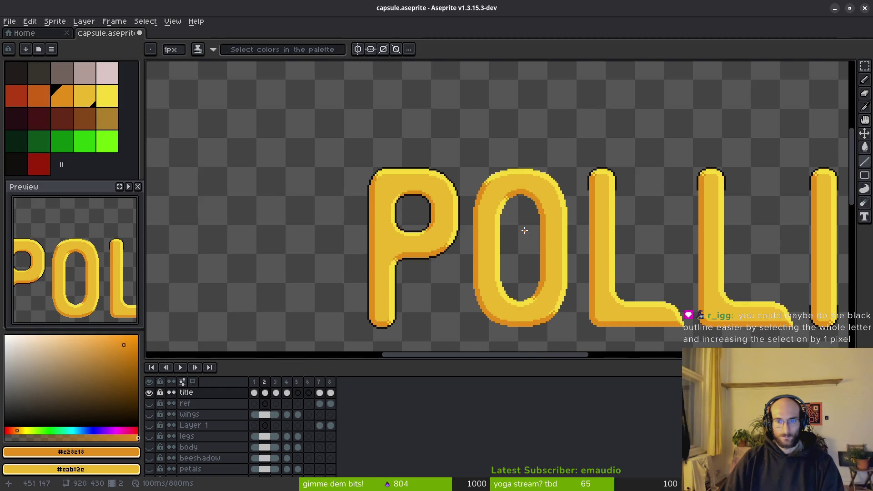
pyautogui.scroll(1, 521, 232)
pyautogui.scroll(2, 488, 179)
pyautogui.keyDown('alt'); pyautogui.click(460, 297); pyautogui.keyUp('alt')
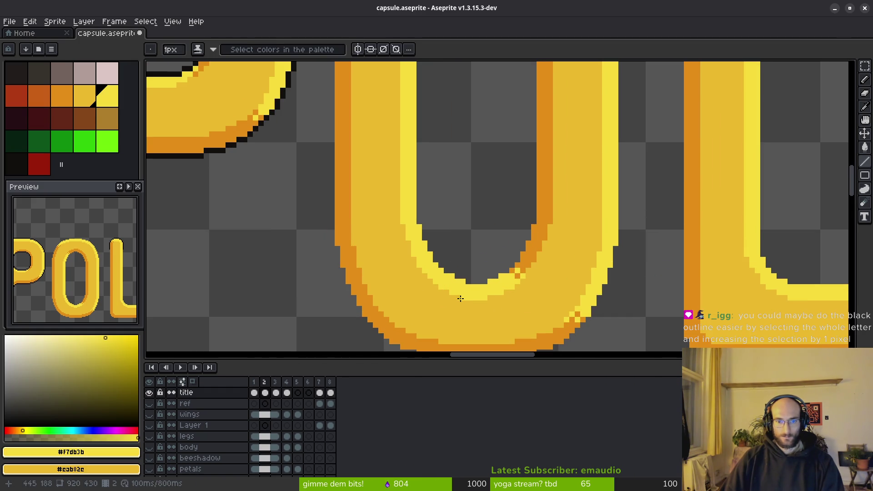
pyautogui.scroll(-2, 463, 298)
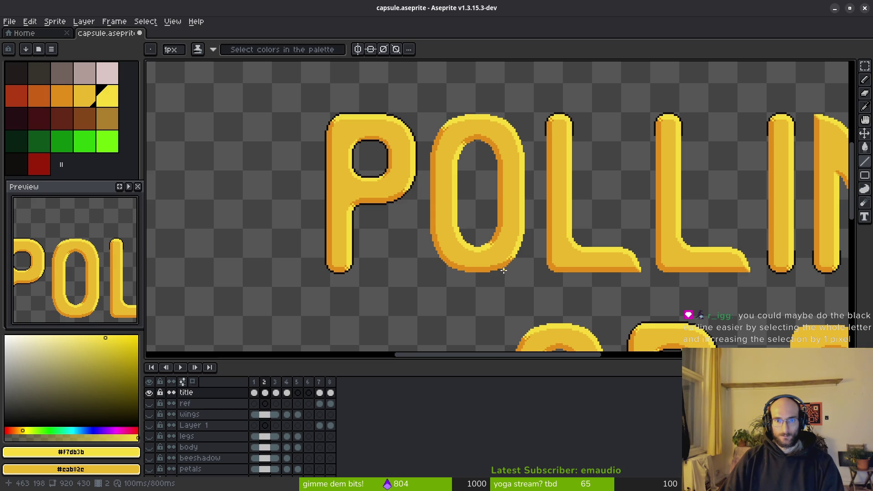
pyautogui.scroll(-3, 613, 288)
pyautogui.scroll(2, 594, 205)
pyautogui.scroll(2, 604, 187)
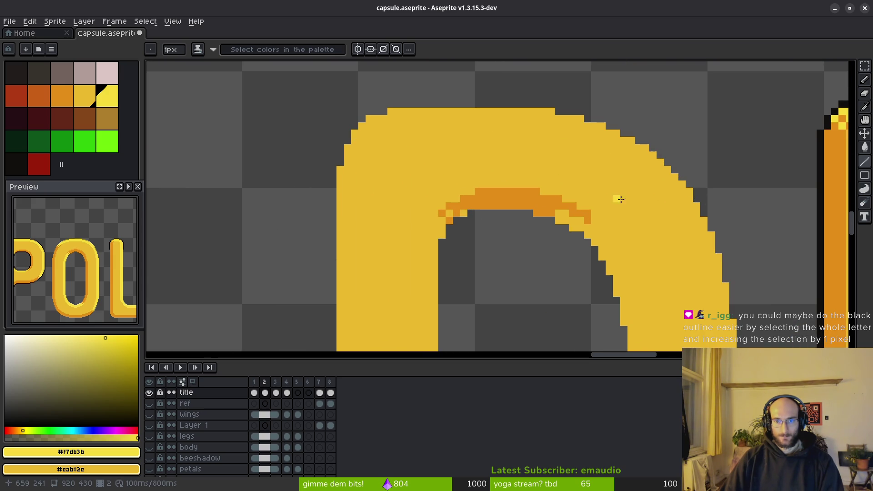
pyautogui.scroll(1, 598, 200)
pyautogui.scroll(1, 476, 181)
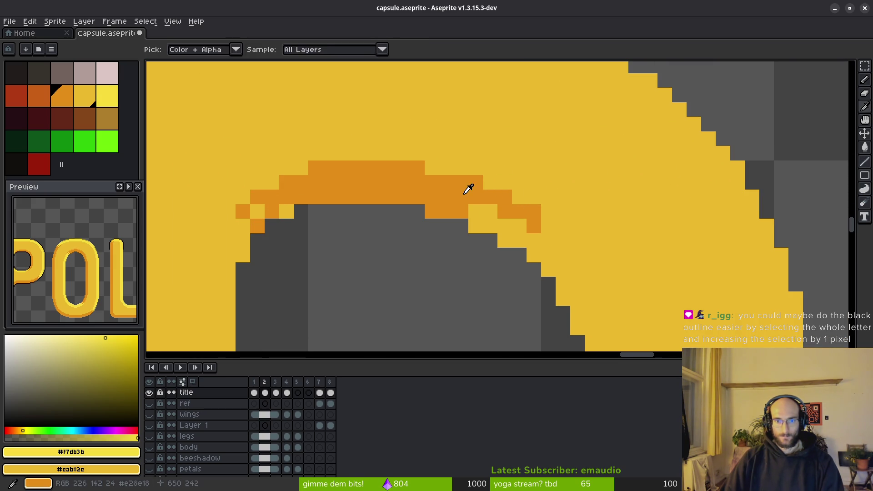
# Paint orange shadow columns down the D's inner curve, joining them into one band
pyautogui.keyDown('alt'); pyautogui.click(468, 189); pyautogui.keyUp('alt')
pyautogui.scroll(-2, 468, 164)
pyautogui.moveTo(469, 167); pyautogui.dragTo(467, 204)
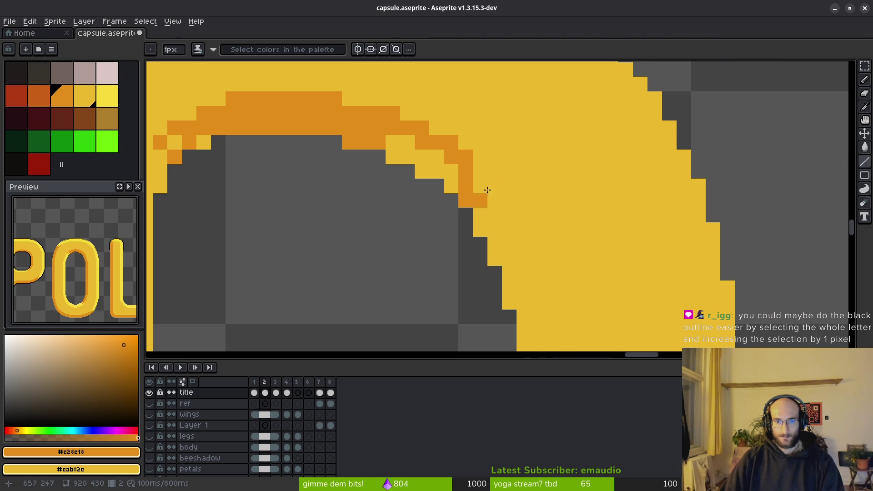
pyautogui.moveTo(480, 174); pyautogui.dragTo(480, 231)
pyautogui.moveTo(497, 189); pyautogui.dragTo(496, 249)
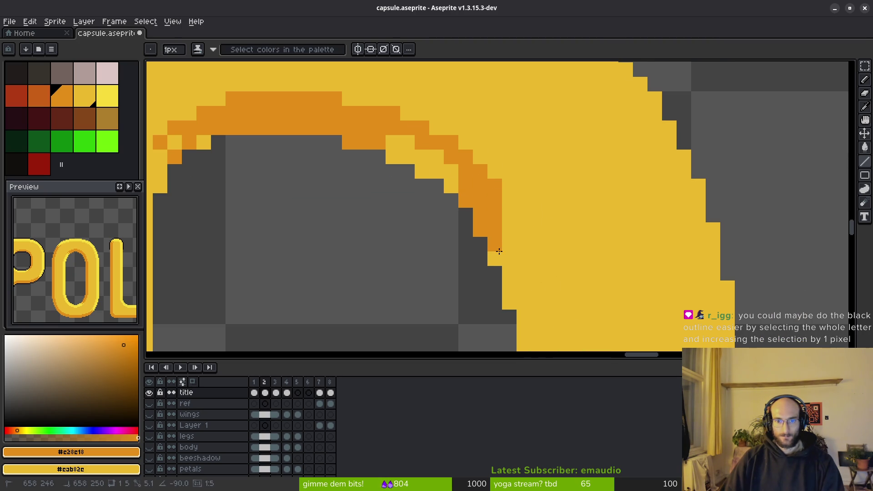
pyautogui.moveTo(513, 209); pyautogui.dragTo(511, 260)
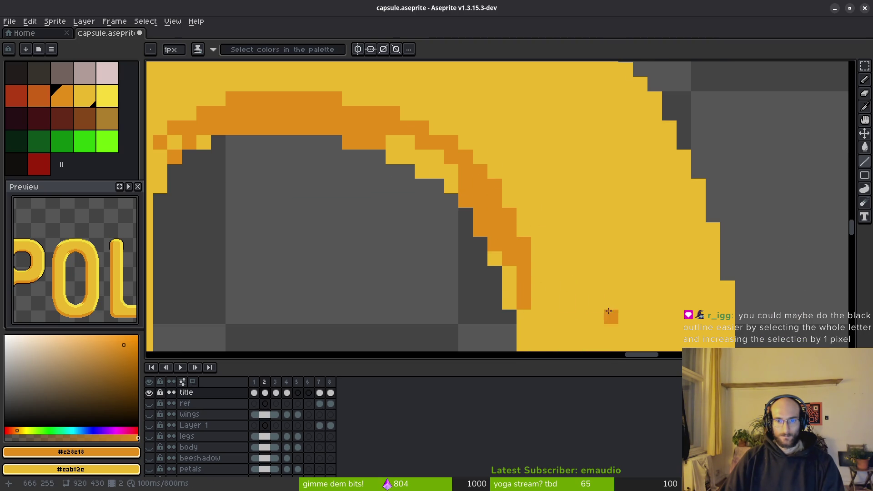
pyautogui.moveTo(597, 317); pyautogui.dragTo(463, 164)
pyautogui.moveTo(435, 136); pyautogui.dragTo(435, 225)
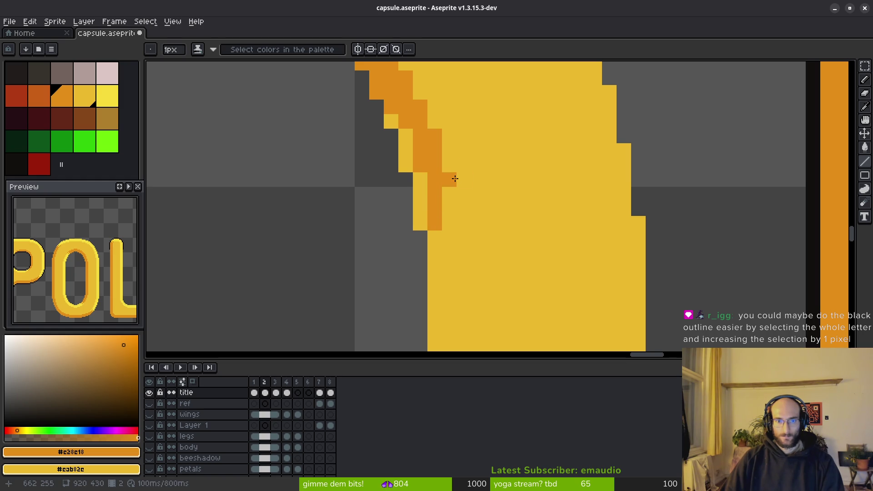
pyautogui.moveTo(455, 178); pyautogui.dragTo(453, 238)
pyautogui.scroll(-4, 480, 156)
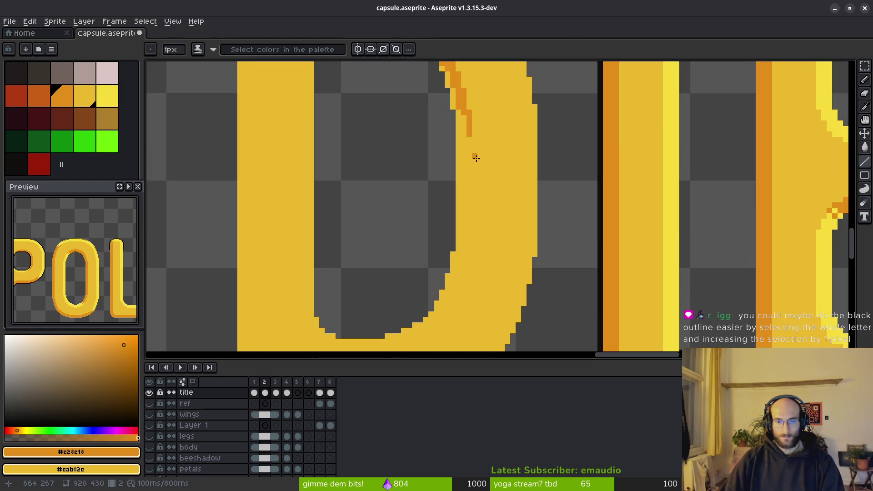
pyautogui.moveTo(468, 136); pyautogui.dragTo(468, 253)
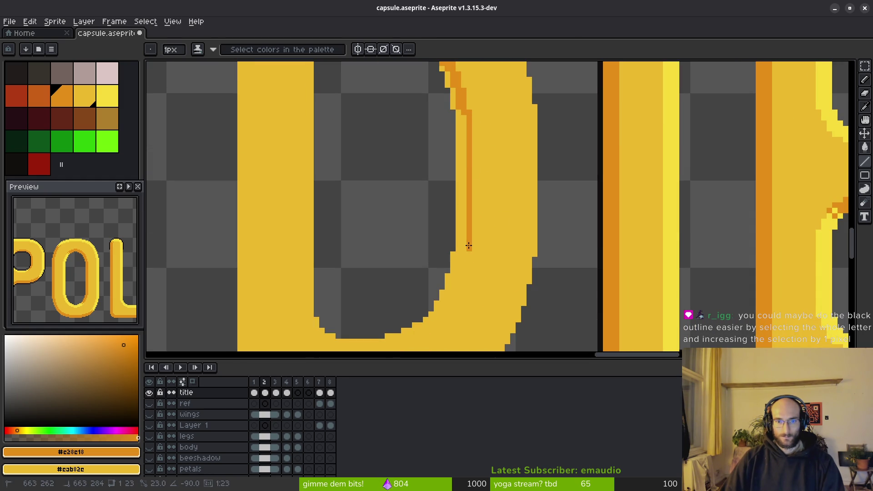
pyautogui.scroll(-2, 515, 198)
pyautogui.scroll(1, 514, 197)
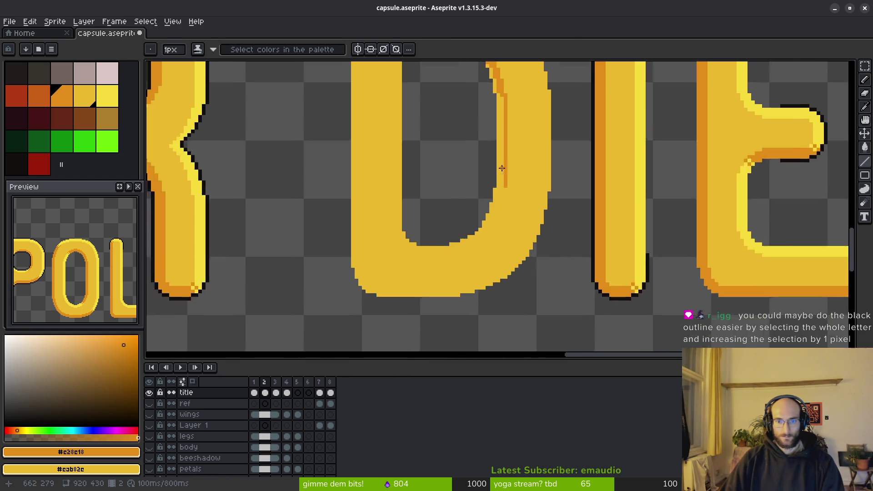
pyautogui.scroll(3, 505, 174)
pyautogui.scroll(1, 511, 157)
pyautogui.moveTo(523, 157); pyautogui.dragTo(523, 99)
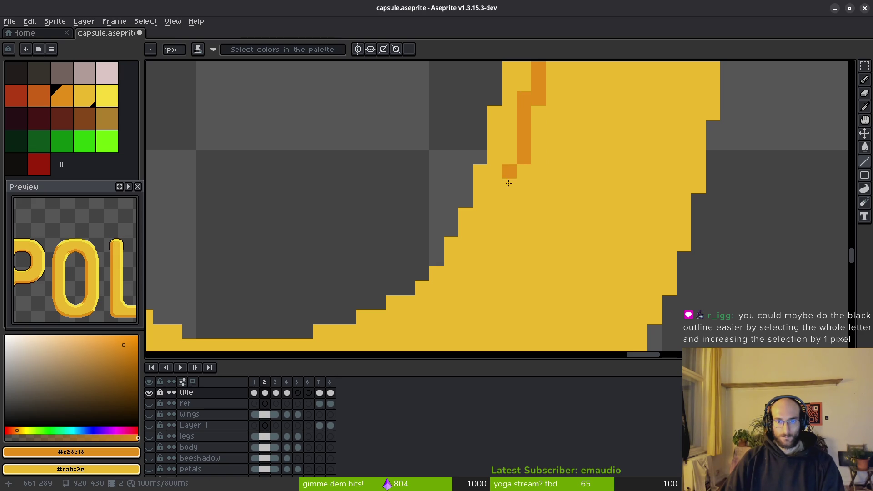
# Step orange shadow pixels down the D's curve to its bottom, erasing strays
pyautogui.moveTo(506, 198)
pyautogui.mouseDown()
pyautogui.moveTo(495, 164)
pyautogui.moveTo(510, 160)
pyautogui.mouseUp()
pyautogui.click(493, 214)
pyautogui.hotkey('ctrl', 'z')
pyautogui.rightClick(511, 198)
pyautogui.click(493, 197)
pyautogui.click(486, 218)
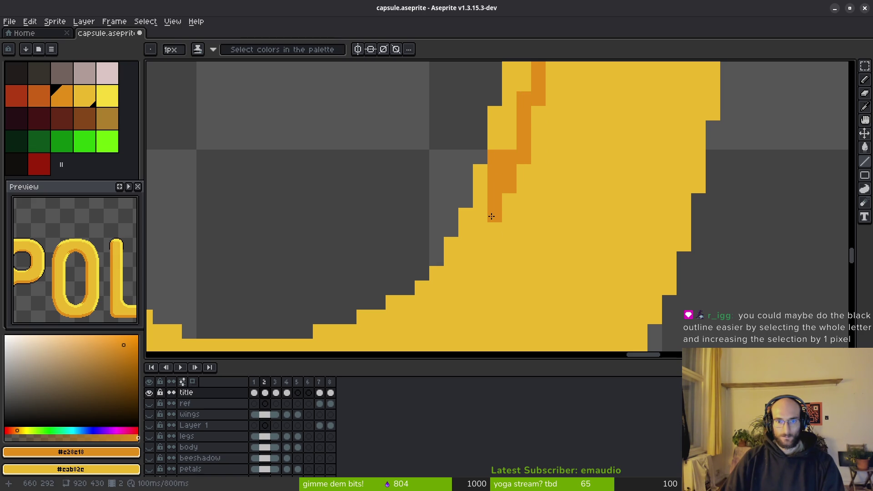
pyautogui.scroll(-2, 491, 216)
pyautogui.scroll(2, 492, 218)
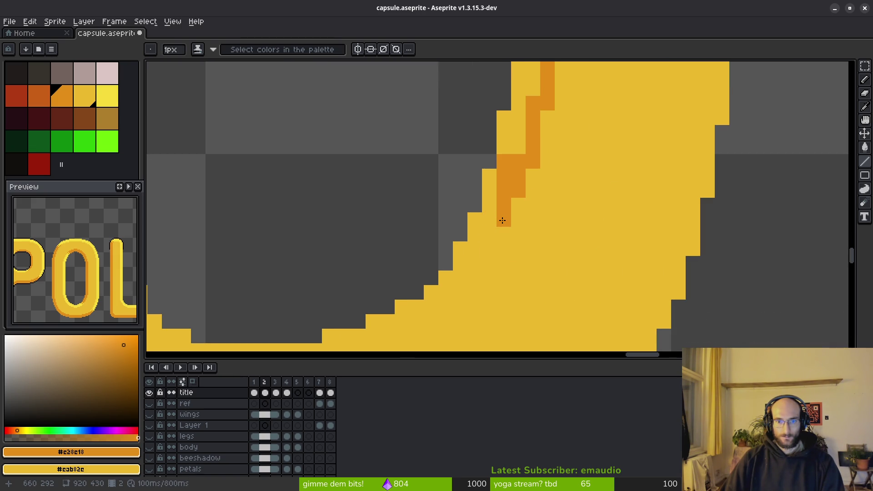
pyautogui.moveTo(487, 238); pyautogui.dragTo(487, 188)
pyautogui.click(485, 252)
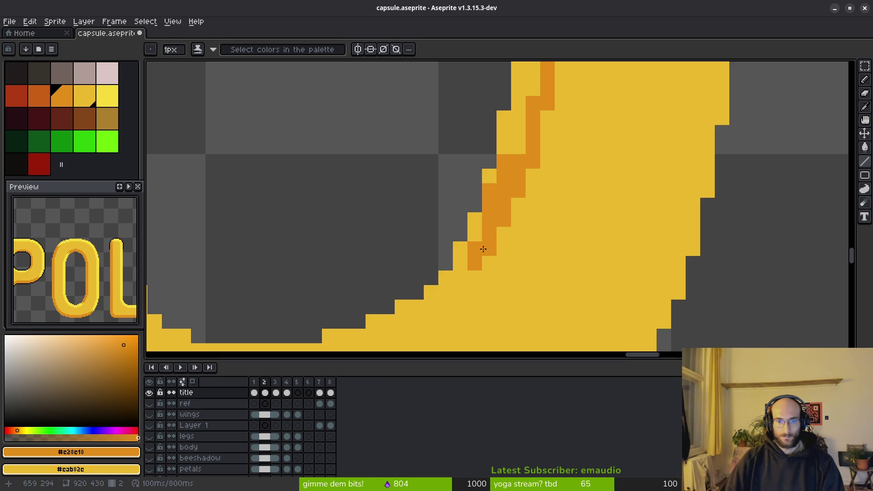
pyautogui.moveTo(466, 279)
pyautogui.mouseDown()
pyautogui.moveTo(523, 213)
pyautogui.moveTo(480, 236)
pyautogui.mouseUp()
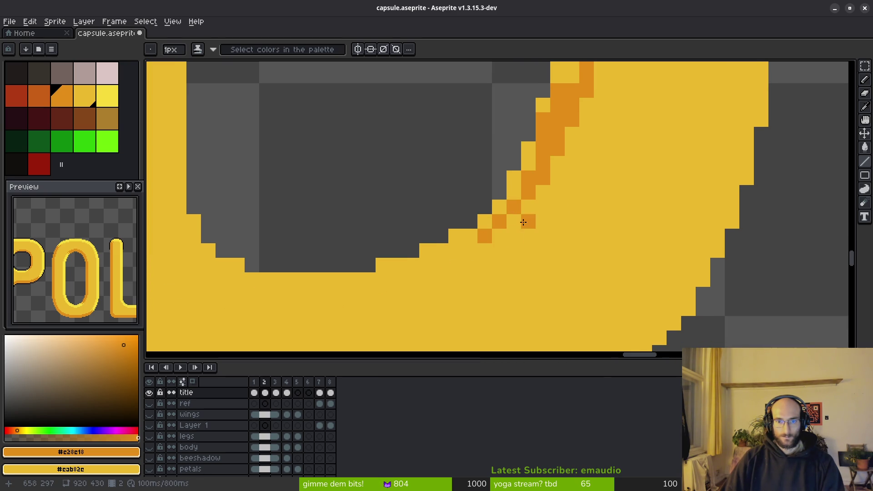
pyautogui.click(521, 219)
pyautogui.hotkey('ctrl', 'z')
pyautogui.hotkey('ctrl', 'z')
pyautogui.click(545, 212)
pyautogui.scroll(-2, 546, 259)
pyautogui.scroll(2, 564, 271)
pyautogui.scroll(-1, 512, 198)
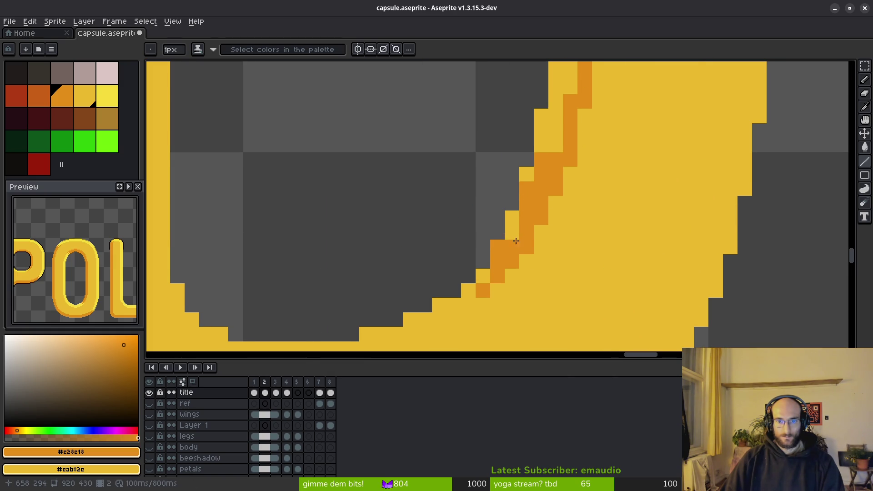
pyautogui.scroll(-1, 550, 248)
pyautogui.scroll(-1, 550, 247)
# Bucket-fill leftover inner-edge pixels orange, then pick the light yellow #f7db3b highlight colour
pyautogui.press('g')
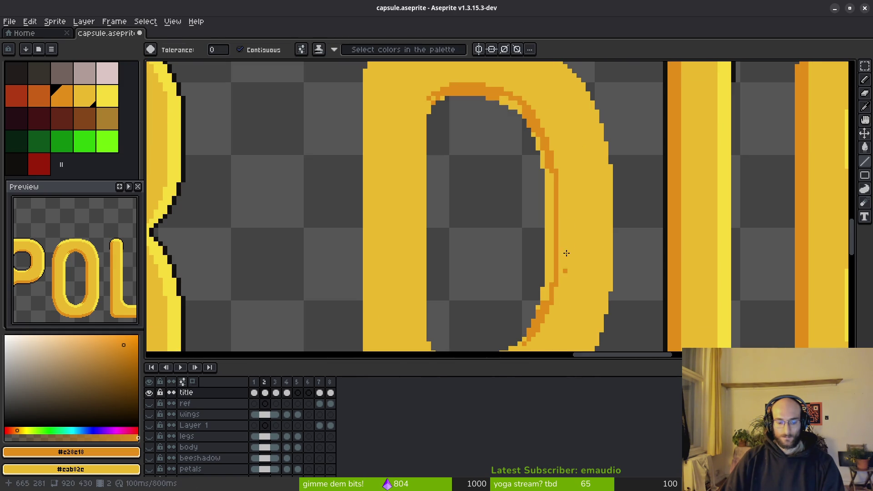
pyautogui.click(545, 301)
pyautogui.scroll(1, 540, 307)
pyautogui.scroll(1, 547, 197)
pyautogui.click(517, 261)
pyautogui.click(417, 130)
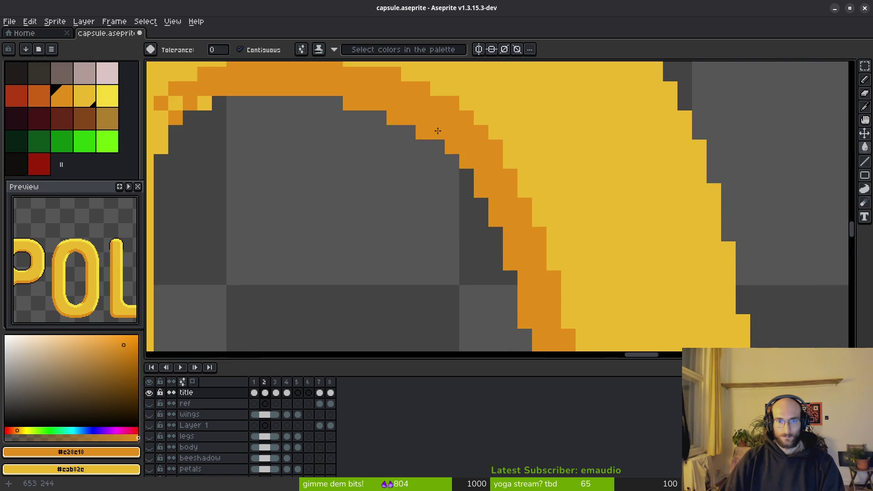
pyautogui.scroll(-2, 433, 221)
pyautogui.scroll(2, 429, 205)
pyautogui.press('b')
pyautogui.click(483, 220)
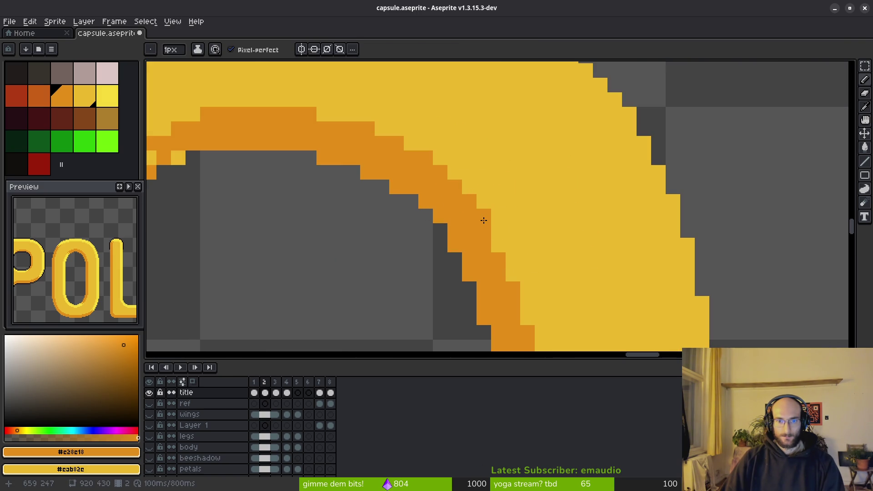
pyautogui.scroll(-2, 509, 274)
pyautogui.scroll(-2, 526, 273)
pyautogui.scroll(-2, 528, 229)
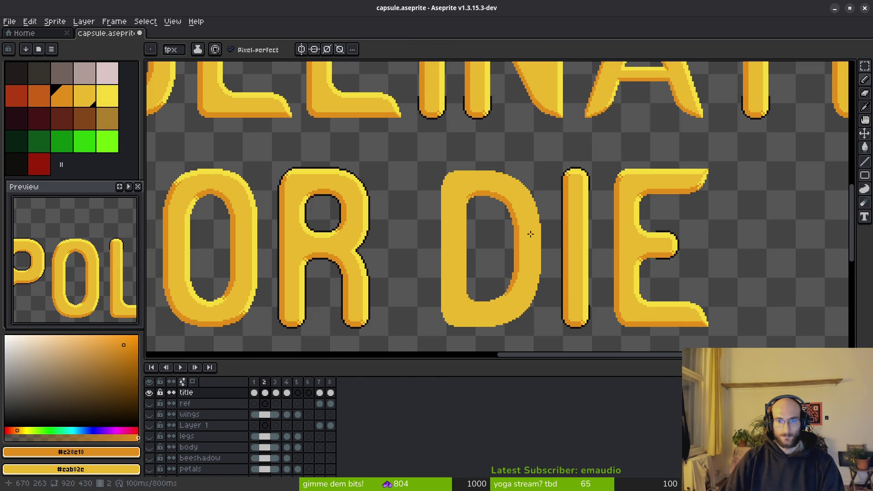
pyautogui.press('shift')
pyautogui.scroll(1, 533, 235)
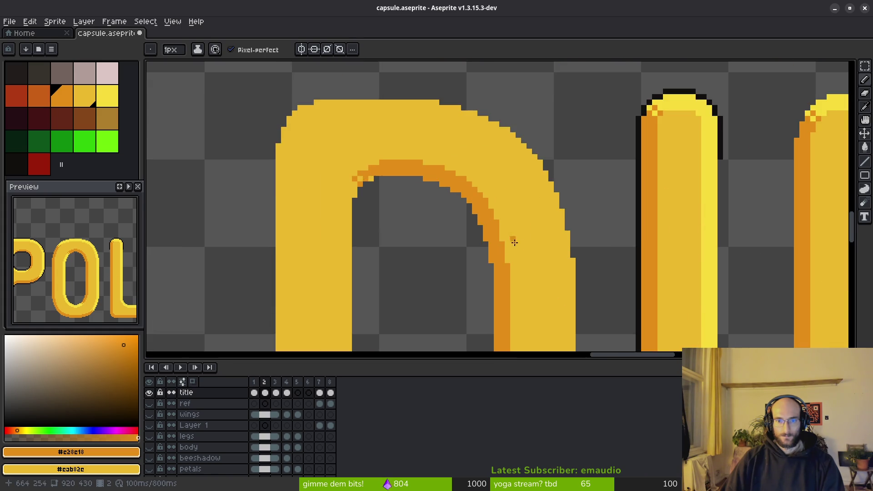
pyautogui.scroll(1, 511, 239)
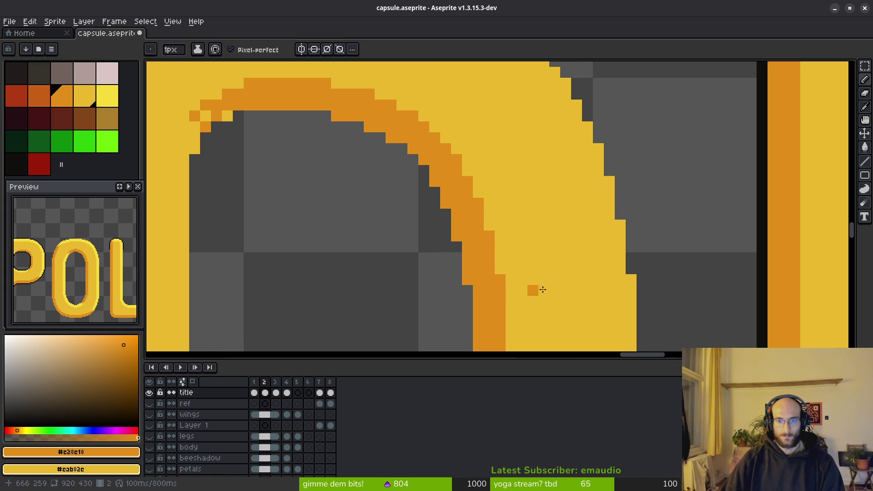
pyautogui.scroll(-1, 514, 217)
pyautogui.scroll(-1, 519, 230)
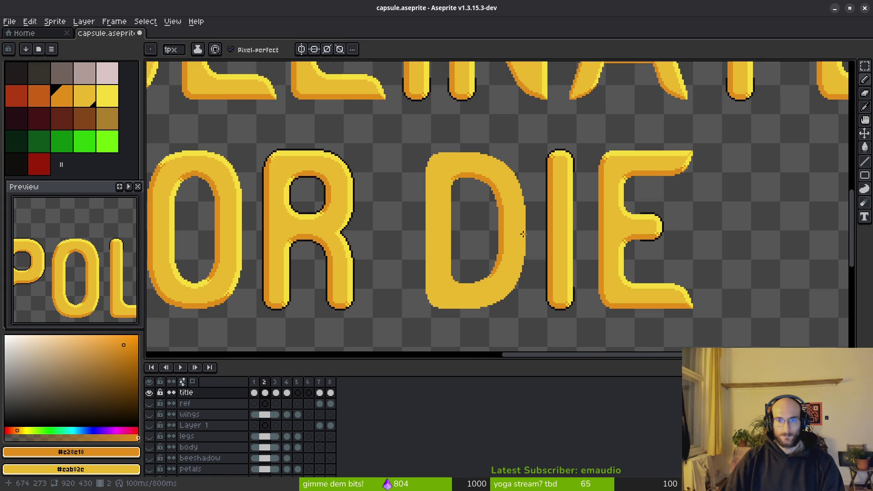
pyautogui.scroll(1, 501, 265)
pyautogui.scroll(1, 526, 241)
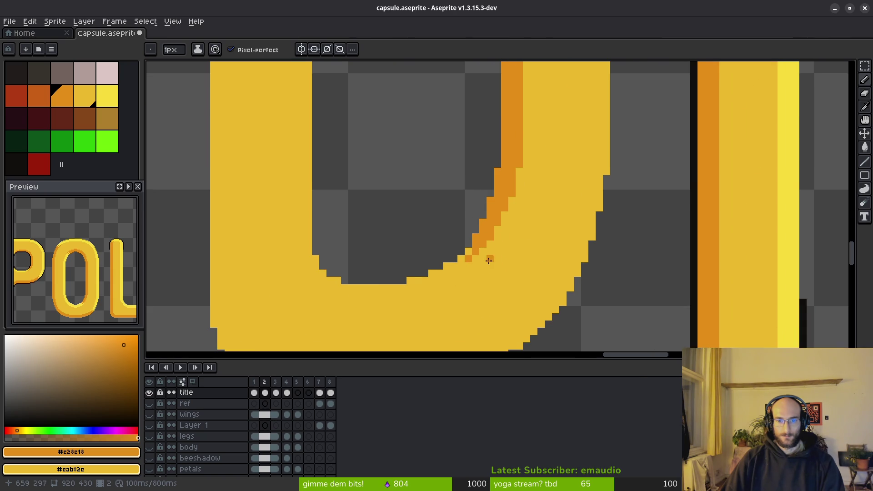
pyautogui.scroll(1, 496, 255)
pyautogui.scroll(-2, 400, 287)
pyautogui.scroll(1, 253, 127)
pyautogui.scroll(1, 376, 192)
pyautogui.keyDown('alt'); pyautogui.click(376, 192); pyautogui.keyUp('alt')
pyautogui.scroll(1, 375, 193)
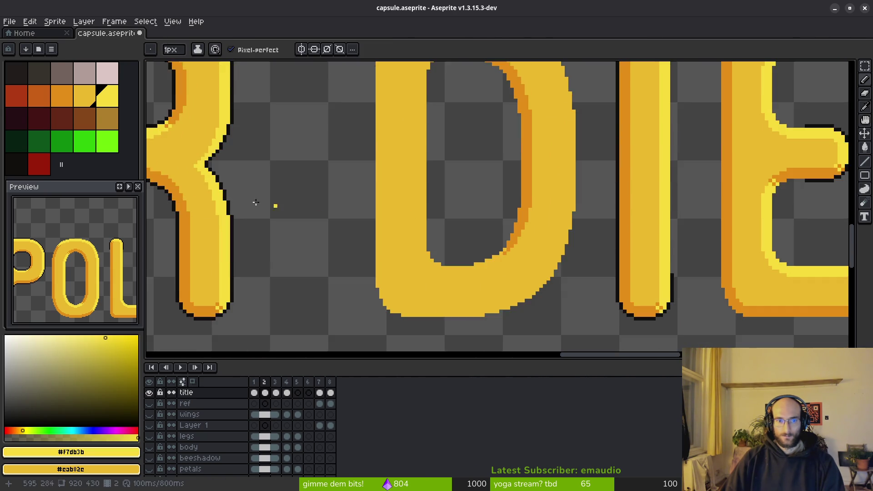
pyautogui.scroll(1, 380, 181)
pyautogui.scroll(-2, 368, 204)
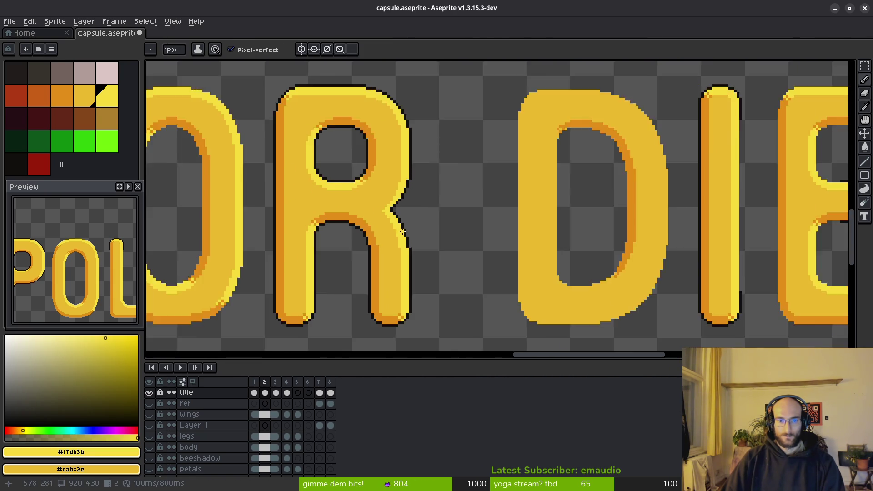
pyautogui.scroll(-3, 403, 255)
pyautogui.scroll(4, 404, 256)
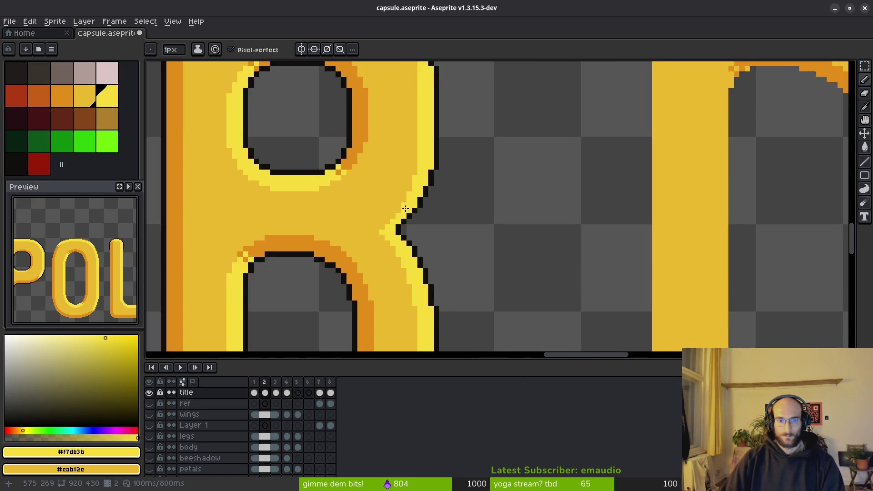
pyautogui.scroll(2, 406, 208)
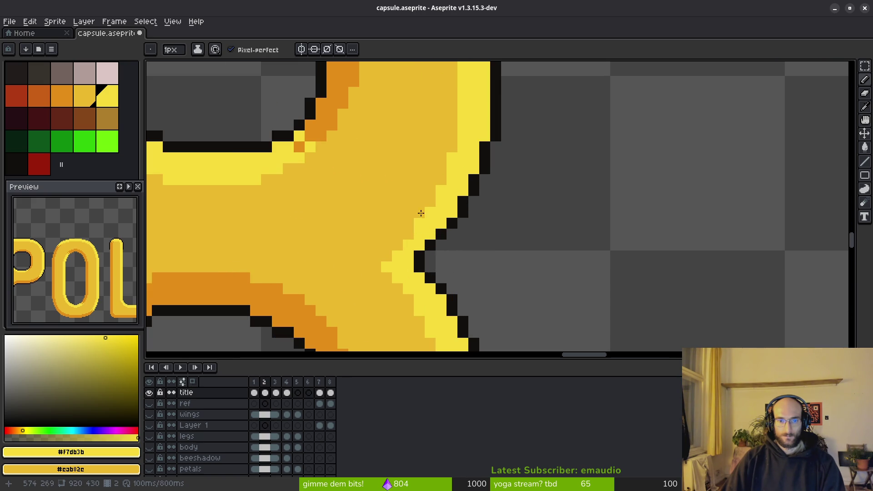
# Paint bright-yellow highlight pixels around the orange corner pixel on the inner bottom curve
pyautogui.moveTo(399, 249); pyautogui.dragTo(430, 226)
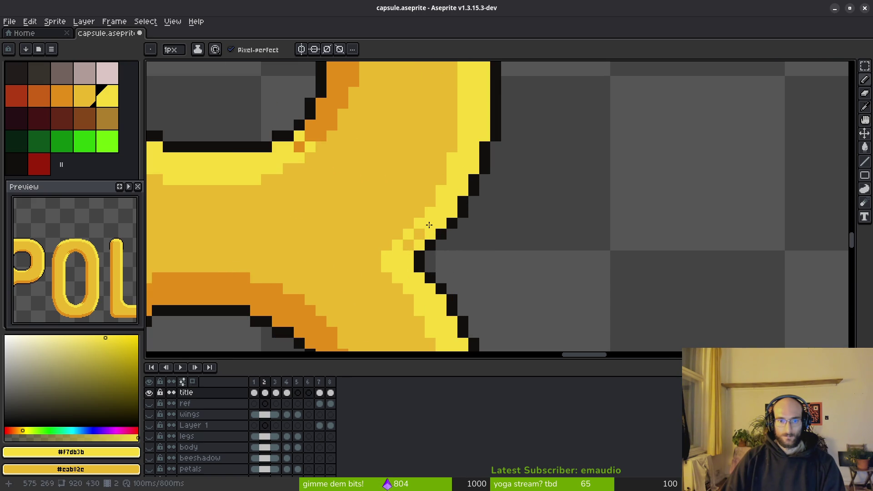
pyautogui.scroll(-3, 465, 266)
pyautogui.scroll(-2, 490, 273)
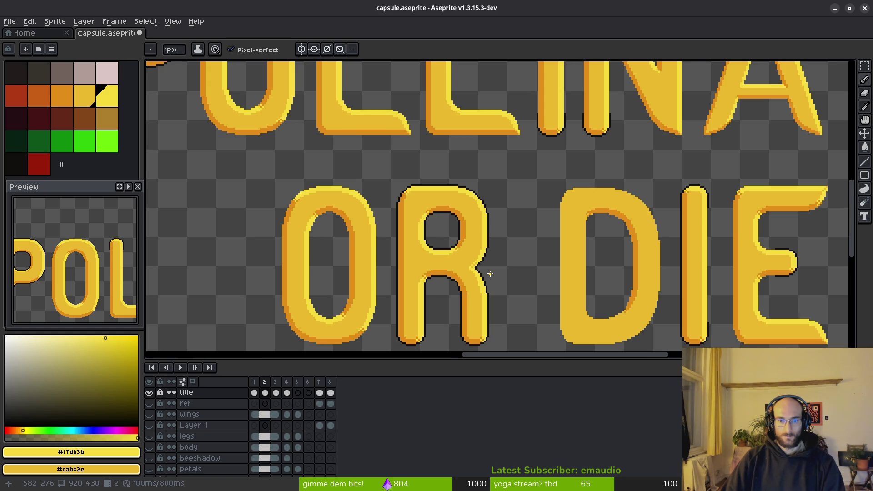
pyautogui.scroll(3, 488, 266)
pyautogui.scroll(2, 488, 257)
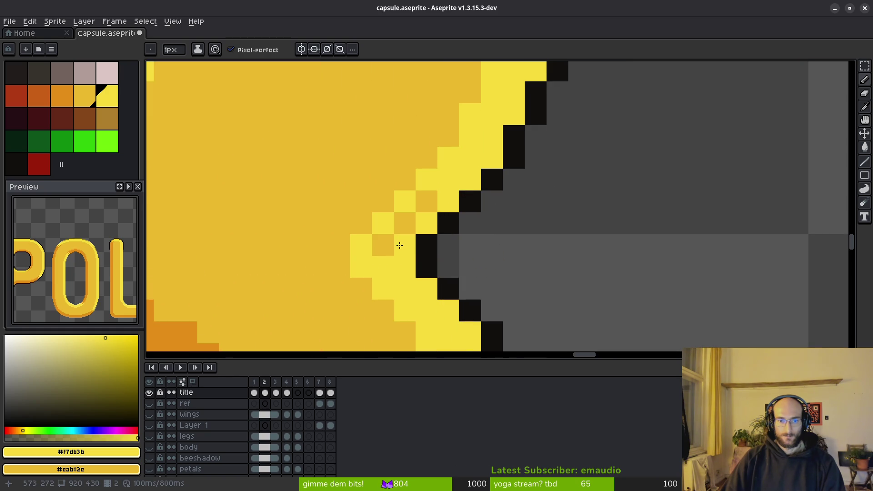
pyautogui.hotkey('ctrl', 'z')
pyautogui.hotkey('ctrl', 'z')
pyautogui.hotkey('ctrl', 'z')
pyautogui.hotkey('ctrl', 'z')
pyautogui.hotkey('ctrl', 'z')
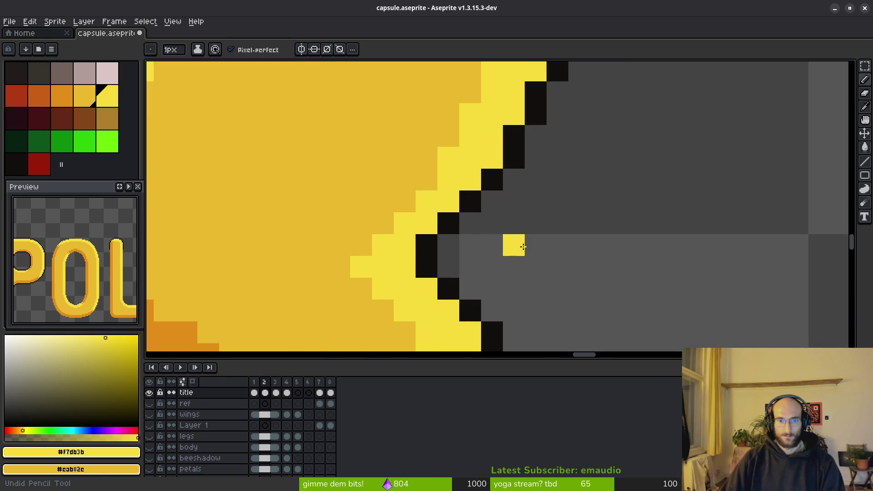
pyautogui.scroll(-3, 520, 253)
pyautogui.scroll(-3, 608, 248)
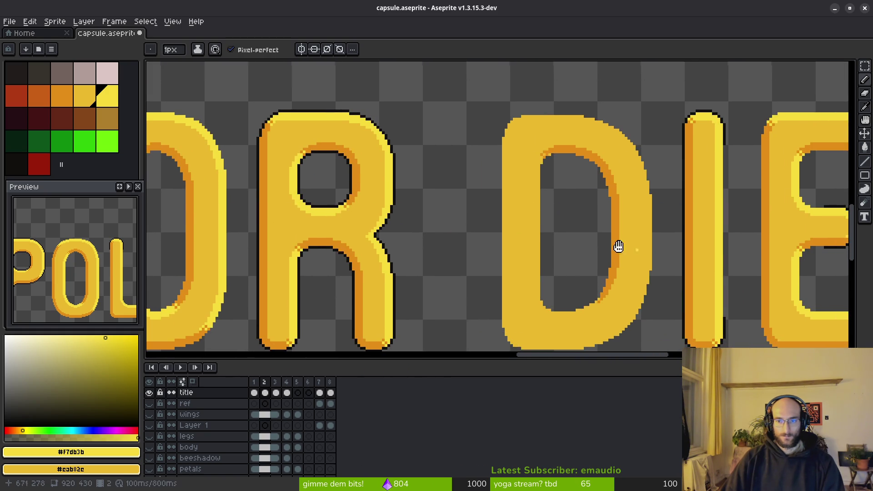
pyautogui.scroll(3, 517, 267)
pyautogui.scroll(2, 502, 228)
pyautogui.scroll(2, 502, 228)
pyautogui.click(523, 239)
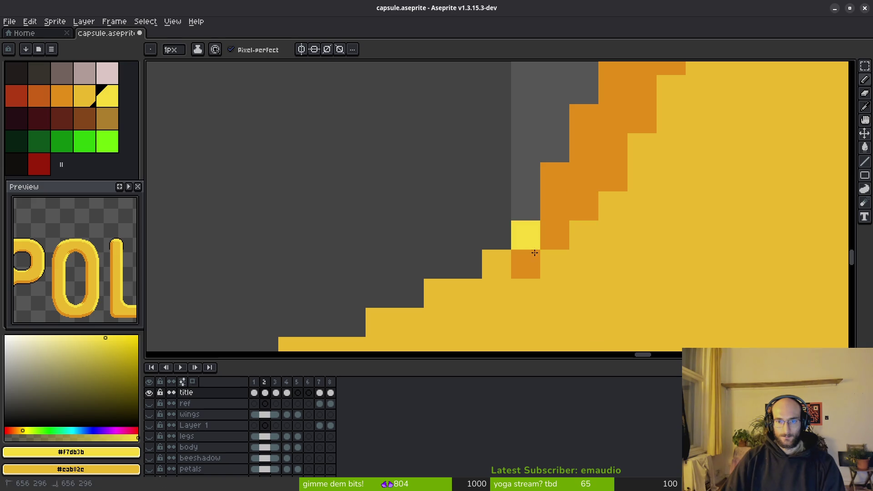
pyautogui.click(555, 263)
pyautogui.click(522, 295)
pyautogui.click(496, 264)
pyautogui.click(577, 240)
pyautogui.scroll(-2, 585, 246)
pyautogui.scroll(1, 585, 246)
pyautogui.click(508, 228)
# Extend the highlight diagonally along the lower curve and up-left, undoing a misplaced pixel
pyautogui.moveTo(516, 223)
pyautogui.mouseDown()
pyautogui.moveTo(492, 241)
pyautogui.moveTo(458, 243)
pyautogui.moveTo(471, 255)
pyautogui.moveTo(415, 289)
pyautogui.moveTo(273, 288)
pyautogui.moveTo(365, 270)
pyautogui.moveTo(318, 270)
pyautogui.mouseUp()
pyautogui.click(306, 257)
pyautogui.hotkey('ctrl', 'z')
pyautogui.click(295, 254)
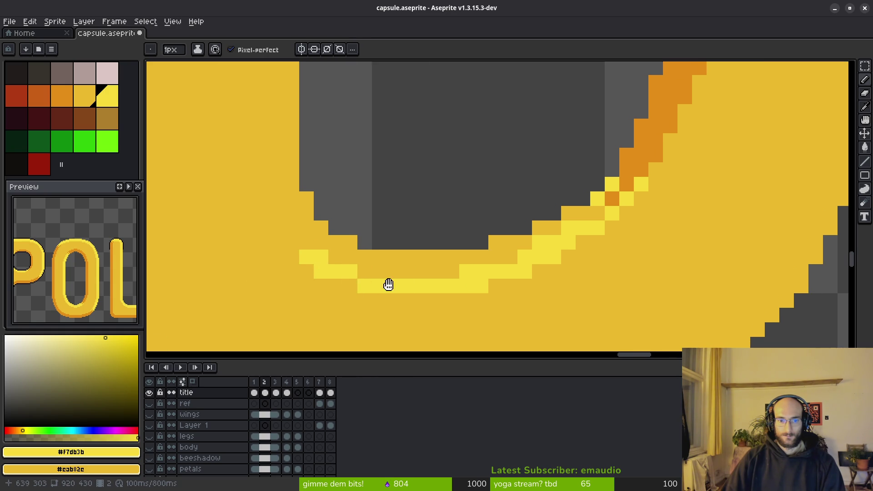
pyautogui.scroll(-3, 371, 283)
pyautogui.scroll(2, 521, 279)
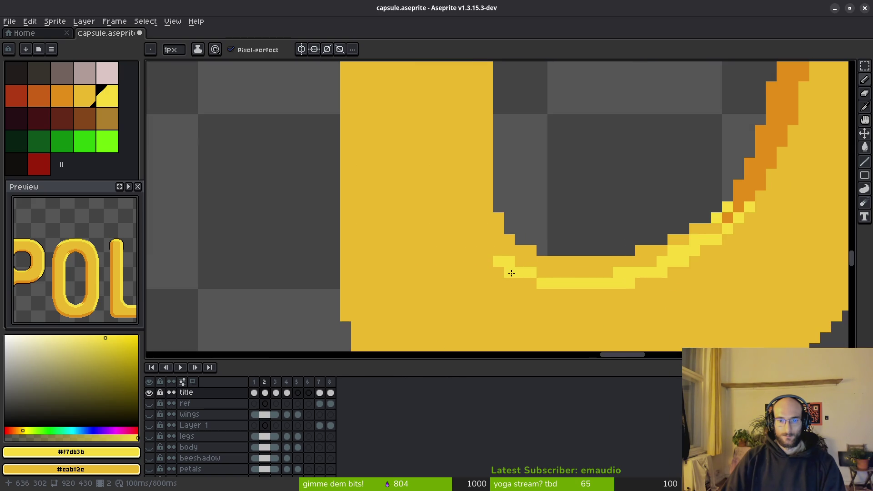
pyautogui.click(487, 230)
pyautogui.click(478, 219)
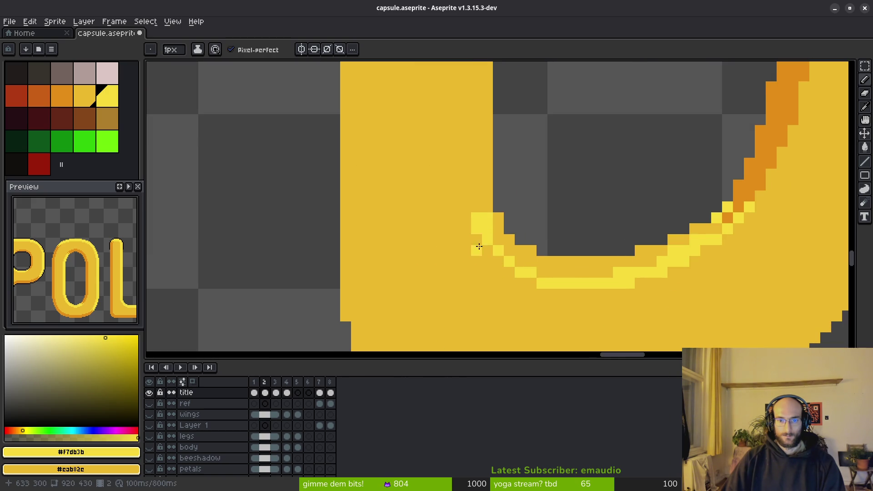
pyautogui.moveTo(479, 241); pyautogui.dragTo(499, 266)
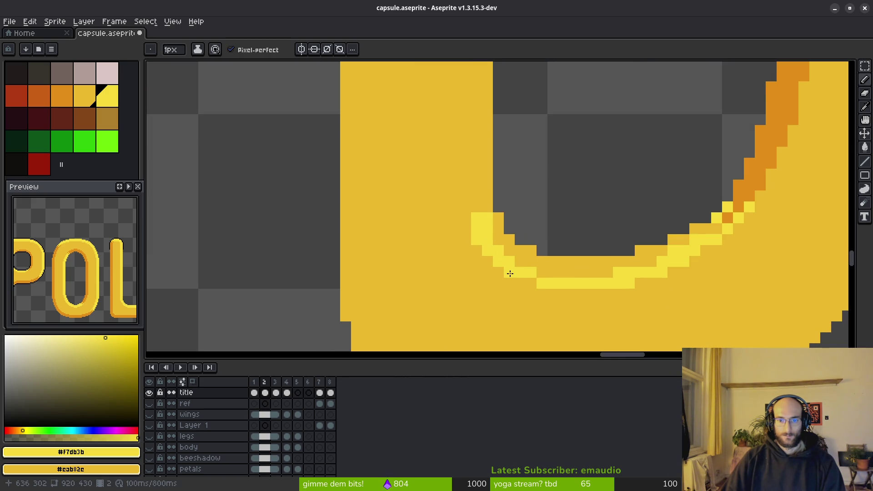
pyautogui.scroll(-4, 528, 285)
pyautogui.scroll(1, 536, 242)
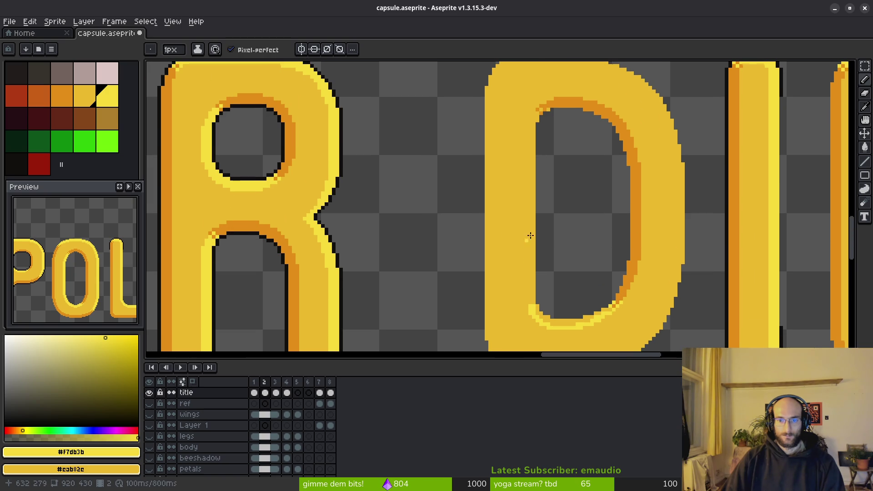
pyautogui.scroll(1, 524, 123)
pyautogui.scroll(1, 526, 125)
# Draw a straight light-yellow highlight line up the D's inner stem and into its top-left curve
pyautogui.moveTo(527, 125); pyautogui.dragTo(530, 273)
pyautogui.scroll(-3, 531, 311)
pyautogui.scroll(2, 536, 315)
pyautogui.press('l')
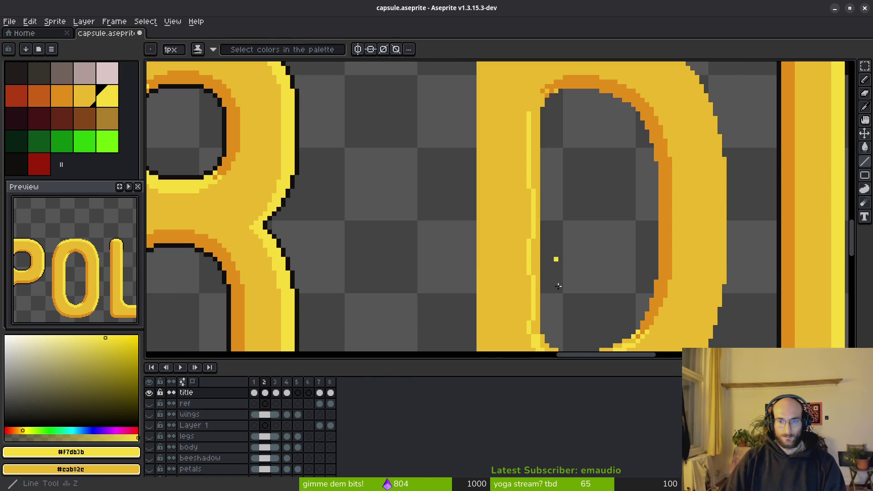
pyautogui.moveTo(531, 334); pyautogui.dragTo(529, 130)
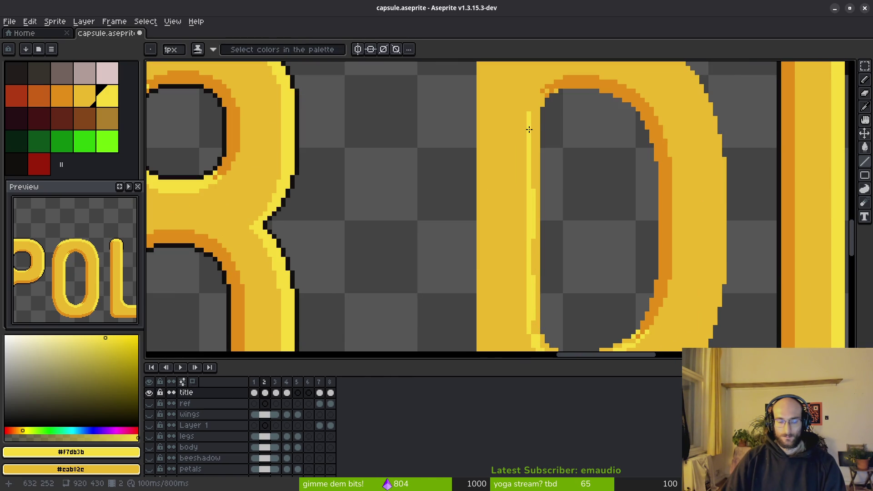
pyautogui.scroll(1, 533, 115)
pyautogui.scroll(2, 526, 171)
pyautogui.click(491, 216)
pyautogui.click(493, 198)
pyautogui.click(504, 184)
# Tidy the D's top-left inner corner with highlight pixels, returning a stray to mid yellow
pyautogui.rightClick(509, 169)
pyautogui.click(536, 155)
pyautogui.click(523, 170)
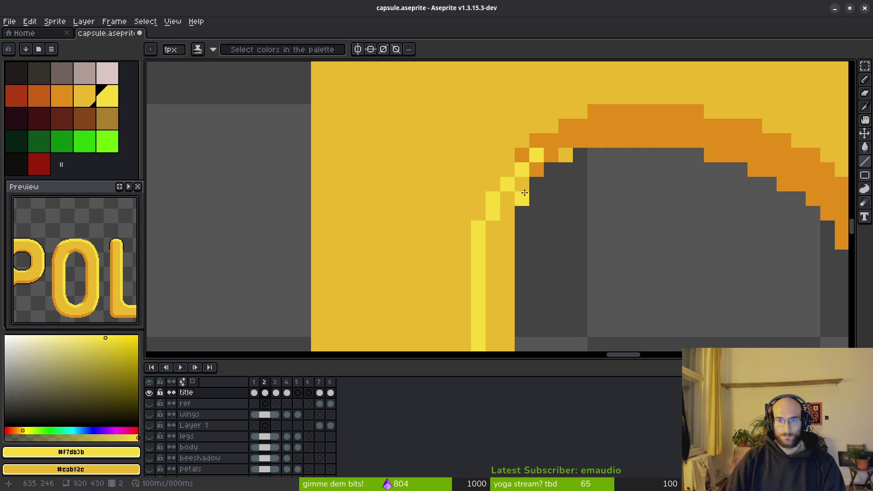
pyautogui.click(522, 155)
pyautogui.click(508, 170)
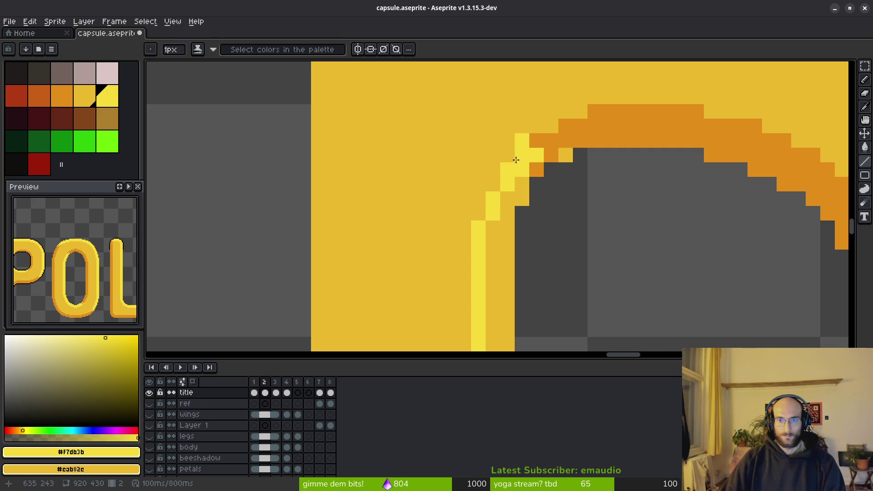
pyautogui.click(521, 158)
pyautogui.click(495, 184)
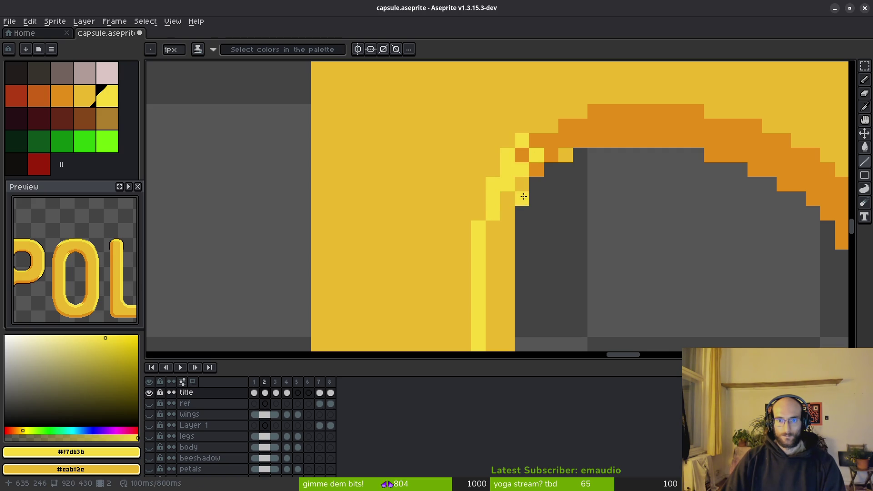
pyautogui.click(507, 199)
pyautogui.click(508, 213)
pyautogui.scroll(-3, 525, 263)
pyautogui.scroll(-3, 537, 282)
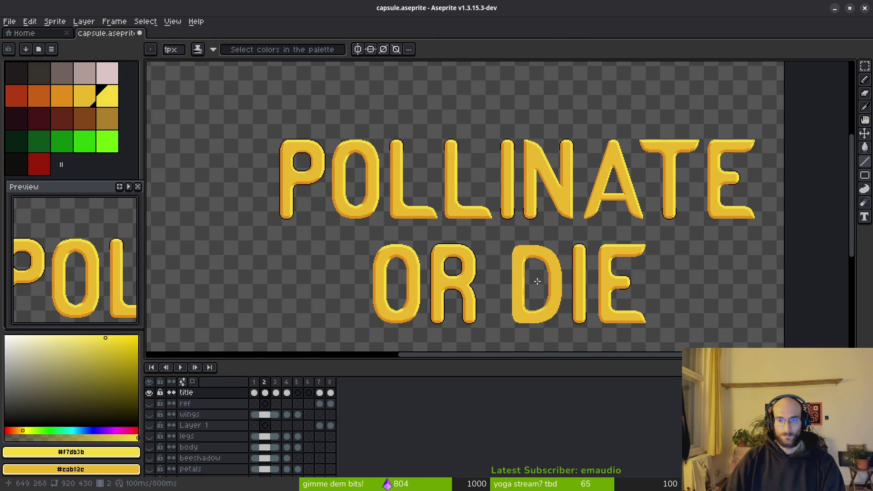
pyautogui.scroll(2, 537, 282)
pyautogui.scroll(2, 478, 179)
pyautogui.scroll(2, 505, 141)
# Eyedrop orange and repaint the arch corner pixels where the shadow band begins
pyautogui.keyDown('alt'); pyautogui.click(487, 158); pyautogui.keyUp('alt')
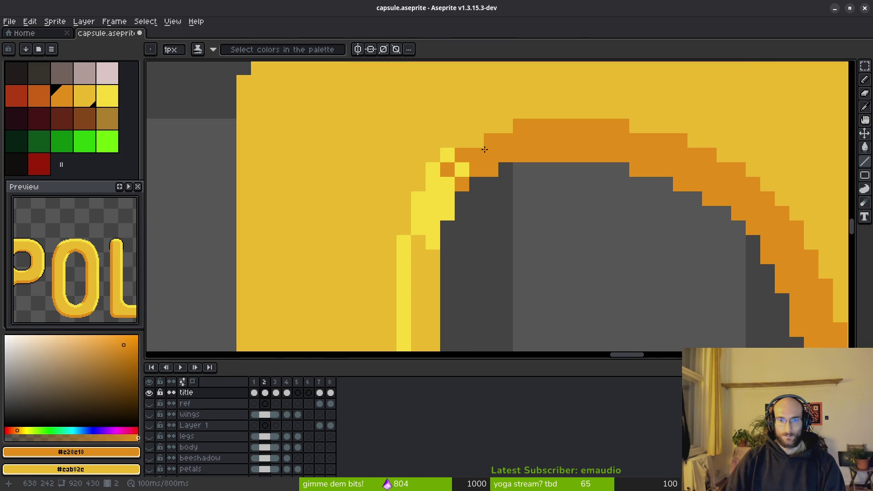
pyautogui.scroll(-3, 511, 125)
pyautogui.scroll(-1, 562, 206)
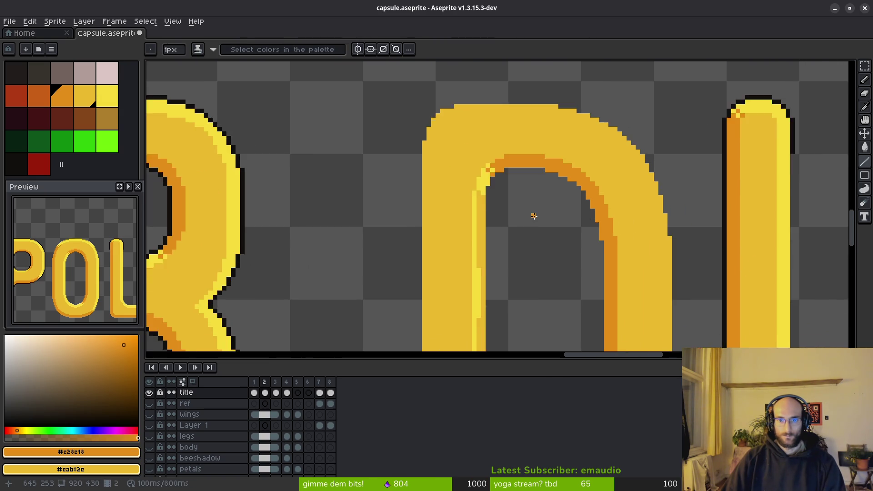
pyautogui.scroll(-1, 533, 214)
pyautogui.scroll(2, 526, 224)
pyautogui.scroll(2, 505, 193)
pyautogui.click(491, 186)
pyautogui.hotkey('ctrl', 'z')
pyautogui.click(495, 200)
pyautogui.scroll(-3, 498, 192)
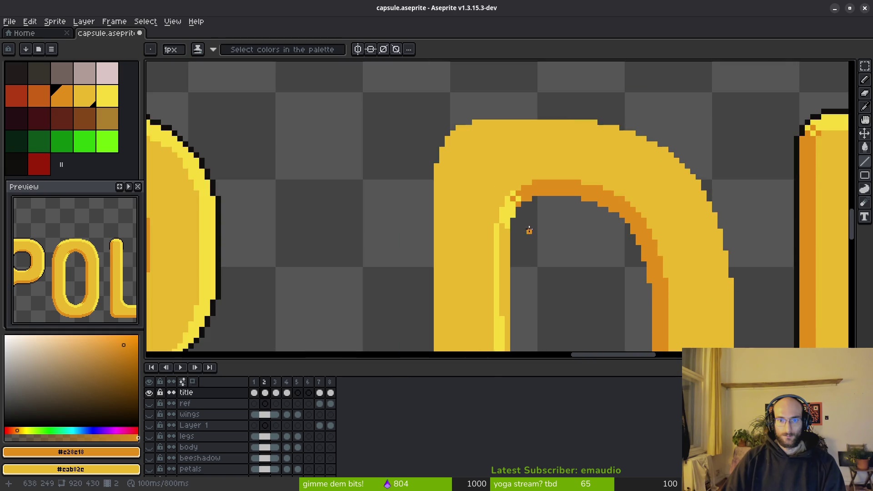
pyautogui.scroll(4, 525, 231)
pyautogui.scroll(1, 523, 196)
pyautogui.scroll(1, 474, 202)
pyautogui.click(478, 164)
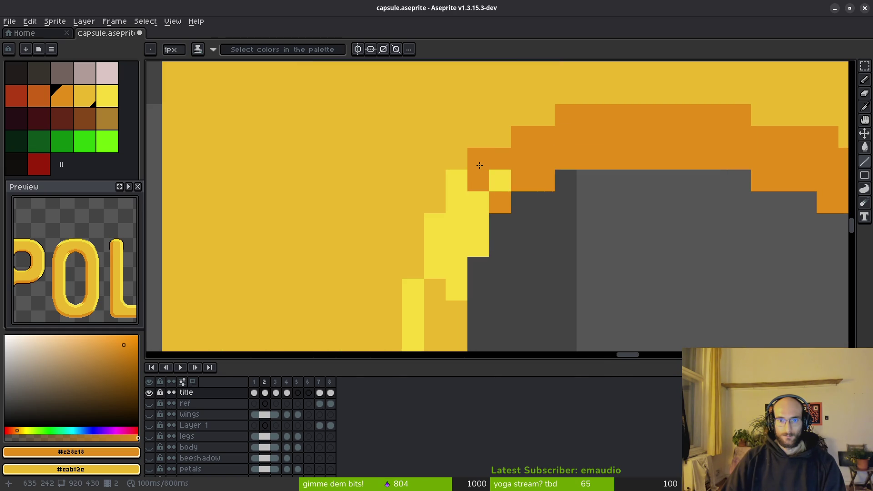
pyautogui.moveTo(456, 181); pyautogui.dragTo(494, 179)
# Eyedrop light yellow and paint selected corner pixels back to highlight
pyautogui.keyDown('alt'); pyautogui.click(485, 202); pyautogui.keyUp('alt')
pyautogui.click(478, 180)
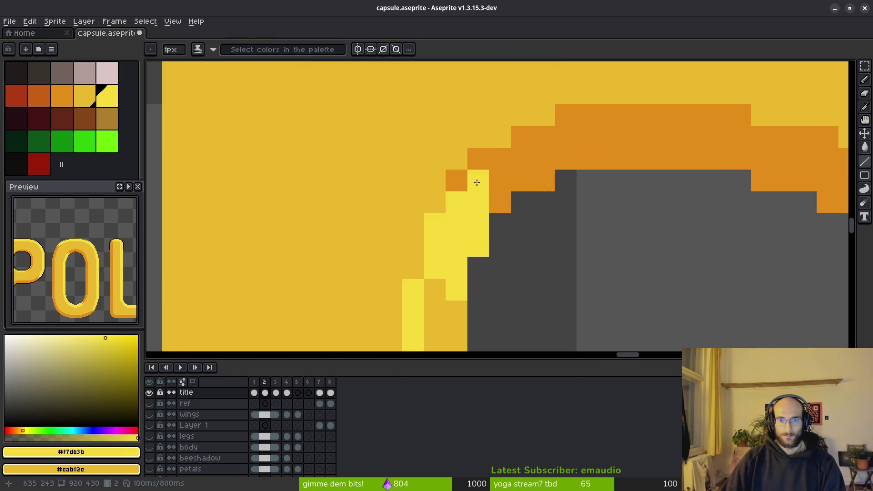
pyautogui.click(496, 201)
pyautogui.click(499, 181)
pyautogui.click(500, 181)
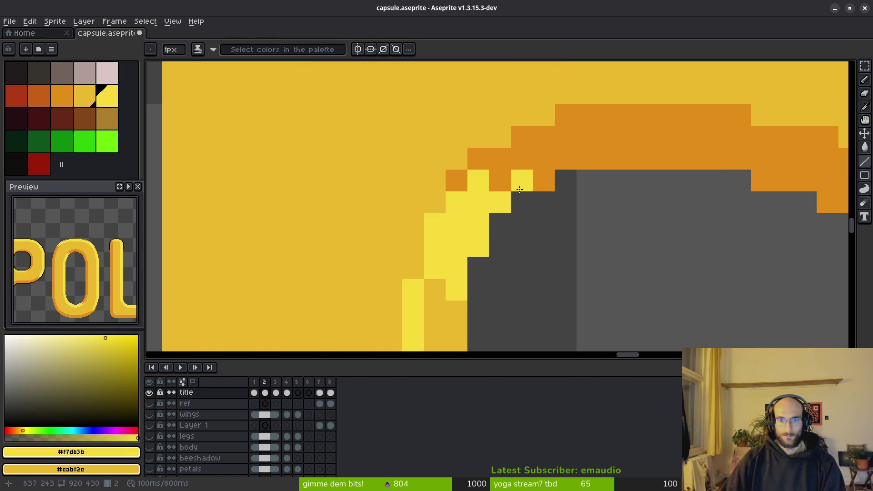
pyautogui.click(544, 246)
pyautogui.scroll(-1, 543, 240)
pyautogui.scroll(-1, 544, 240)
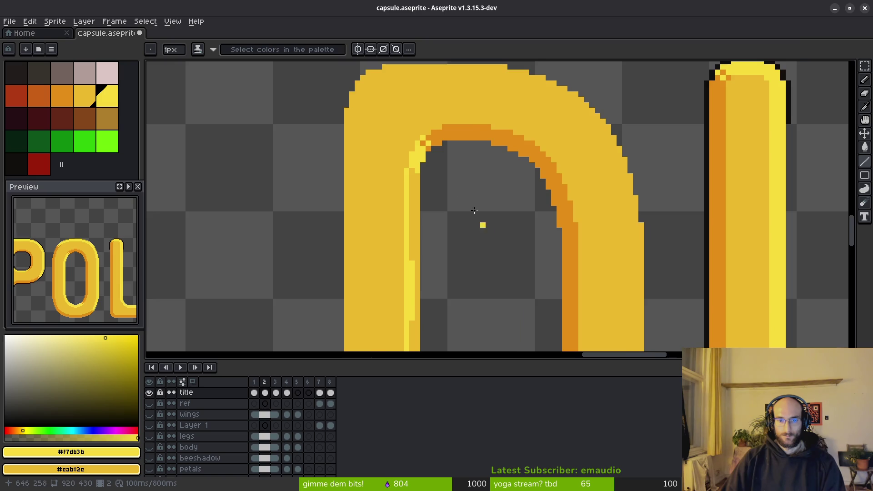
pyautogui.scroll(1, 487, 230)
# Bucket-fill the U's inner highlight stripe bright yellow
pyautogui.moveTo(376, 221); pyautogui.dragTo(417, 192)
pyautogui.press('g')
pyautogui.click(400, 136)
pyautogui.scroll(-2, 437, 191)
pyautogui.scroll(2, 445, 281)
pyautogui.click(436, 258)
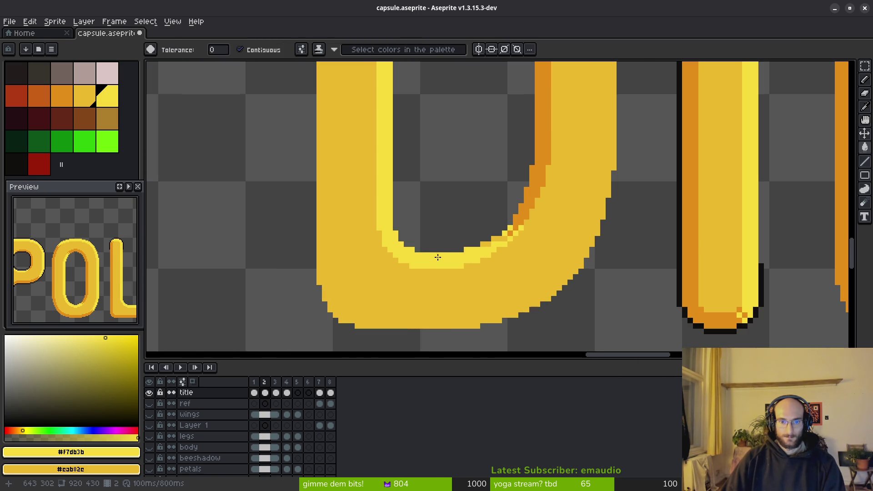
pyautogui.scroll(2, 579, 246)
# Fill leftover gap pixels bright yellow and recolour corner pixels orange on the D's lower curve
pyautogui.click(588, 216)
pyautogui.press('b')
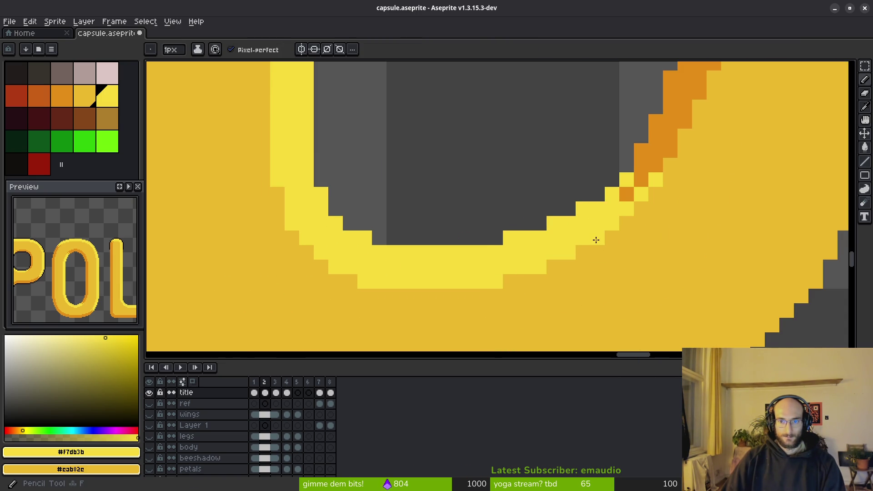
pyautogui.scroll(-3, 607, 286)
pyautogui.scroll(-2, 606, 287)
pyautogui.scroll(6, 599, 261)
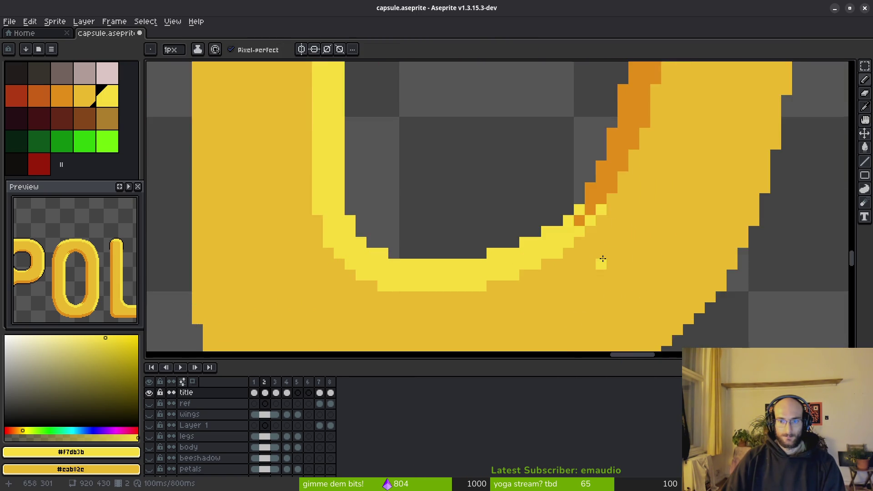
pyautogui.moveTo(599, 262); pyautogui.dragTo(503, 289)
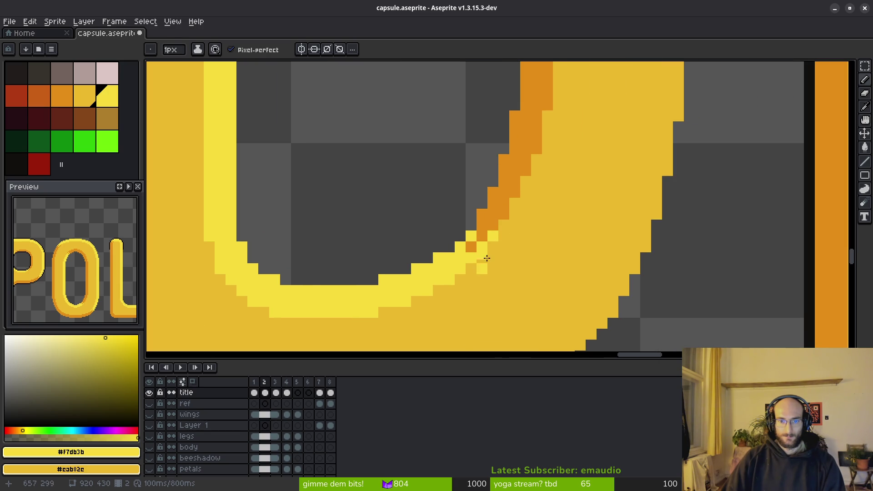
pyautogui.keyDown('alt'); pyautogui.click(493, 224); pyautogui.keyUp('alt')
pyautogui.click(489, 245)
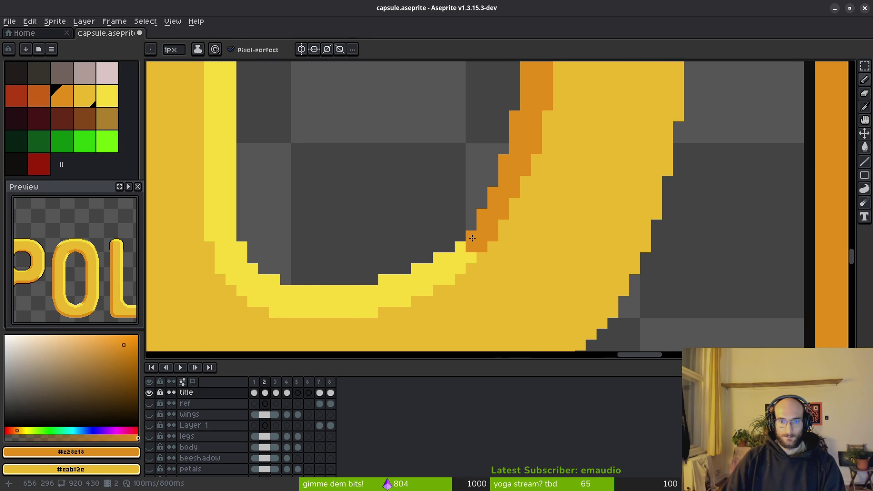
pyautogui.keyDown('alt'); pyautogui.click(461, 257); pyautogui.keyUp('alt')
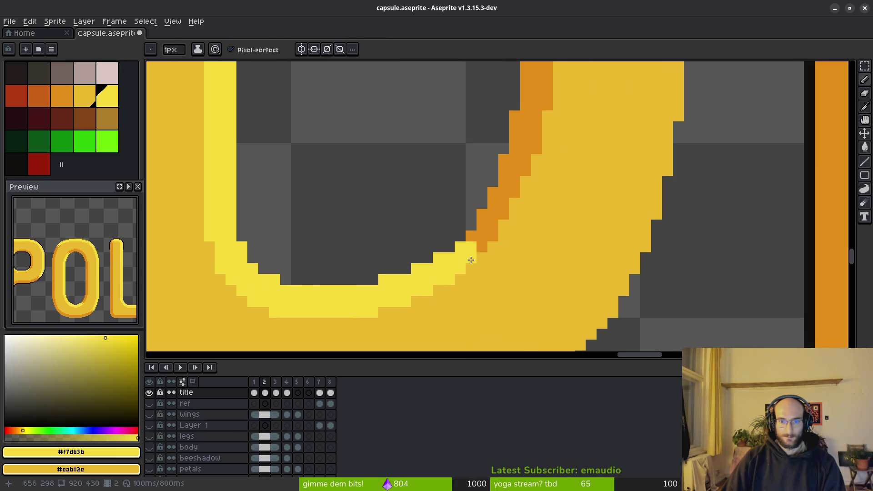
pyautogui.keyDown('alt'); pyautogui.click(486, 241); pyautogui.keyUp('alt')
pyautogui.click(462, 253)
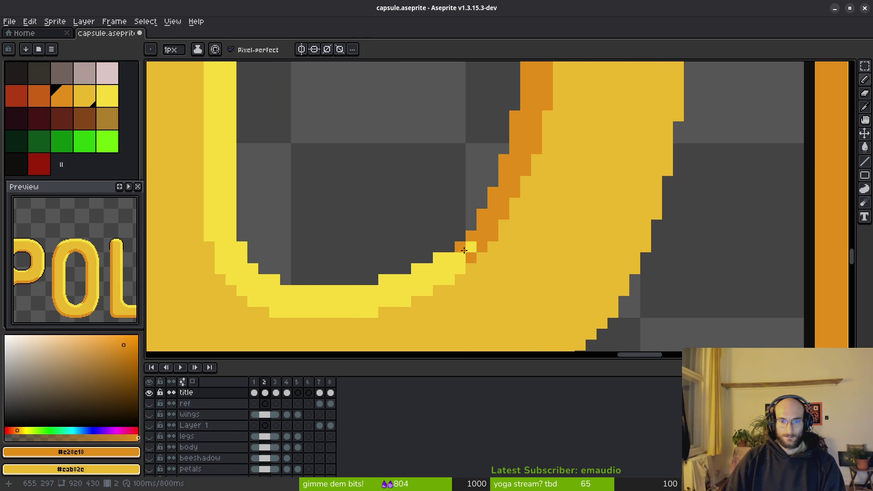
pyautogui.scroll(-2, 533, 279)
pyautogui.scroll(3, 516, 278)
# Add light-yellow highlight pixels along the D's inner curve, with an orange corner pixel, undoing one stray
pyautogui.keyDown('alt'); pyautogui.click(470, 265); pyautogui.keyUp('alt')
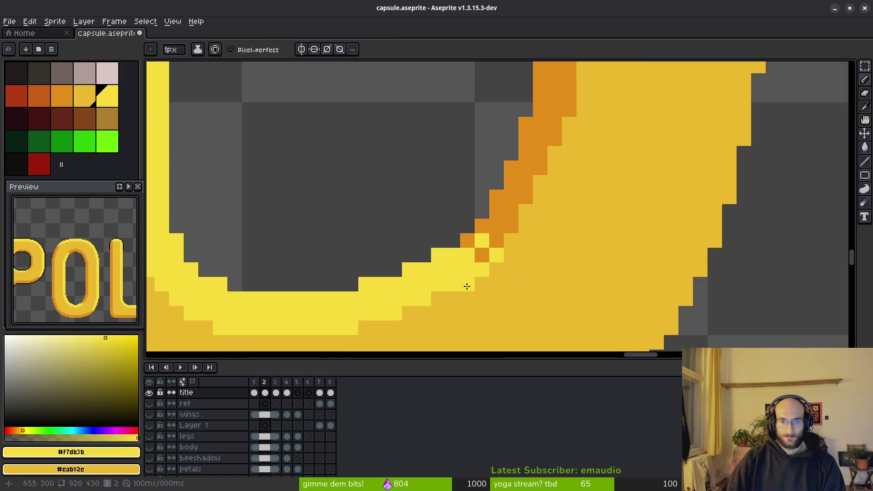
pyautogui.scroll(-4, 580, 289)
pyautogui.scroll(-2, 583, 287)
pyautogui.scroll(3, 582, 286)
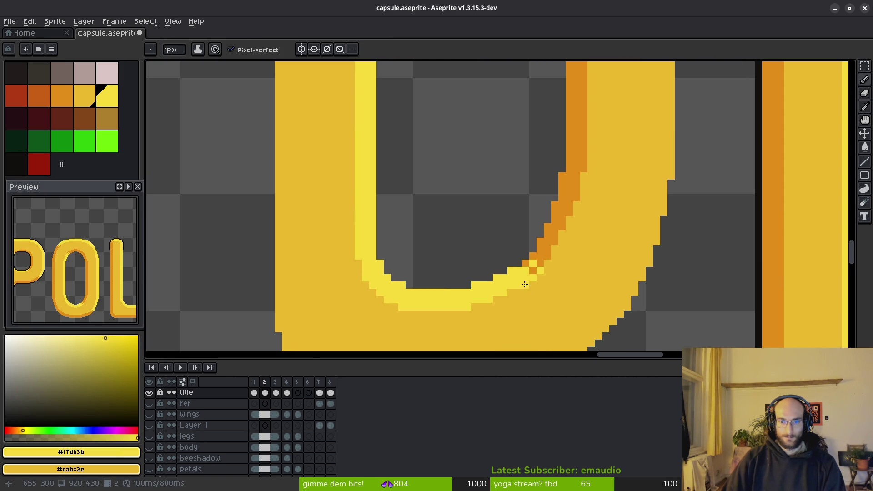
pyautogui.scroll(-3, 563, 289)
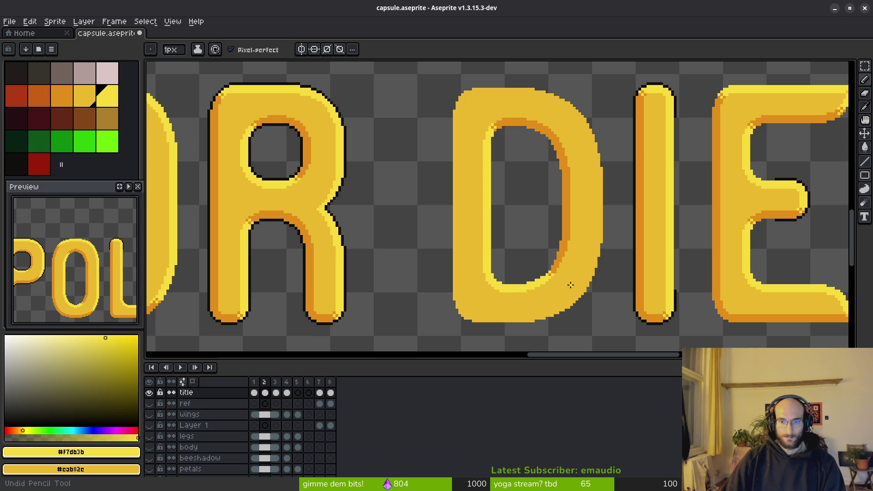
pyautogui.scroll(-2, 571, 285)
pyautogui.scroll(3, 560, 273)
pyautogui.scroll(1, 533, 259)
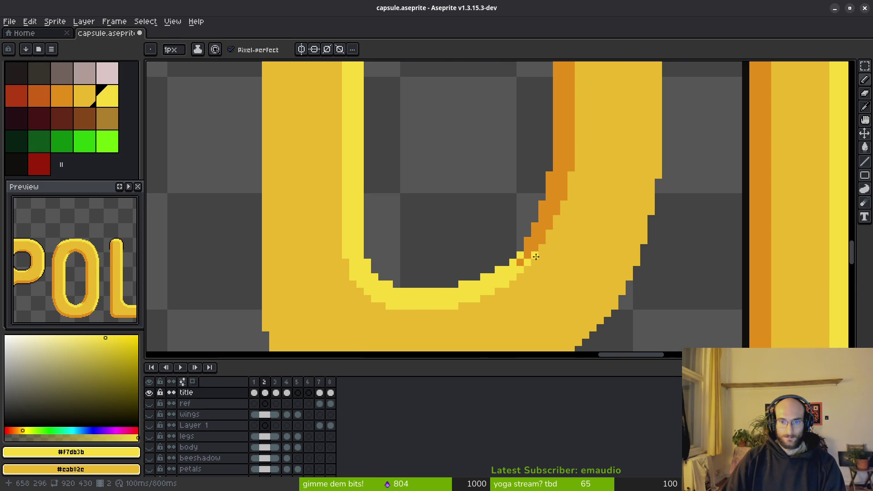
pyautogui.scroll(-3, 573, 265)
pyautogui.scroll(2, 585, 290)
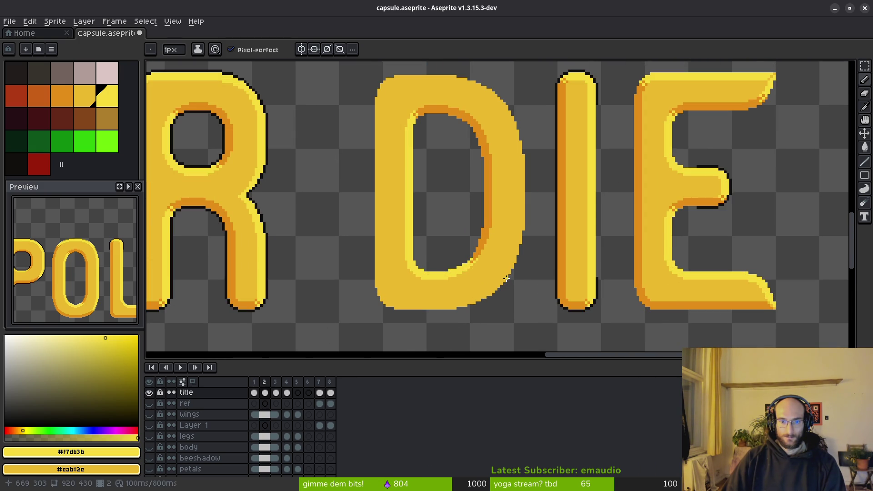
pyautogui.scroll(1, 507, 278)
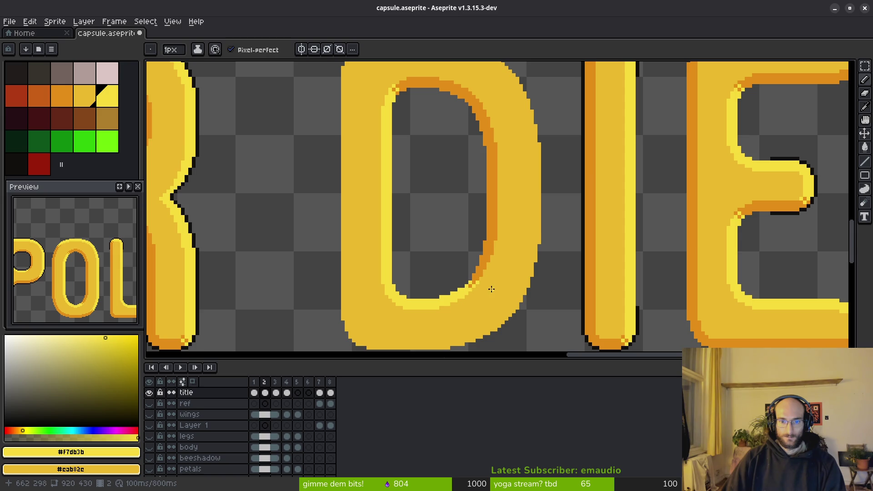
pyautogui.scroll(1, 491, 288)
pyautogui.scroll(1, 470, 298)
pyautogui.click(491, 224)
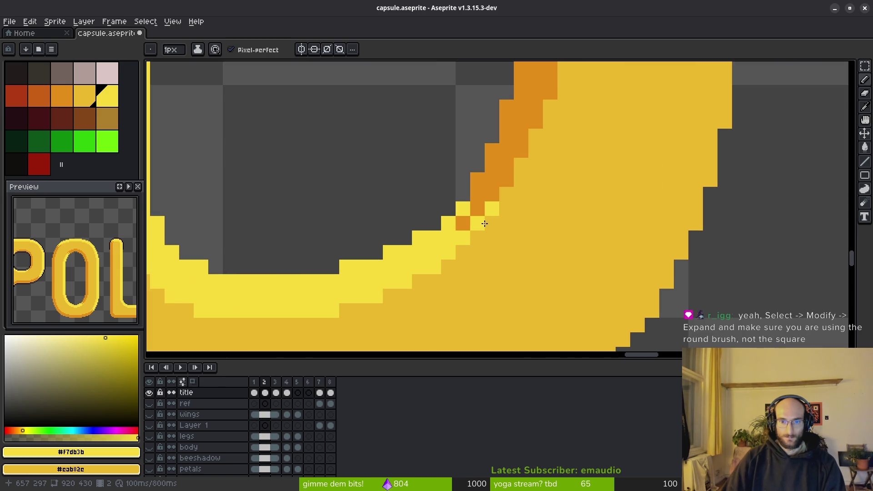
pyautogui.click(478, 237)
pyautogui.keyDown('alt'); pyautogui.click(481, 209); pyautogui.keyUp('alt')
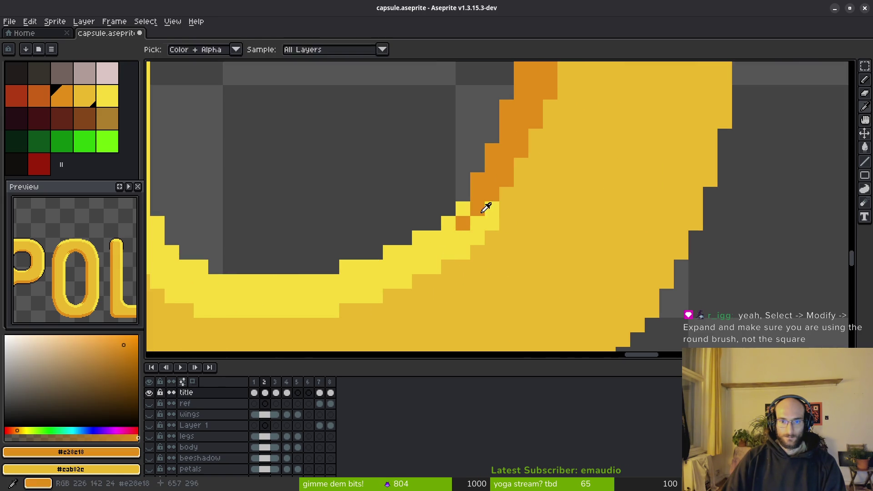
pyautogui.keyDown('alt'); pyautogui.click(464, 225); pyautogui.keyUp('alt')
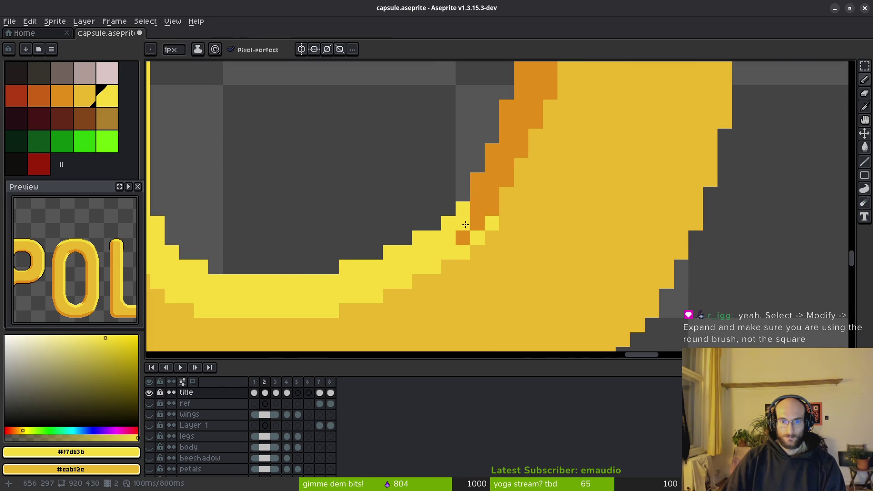
pyautogui.keyDown('alt'); pyautogui.click(474, 226); pyautogui.keyUp('alt')
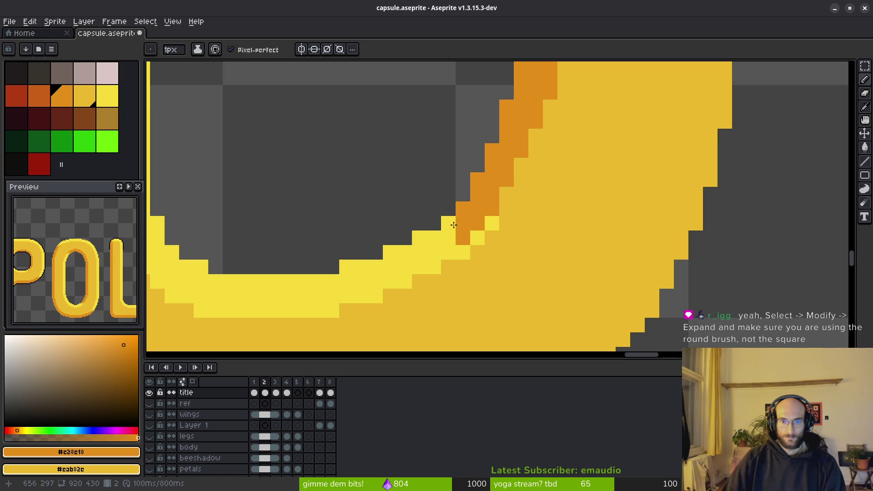
pyautogui.scroll(-2, 521, 262)
pyautogui.scroll(-1, 537, 272)
pyautogui.scroll(2, 497, 213)
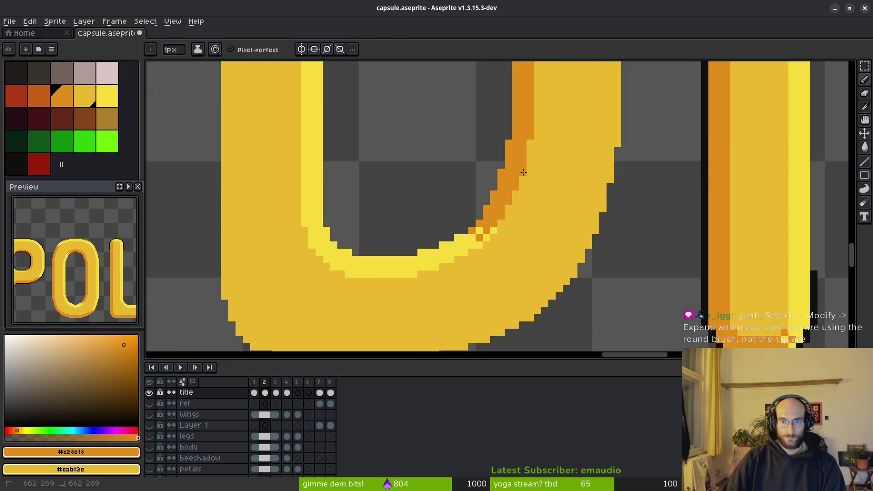
pyautogui.scroll(-1, 562, 211)
pyautogui.scroll(1, 547, 221)
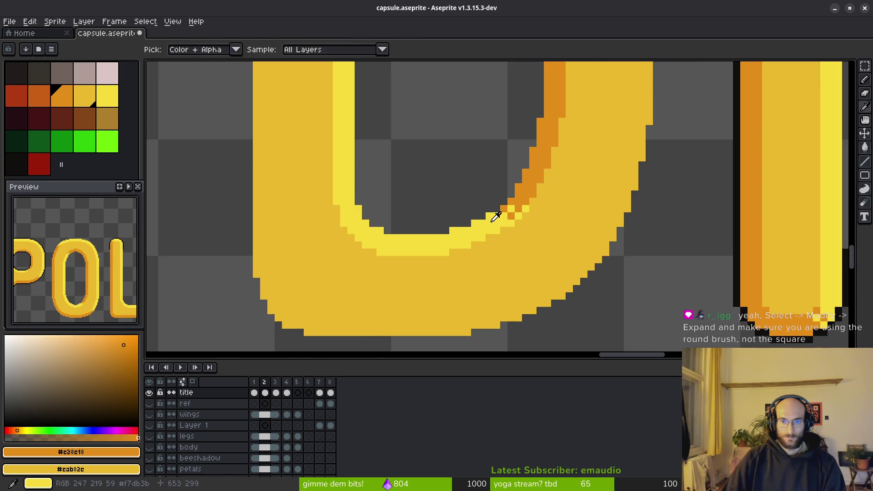
pyautogui.keyDown('alt'); pyautogui.click(503, 238); pyautogui.keyUp('alt')
pyautogui.scroll(1, 502, 238)
pyautogui.hotkey('ctrl', 'z')
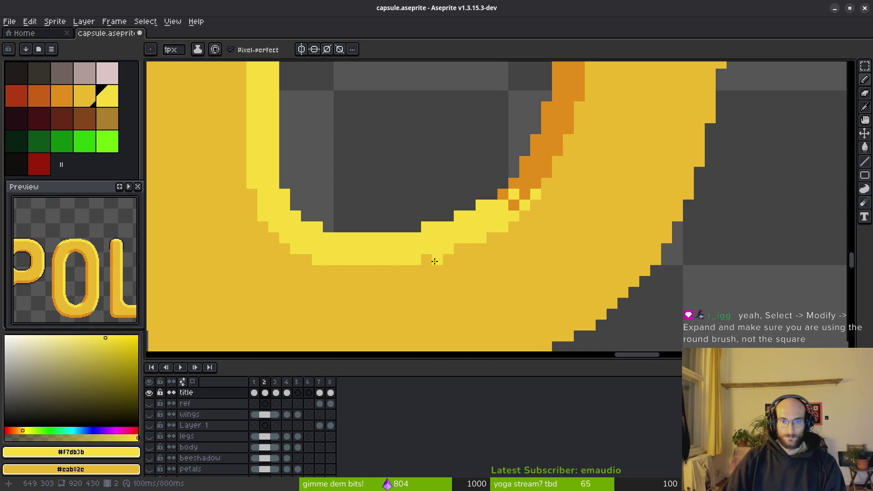
pyautogui.scroll(-1, 503, 292)
pyautogui.scroll(-1, 504, 291)
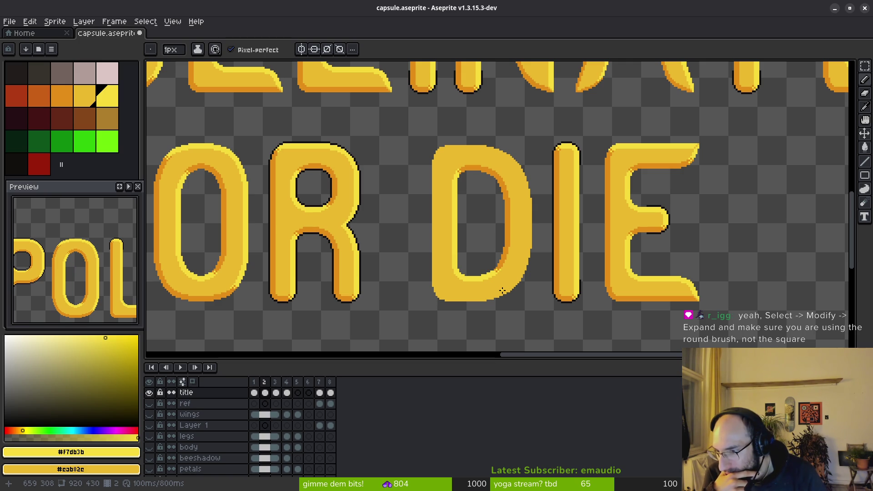
# Try the Outline effect with a black palette colour, then cancel it without applying
pyautogui.hotkey('shift', 'o')
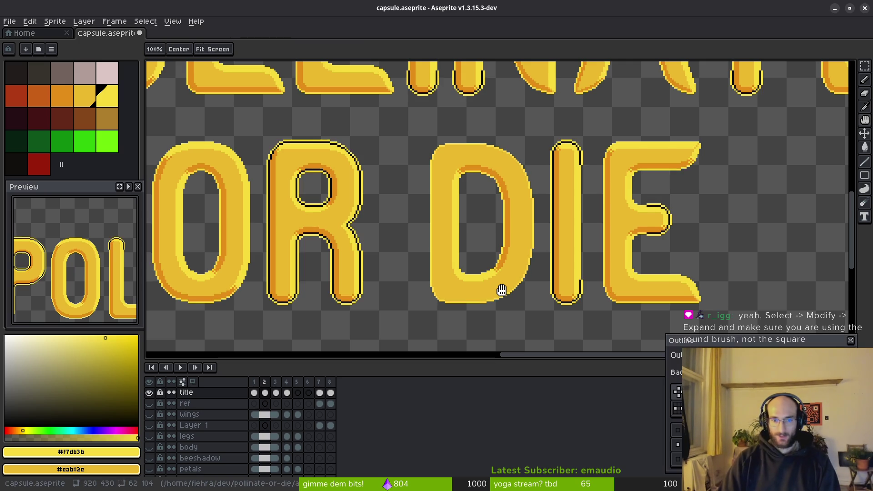
pyautogui.click(689, 355)
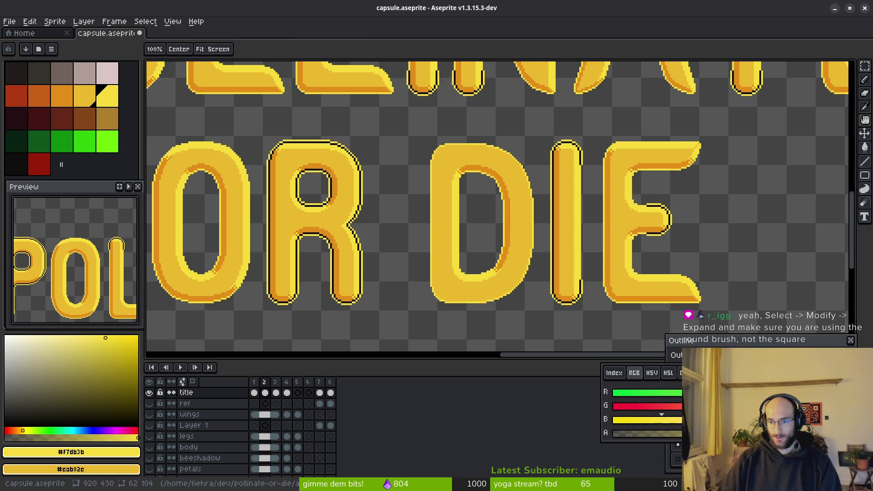
pyautogui.click(614, 373)
pyautogui.click(609, 386)
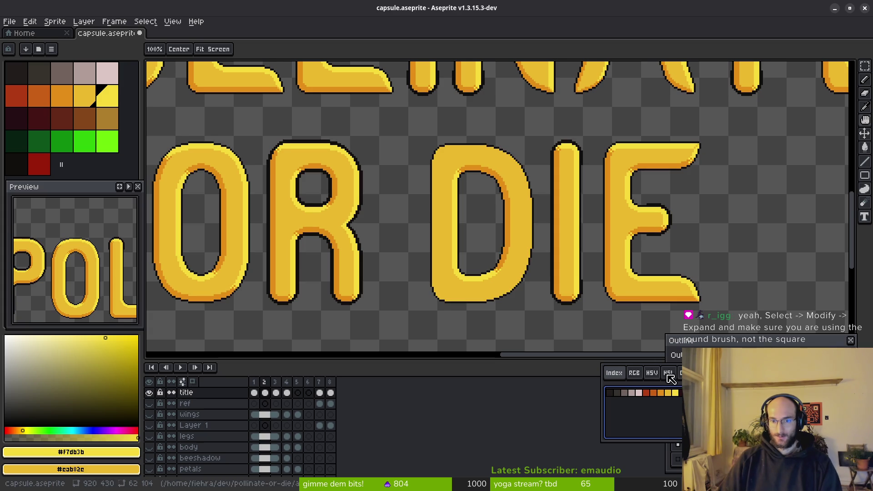
pyautogui.click(615, 342)
pyautogui.press('Escape')
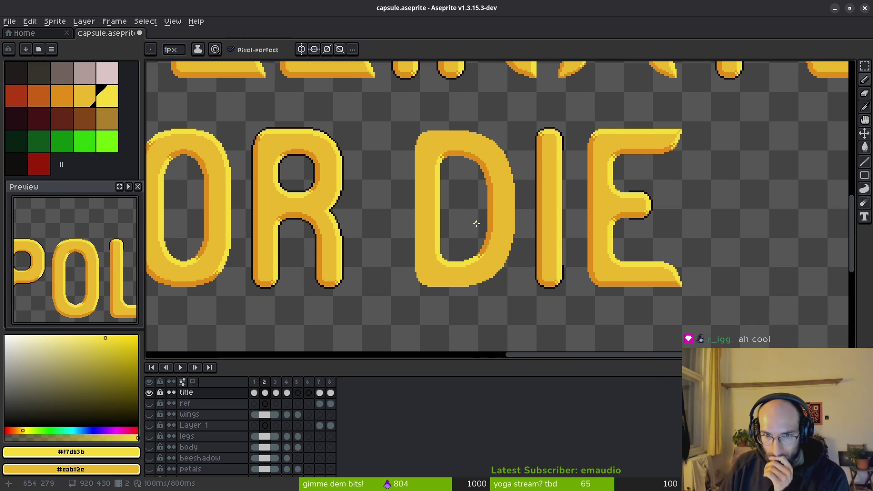
pyautogui.scroll(2, 474, 220)
pyautogui.scroll(1, 482, 264)
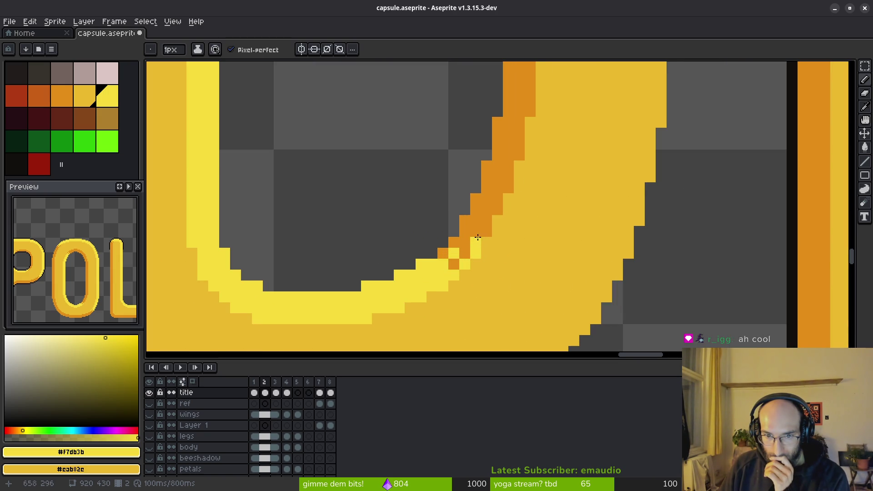
pyautogui.scroll(-2, 476, 243)
pyautogui.scroll(-1, 494, 256)
pyautogui.scroll(3, 483, 253)
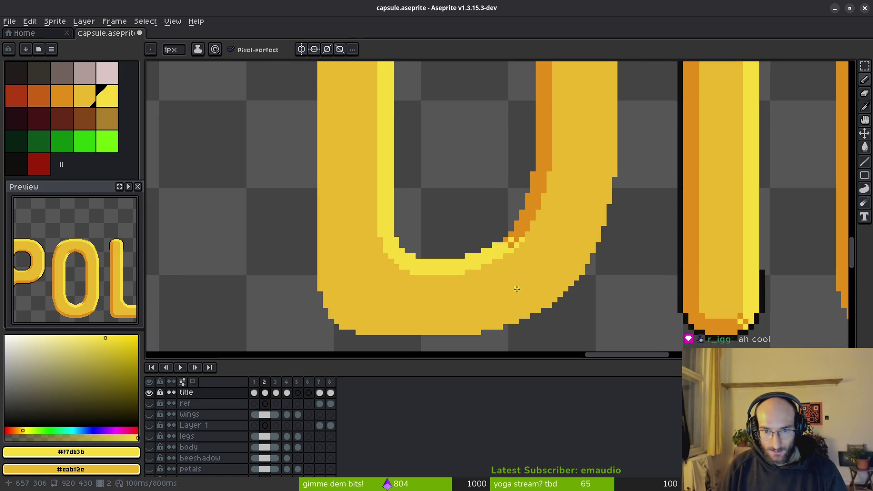
pyautogui.scroll(-2, 522, 290)
# Undo, redo and finally undo the latest pencil touch-up on the D
pyautogui.hotkey('ctrl', 'z')
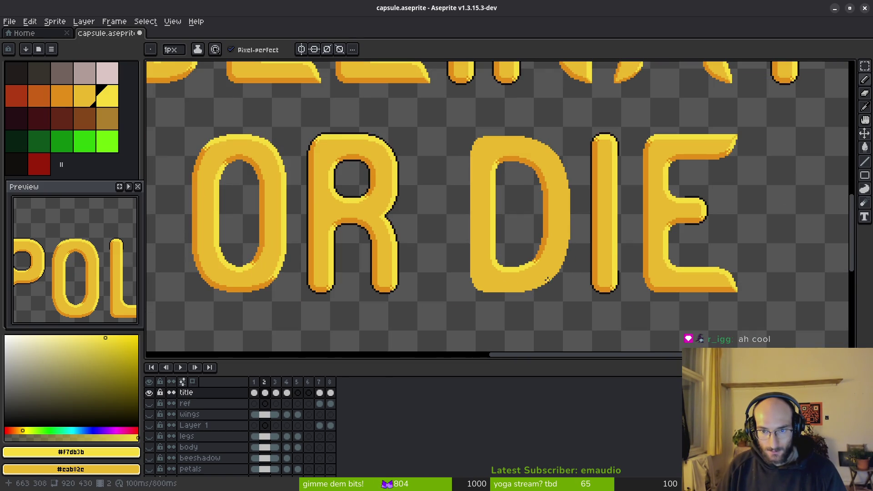
pyautogui.hotkey('ctrl', 'y')
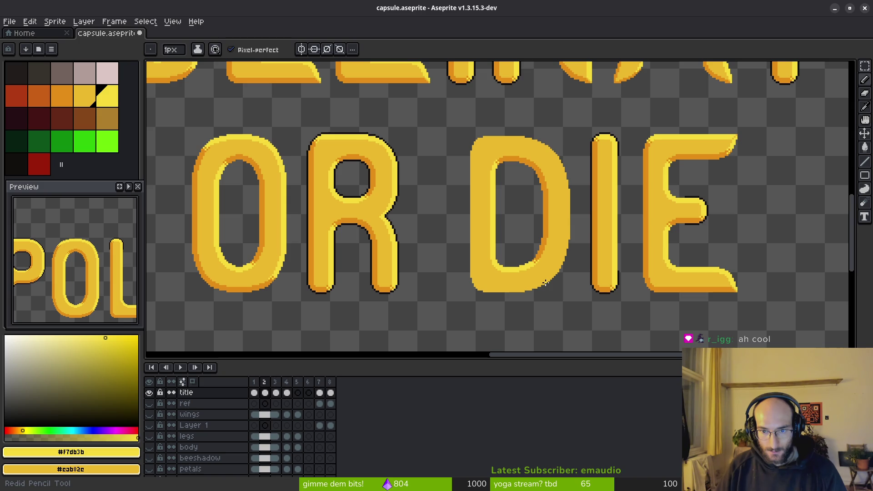
pyautogui.scroll(1, 545, 283)
pyautogui.scroll(1, 536, 243)
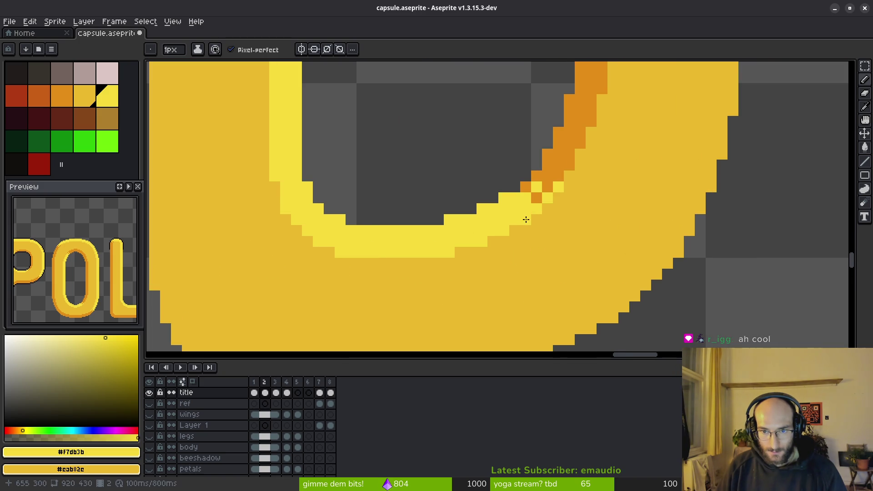
pyautogui.scroll(-1, 478, 277)
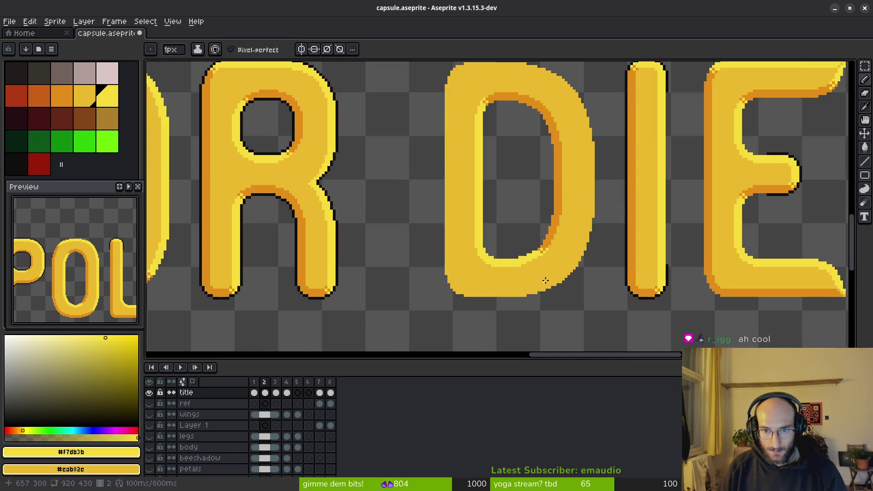
pyautogui.scroll(-1, 546, 282)
pyautogui.hotkey('ctrl', 'z')
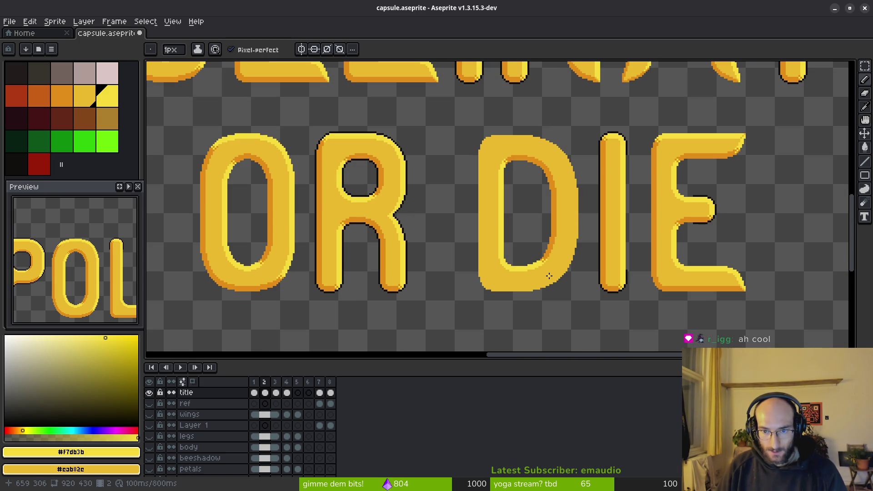
pyautogui.scroll(2, 549, 274)
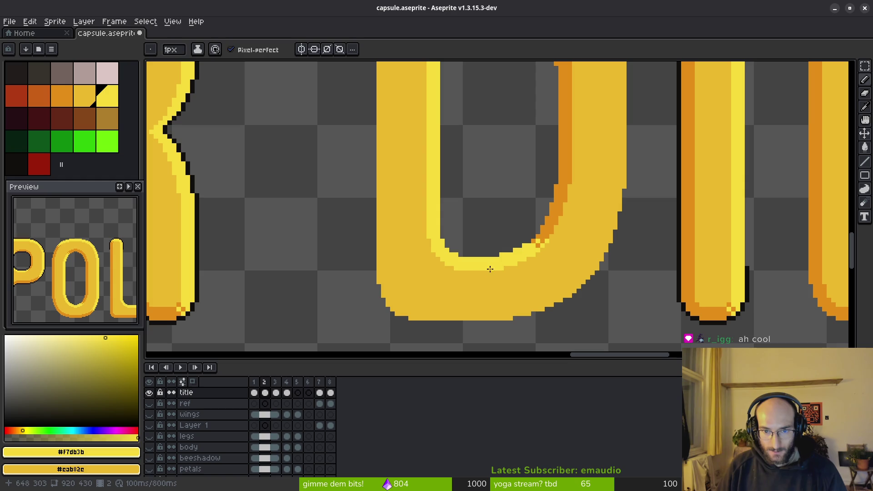
pyautogui.scroll(1, 436, 254)
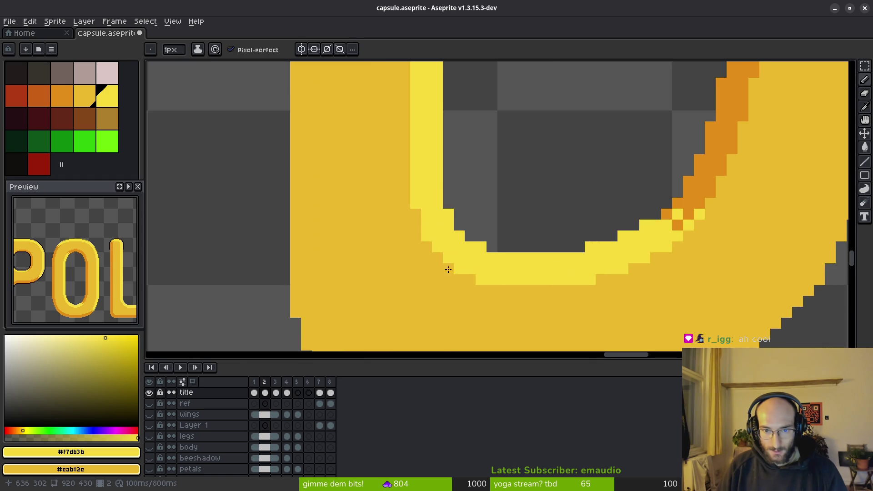
pyautogui.scroll(-2, 405, 204)
pyautogui.scroll(-2, 448, 261)
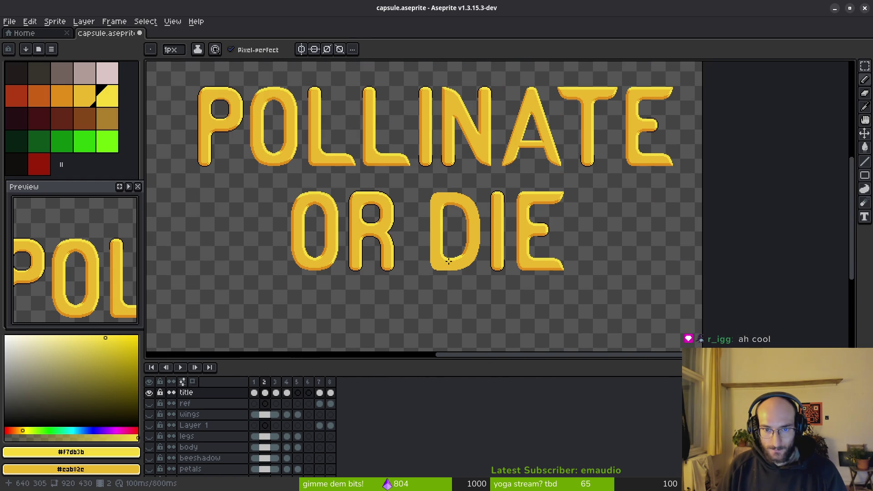
# Draw a lighter yellow highlight line along the top edge of the D
pyautogui.moveTo(442, 244); pyautogui.dragTo(459, 200)
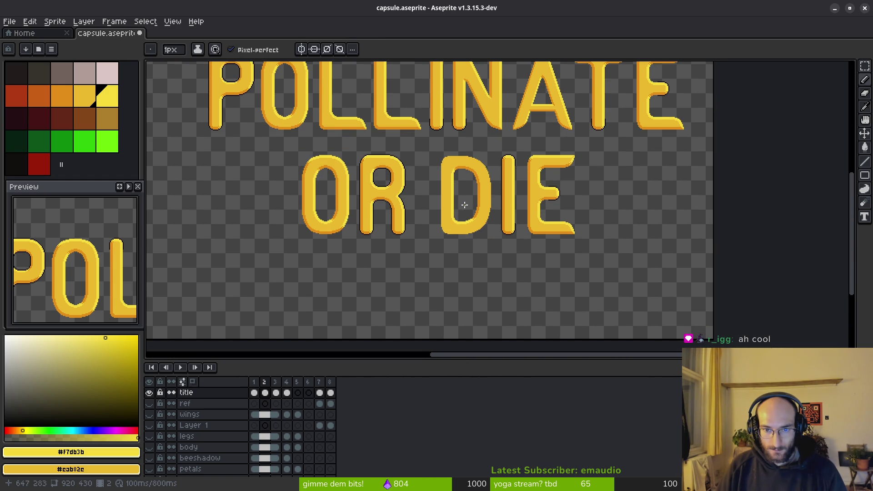
pyautogui.scroll(2, 472, 213)
pyautogui.scroll(1, 423, 239)
pyautogui.scroll(1, 409, 246)
pyautogui.moveTo(359, 219); pyautogui.dragTo(561, 221)
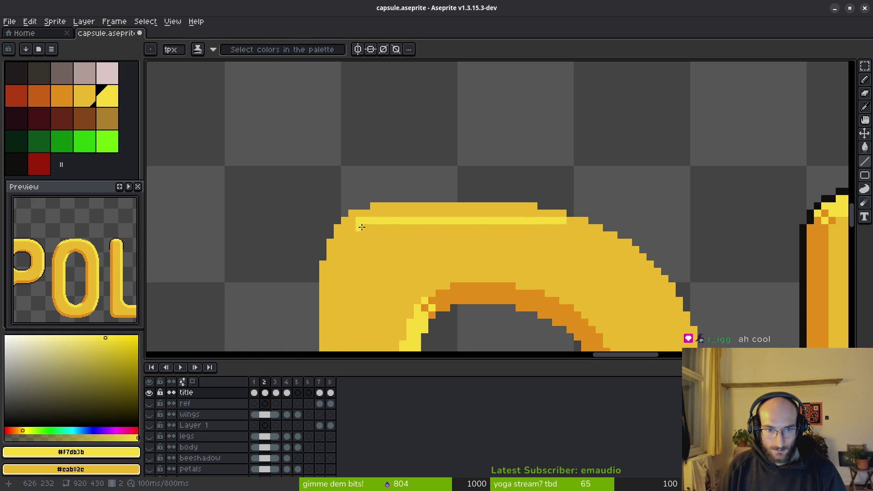
pyautogui.scroll(-3, 360, 227)
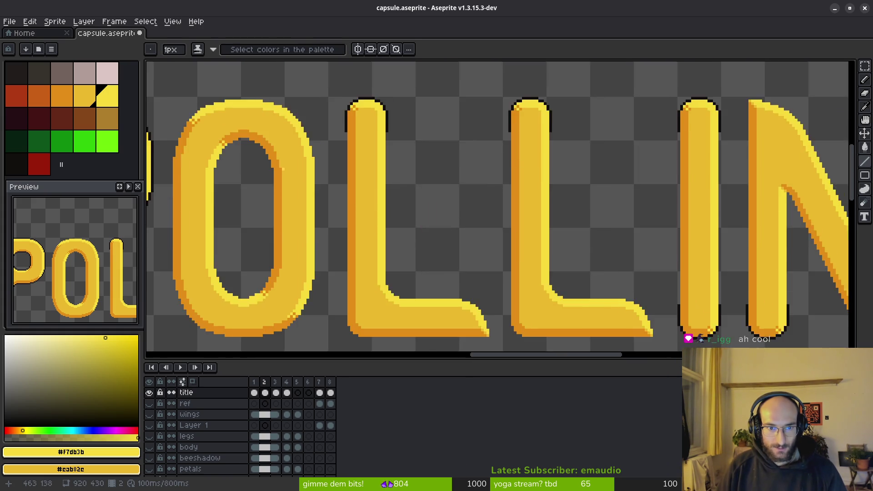
pyautogui.moveTo(393, 235); pyautogui.dragTo(580, 232)
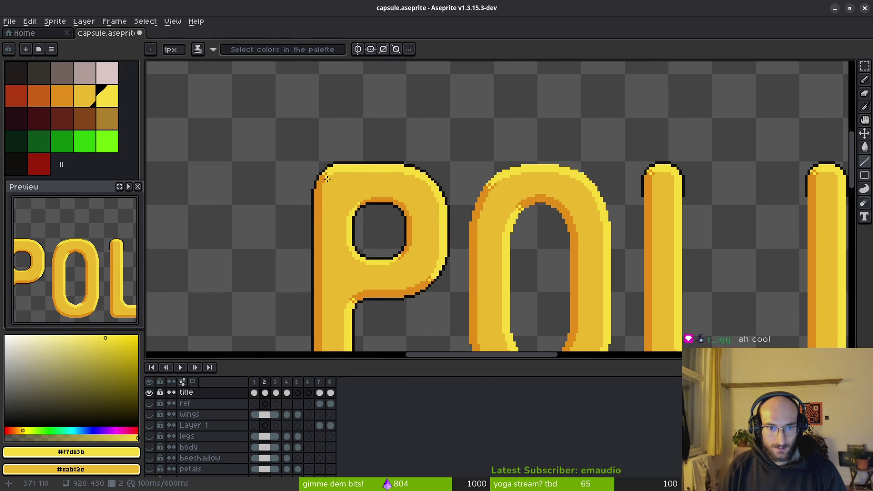
pyautogui.hscroll(3, 327, 178)
pyautogui.hscroll(3, 410, 181)
pyautogui.hscroll(3, 468, 184)
pyautogui.hscroll(3, 564, 188)
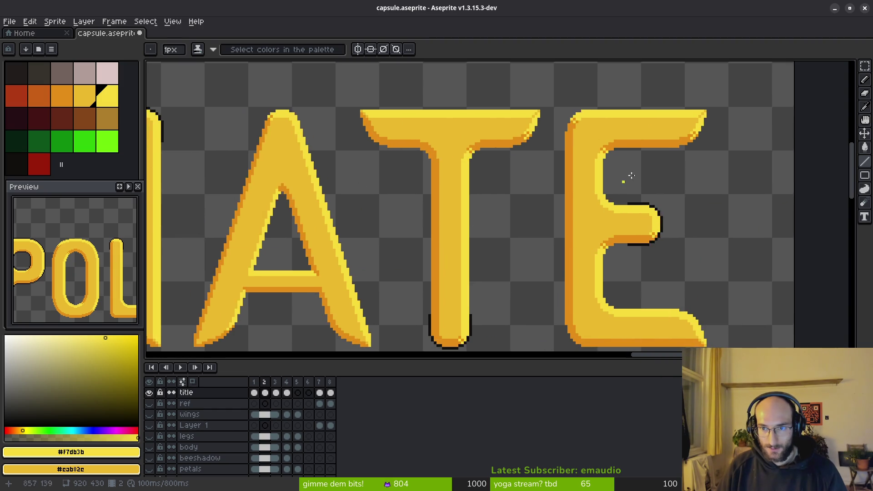
pyautogui.scroll(1, 611, 191)
pyautogui.scroll(1, 548, 152)
pyautogui.scroll(1, 567, 214)
pyautogui.press('m')
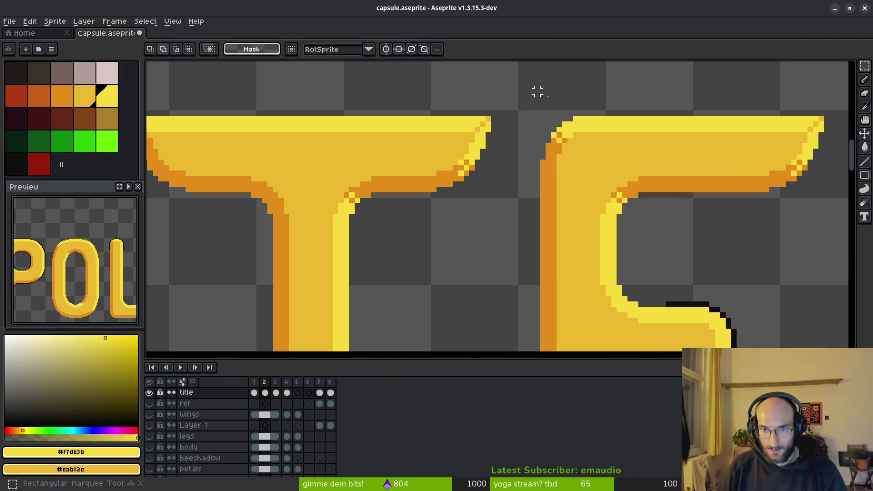
# Copy a corner piece from the E onto the D's top and drop it there
pyautogui.moveTo(511, 93); pyautogui.dragTo(604, 190)
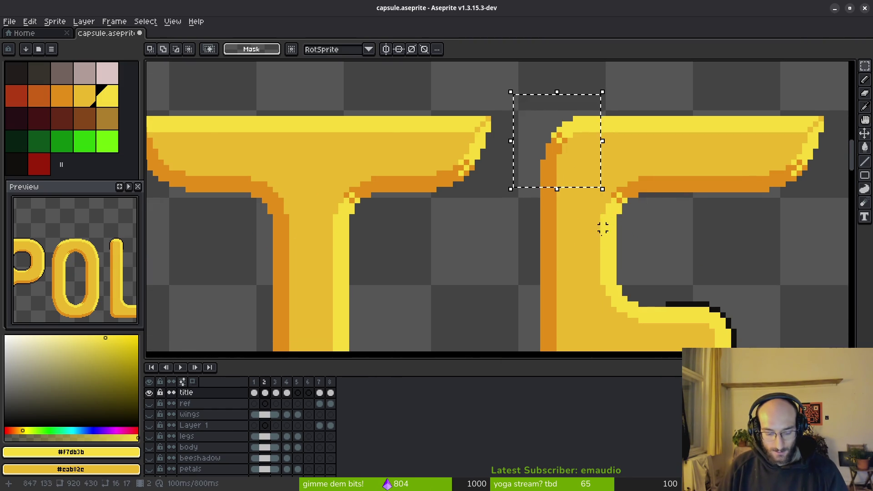
pyautogui.scroll(-2, 523, 279)
pyautogui.scroll(2, 711, 151)
pyautogui.moveTo(527, 185)
pyautogui.mouseDown()
pyautogui.moveTo(470, 232)
pyautogui.moveTo(479, 155)
pyautogui.mouseUp()
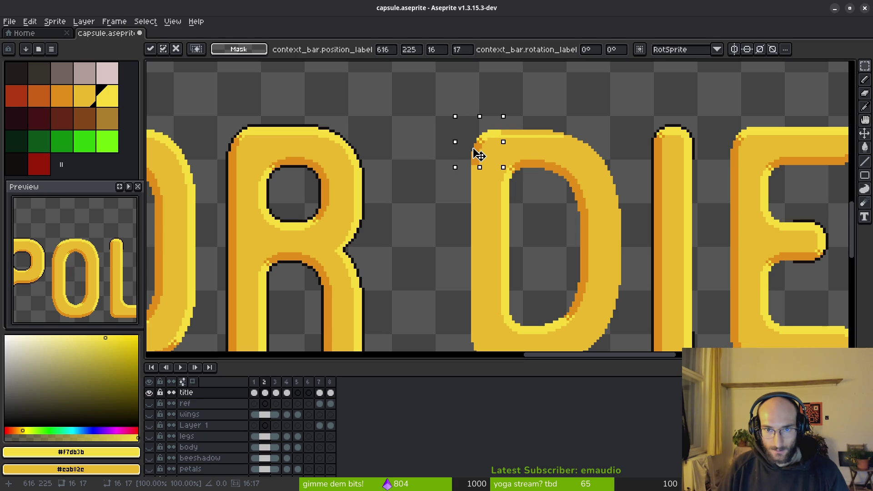
pyautogui.hotkey('ctrl', 'd')
pyautogui.scroll(-1, 488, 206)
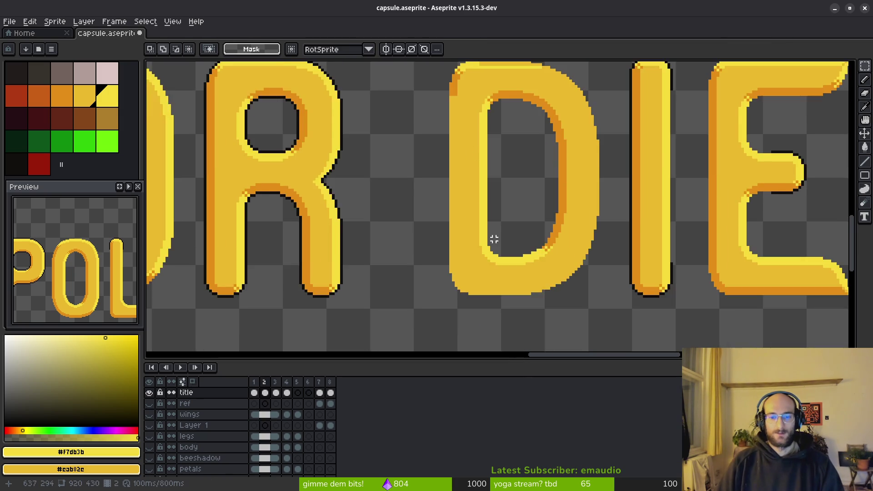
pyautogui.scroll(-1, 551, 196)
pyautogui.scroll(1, 550, 196)
pyautogui.scroll(1, 519, 187)
# Copy the E's inner corner pixels onto the D's bottom and commit them
pyautogui.moveTo(521, 171)
pyautogui.mouseDown()
pyautogui.moveTo(573, 247)
pyautogui.moveTo(557, 272)
pyautogui.moveTo(572, 277)
pyautogui.mouseUp()
pyautogui.hotkey('ctrl', 'd')
pyautogui.moveTo(600, 164); pyautogui.dragTo(673, 226)
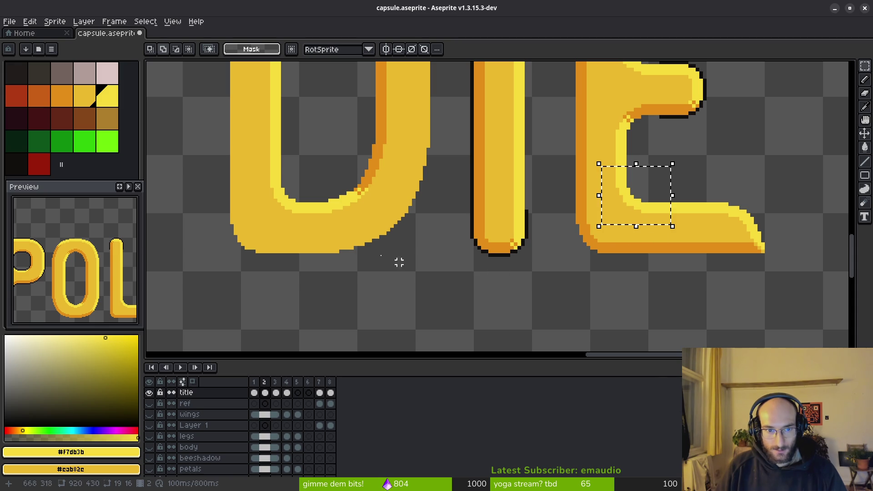
pyautogui.moveTo(333, 240); pyautogui.dragTo(468, 286)
pyautogui.keyDown('ctrl'); pyautogui.moveTo(771, 263); pyautogui.dragTo(429, 265); pyautogui.keyUp('ctrl')
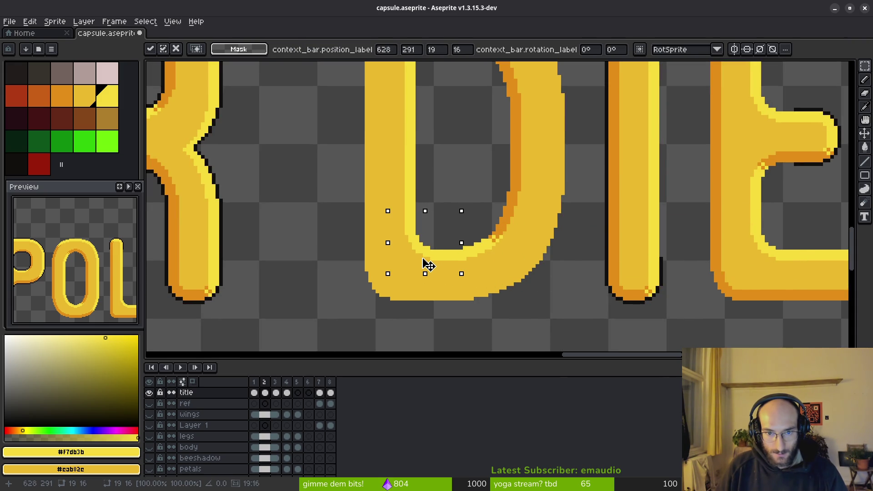
pyautogui.scroll(-2, 430, 265)
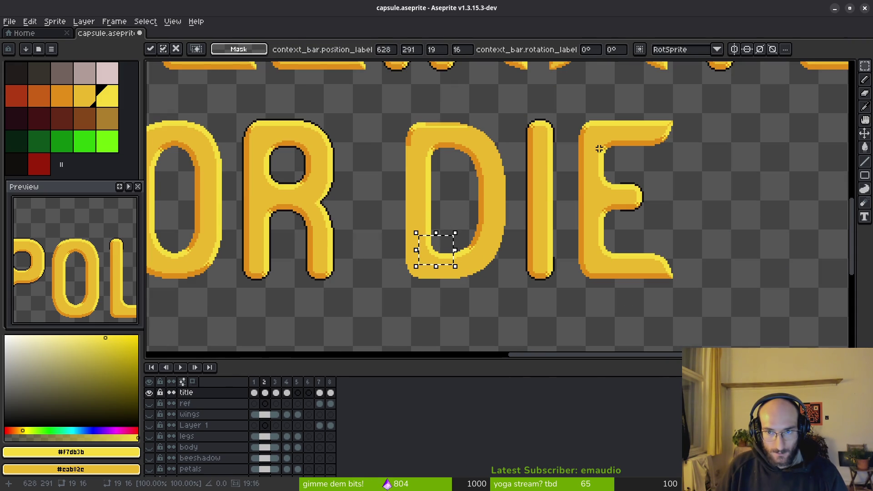
pyautogui.scroll(1, 447, 157)
pyautogui.scroll(1, 450, 160)
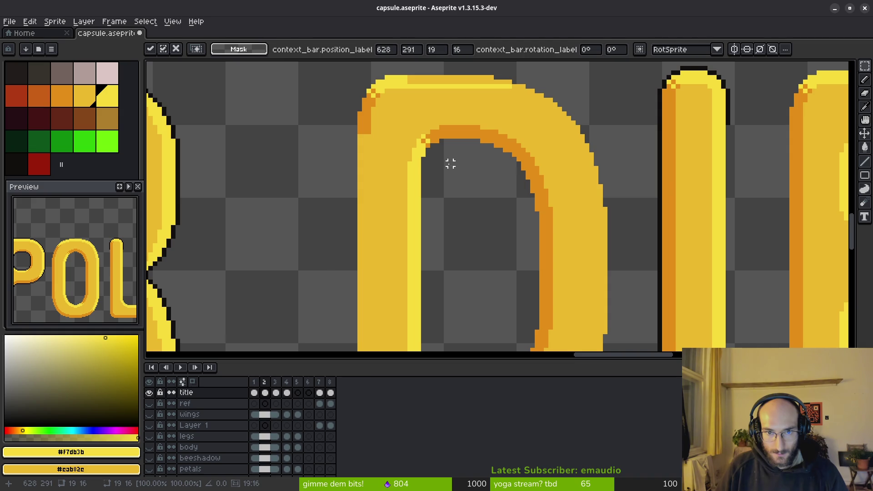
pyautogui.press('Return')
pyautogui.hscroll(3, 376, 191)
pyautogui.moveTo(376, 191); pyautogui.dragTo(503, 193)
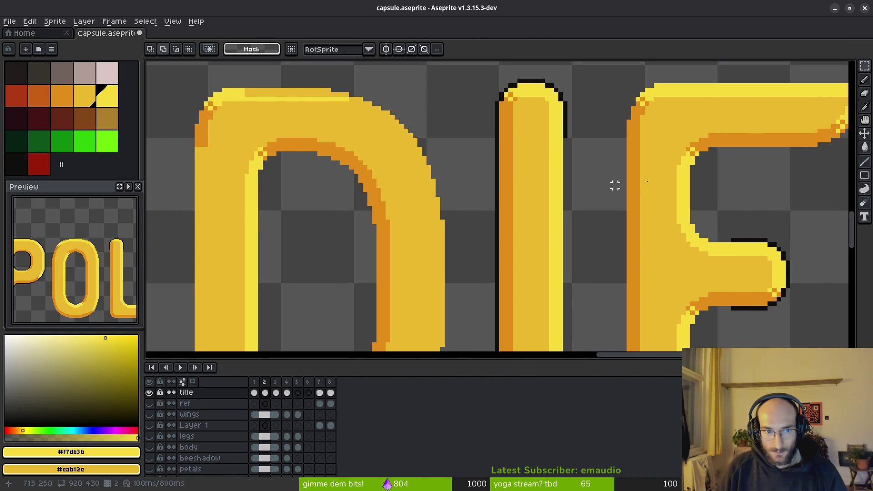
# Select the E's inner top corner and carry a copy toward the D's top-left curve
pyautogui.moveTo(578, 190); pyautogui.dragTo(562, 193)
pyautogui.moveTo(649, 127)
pyautogui.mouseDown()
pyautogui.moveTo(716, 195)
pyautogui.moveTo(262, 186)
pyautogui.mouseUp()
# Commit the top corner, then try an E corner copy on the D's lower-left and drop it
pyautogui.press('Return')
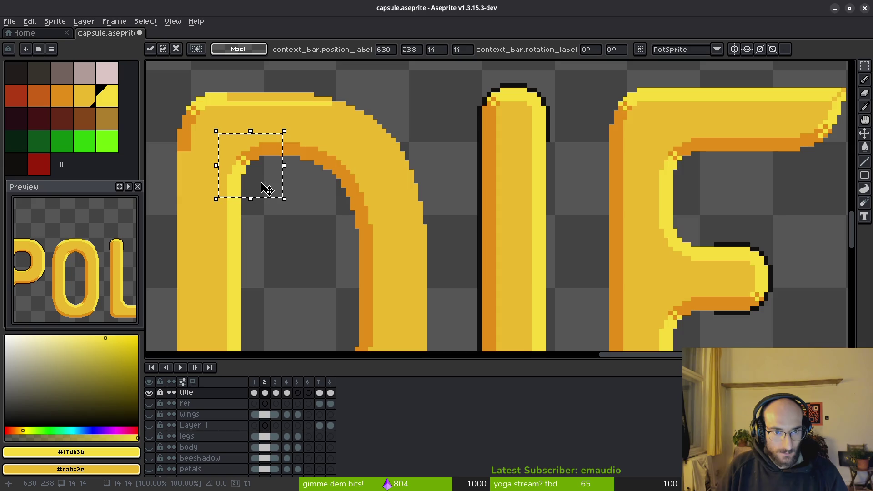
pyautogui.scroll(-2, 282, 160)
pyautogui.scroll(1, 343, 182)
pyautogui.scroll(1, 340, 213)
pyautogui.moveTo(341, 213); pyautogui.dragTo(490, 228)
pyautogui.moveTo(665, 205); pyautogui.dragTo(707, 264)
pyautogui.moveTo(635, 285); pyautogui.dragTo(657, 292)
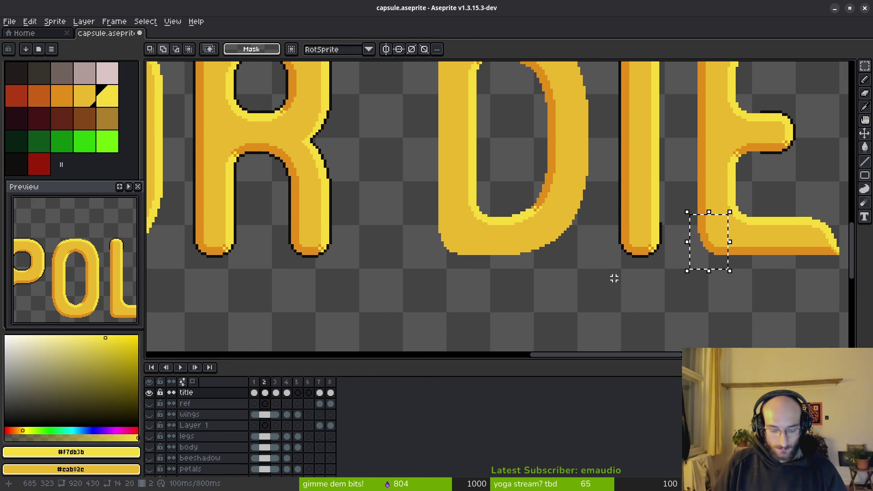
pyautogui.moveTo(713, 245); pyautogui.dragTo(449, 255)
pyautogui.scroll(1, 449, 255)
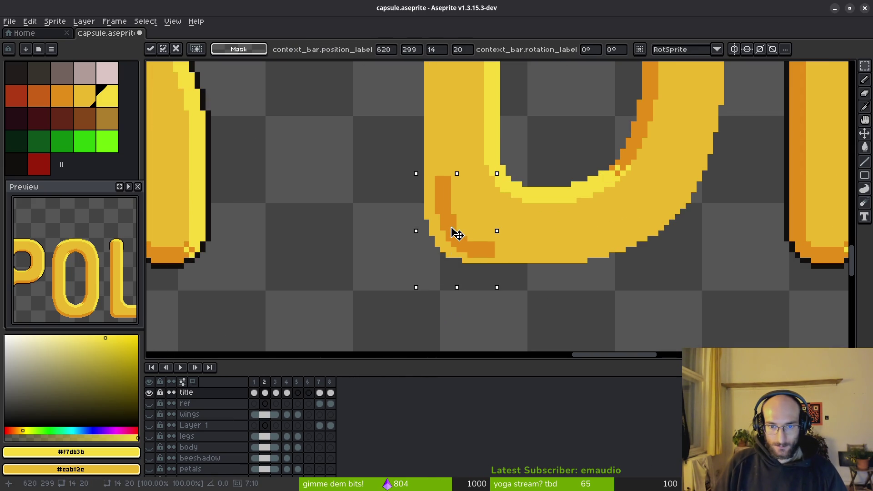
pyautogui.moveTo(450, 256); pyautogui.dragTo(455, 237)
pyautogui.scroll(-2, 455, 237)
pyautogui.scroll(2, 473, 203)
pyautogui.press('Escape')
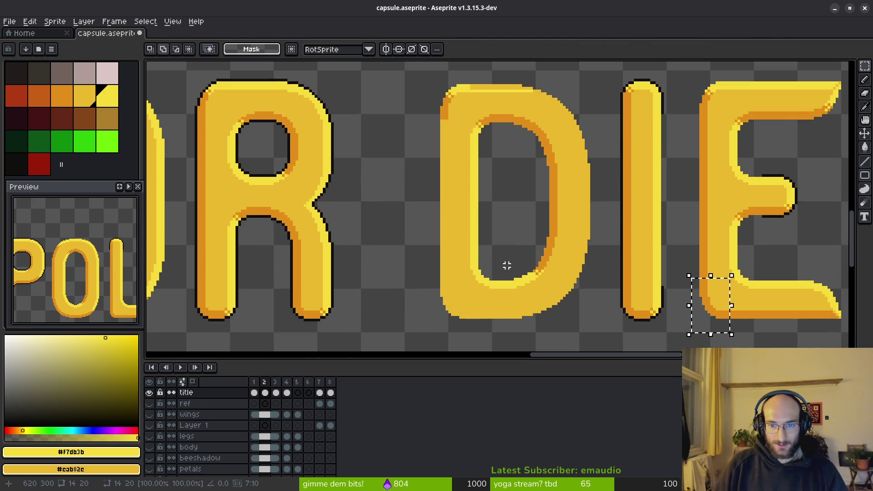
pyautogui.scroll(2, 481, 146)
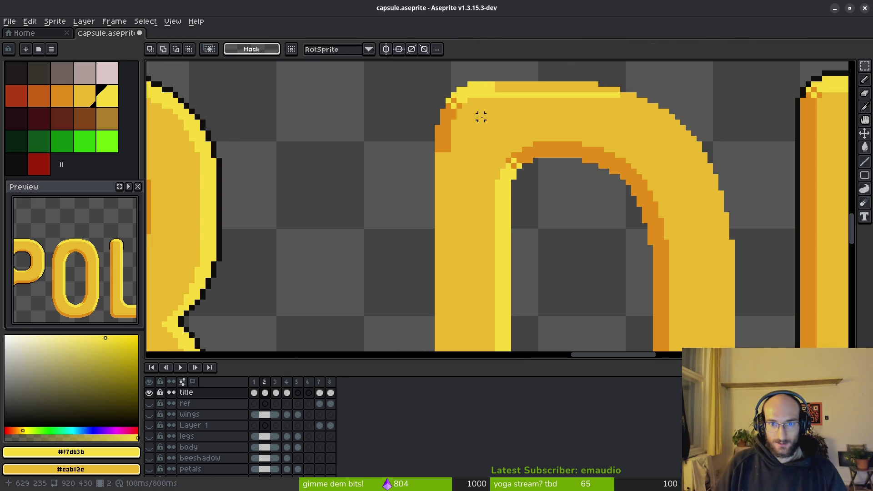
# Restore the E corner selection, move the copy onto the D's bottom-right and commit it
pyautogui.hotkey('ctrl', 'z')
pyautogui.hotkey('ctrl', 'z')
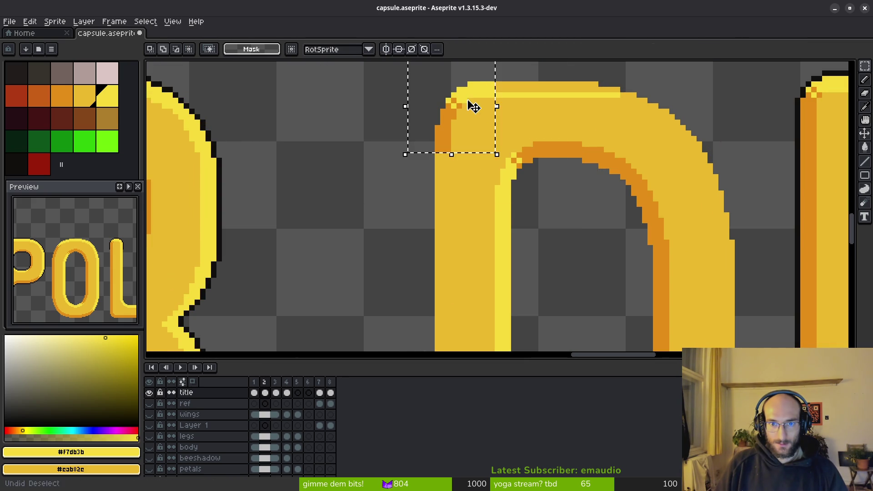
pyautogui.scroll(-1, 497, 120)
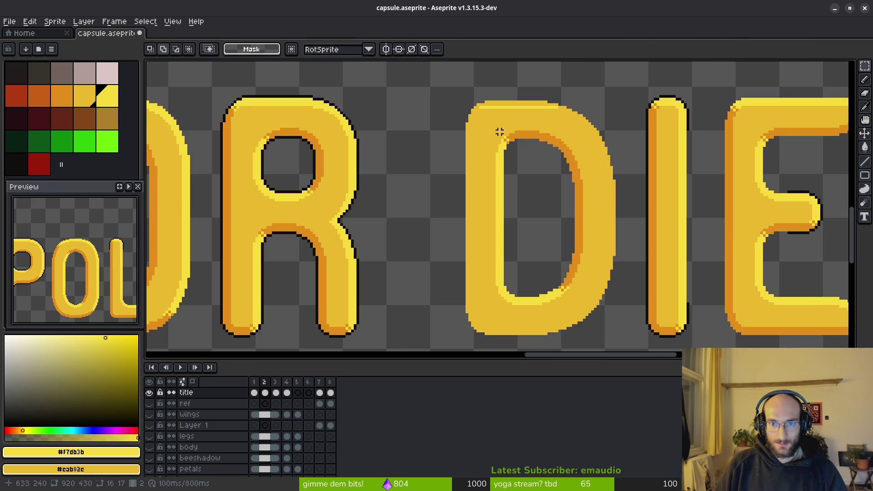
pyautogui.hotkey('ctrl', 'z')
pyautogui.hotkey('ctrl', 'z')
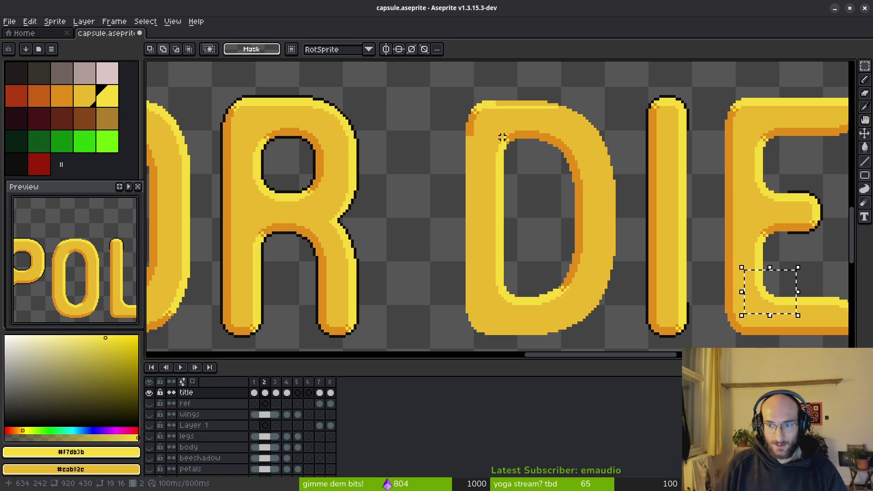
pyautogui.hotkey('ctrl', 'z')
pyautogui.hotkey('ctrl', 'z')
pyautogui.hotkey('ctrl', 'z')
pyautogui.hotkey('ctrl', 'z')
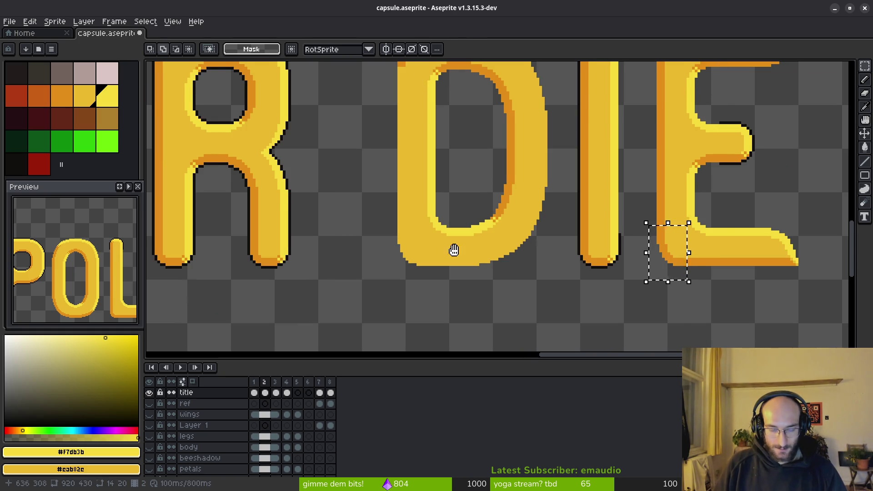
pyautogui.scroll(2, 445, 248)
pyautogui.moveTo(803, 230)
pyautogui.mouseDown()
pyautogui.moveTo(434, 233)
pyautogui.moveTo(285, 222)
pyautogui.moveTo(289, 228)
pyautogui.mouseUp()
pyautogui.press('Return')
pyautogui.scroll(-2, 306, 239)
# Save, then draw orange shadow lines down the D's left edge and along its bottom
pyautogui.hotkey('ctrl', 's')
pyautogui.scroll(-1, 328, 224)
pyautogui.scroll(2, 384, 225)
pyautogui.scroll(1, 424, 236)
pyautogui.press('l')
pyautogui.keyDown('alt'); pyautogui.click(413, 138); pyautogui.keyUp('alt')
pyautogui.moveTo(412, 131); pyautogui.dragTo(409, 300)
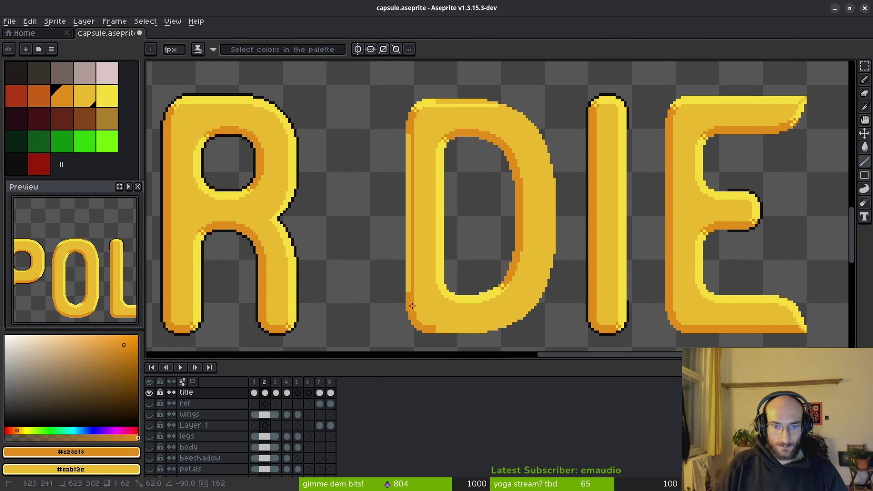
pyautogui.scroll(2, 439, 300)
pyautogui.scroll(1, 423, 263)
pyautogui.moveTo(335, 262); pyautogui.dragTo(498, 263)
pyautogui.scroll(1, 474, 249)
pyautogui.hscroll(2, 444, 274)
pyautogui.scroll(-2, 481, 241)
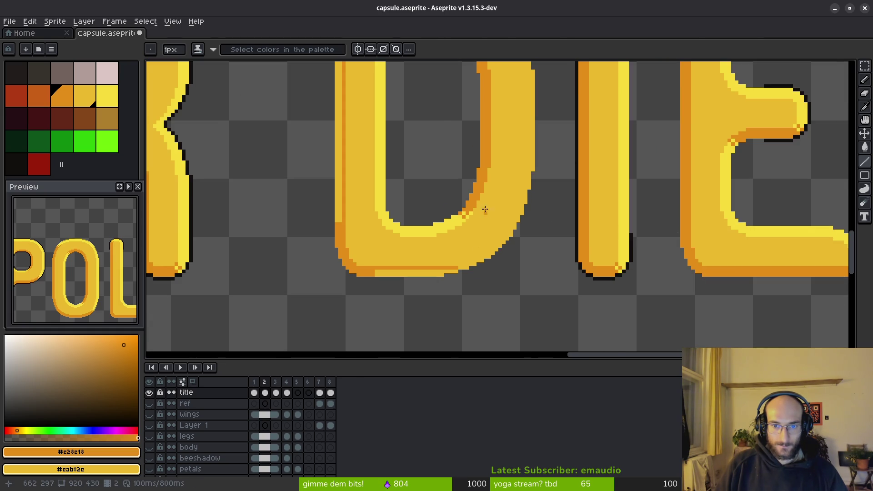
pyautogui.scroll(1, 483, 215)
pyautogui.scroll(-2, 457, 255)
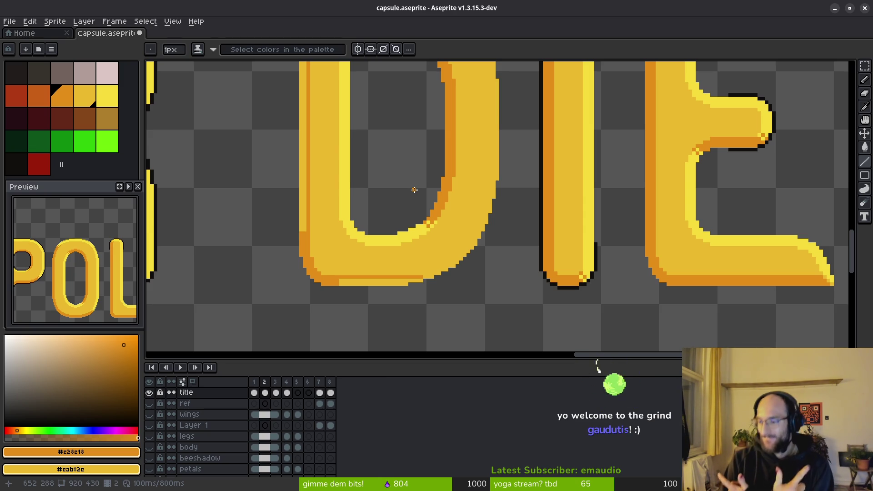
pyautogui.scroll(3, 454, 275)
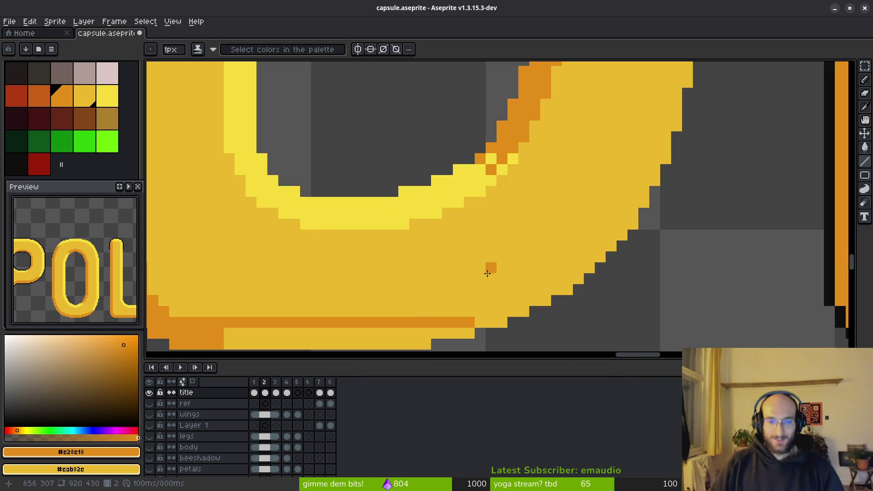
pyautogui.scroll(1, 483, 267)
pyautogui.scroll(1, 370, 214)
# Extend the orange shadow up the D's inner curve, undoing misplaced pixels
pyautogui.moveTo(423, 177); pyautogui.dragTo(506, 177)
pyautogui.hotkey('ctrl', 'z')
pyautogui.scroll(2, 532, 160)
pyautogui.click(442, 234)
pyautogui.moveTo(442, 234); pyautogui.dragTo(482, 222)
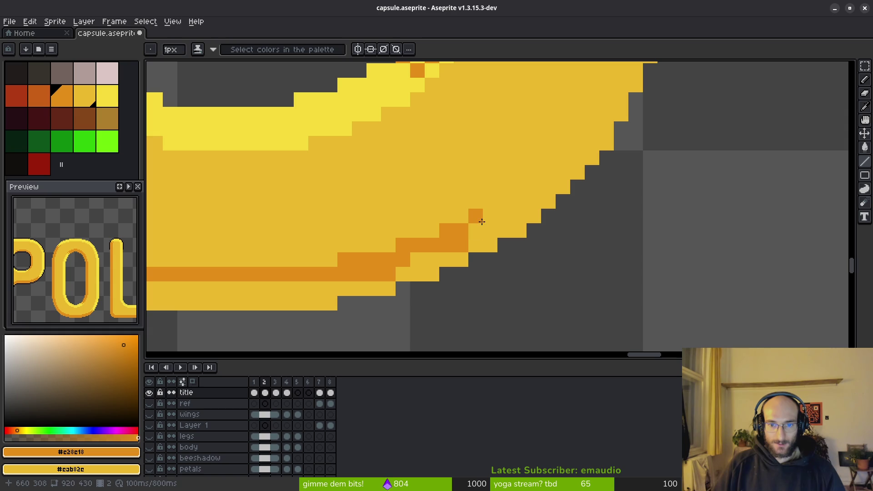
pyautogui.scroll(2, 549, 184)
pyautogui.hotkey('ctrl', 'z')
pyautogui.click(493, 251)
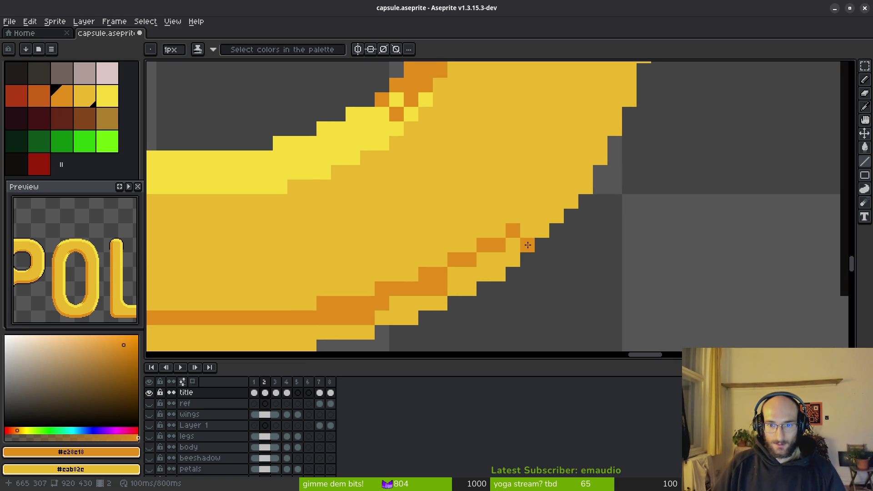
pyautogui.scroll(-3, 545, 215)
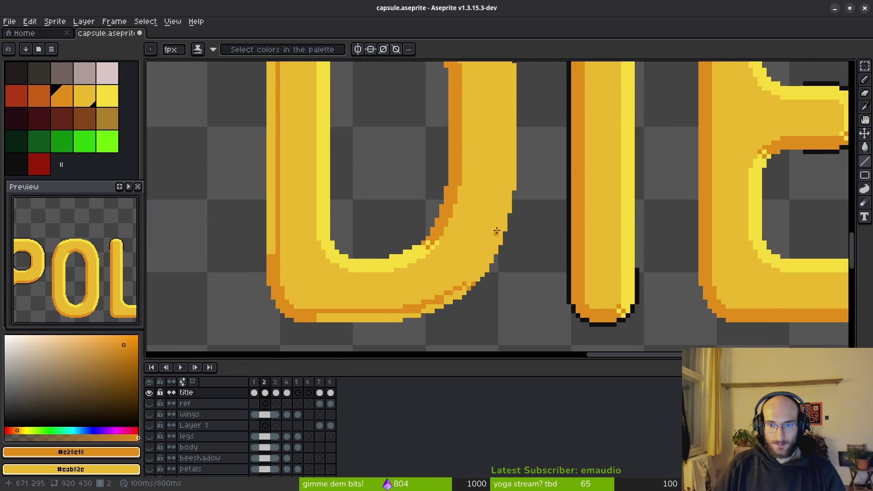
pyautogui.scroll(-2, 499, 235)
pyautogui.moveTo(358, 203); pyautogui.dragTo(457, 218)
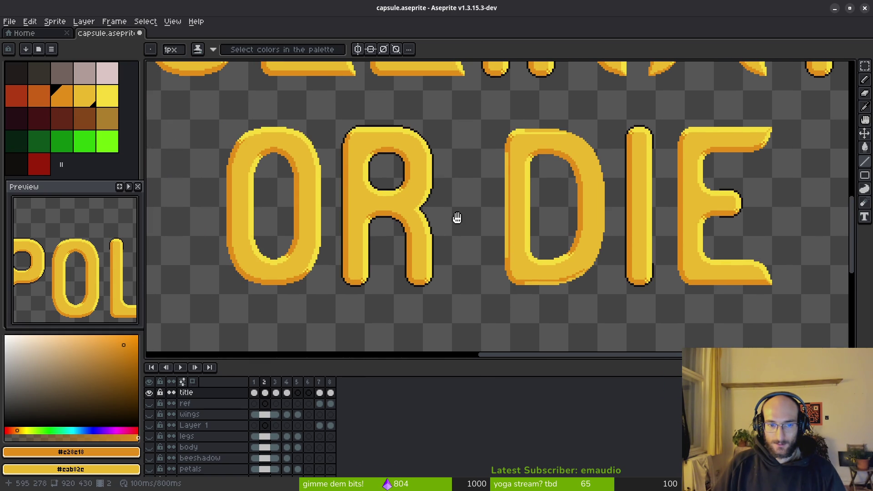
pyautogui.scroll(2, 303, 283)
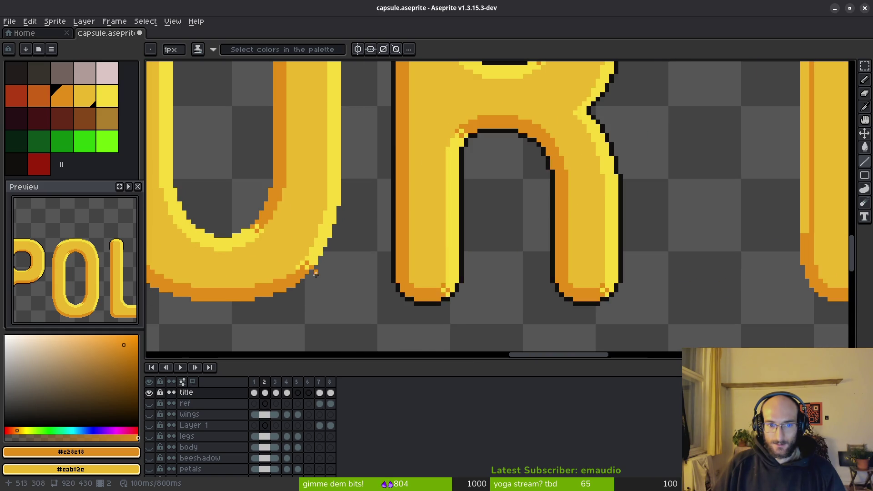
pyautogui.scroll(2, 320, 277)
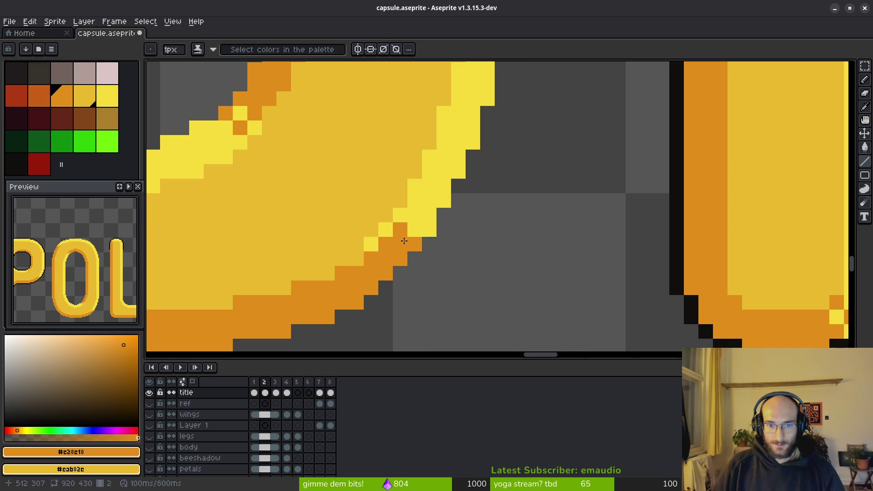
pyautogui.scroll(-3, 321, 247)
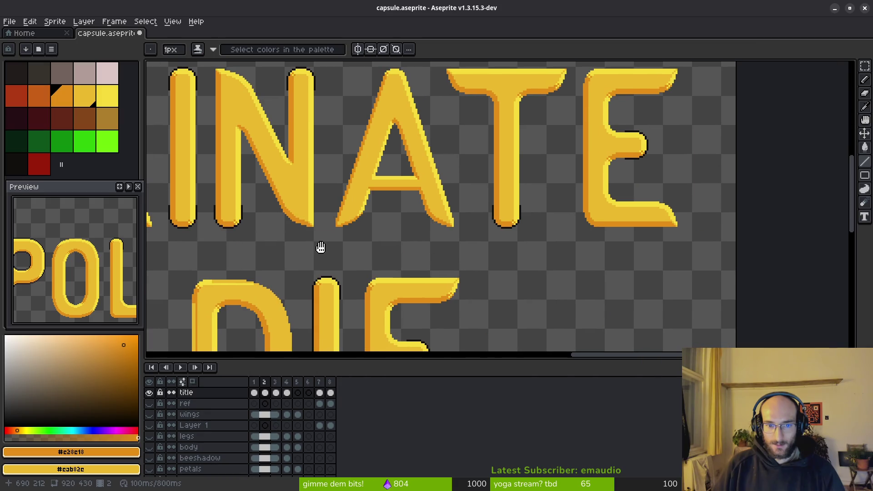
pyautogui.moveTo(321, 247); pyautogui.dragTo(473, 153)
pyautogui.scroll(2, 483, 224)
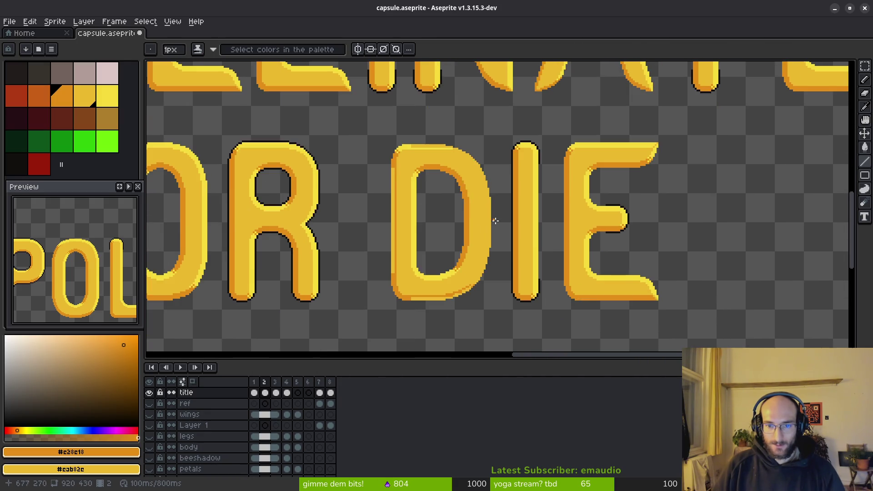
pyautogui.scroll(3, 521, 175)
pyautogui.scroll(1, 499, 208)
pyautogui.scroll(2, 502, 232)
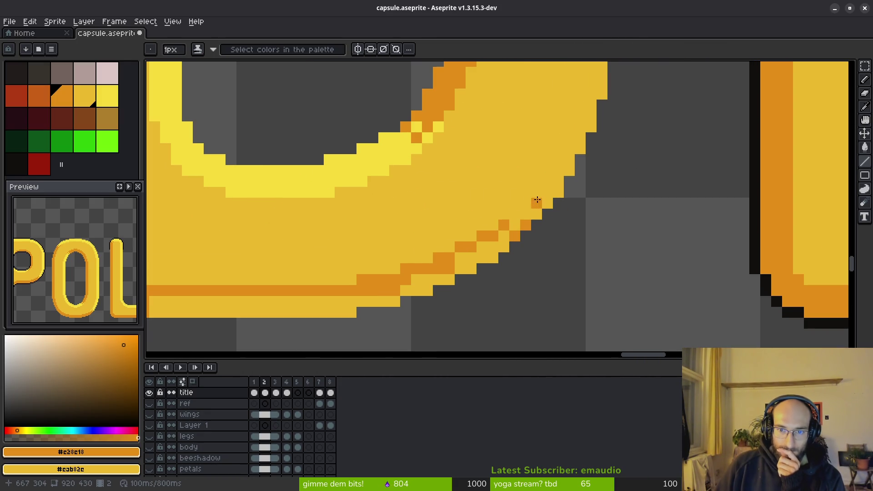
pyautogui.scroll(-2, 547, 203)
# Paint light-yellow highlight pixels stepping along the D's lower-right curve
pyautogui.keyDown('alt'); pyautogui.click(415, 216); pyautogui.keyUp('alt')
pyautogui.scroll(1, 487, 245)
pyautogui.scroll(1, 487, 245)
pyautogui.moveTo(472, 275); pyautogui.dragTo(485, 245)
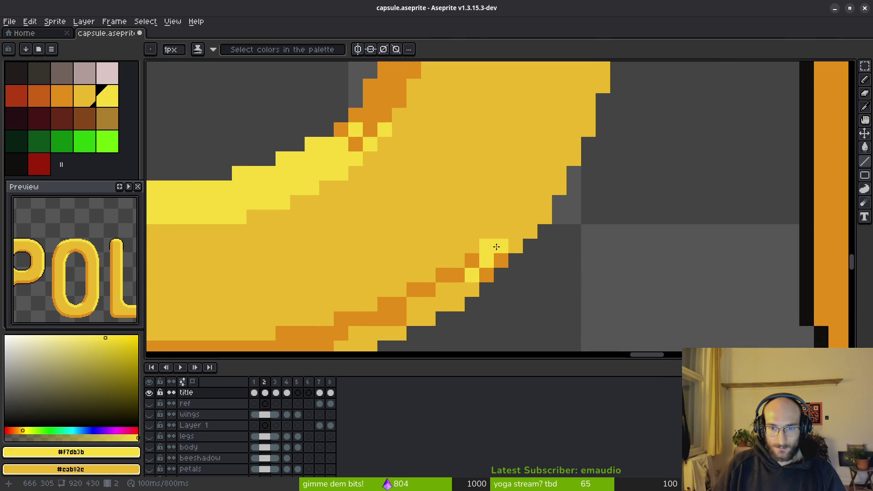
pyautogui.moveTo(511, 233)
pyautogui.mouseDown()
pyautogui.moveTo(526, 233)
pyautogui.moveTo(546, 203)
pyautogui.moveTo(524, 240)
pyautogui.mouseUp()
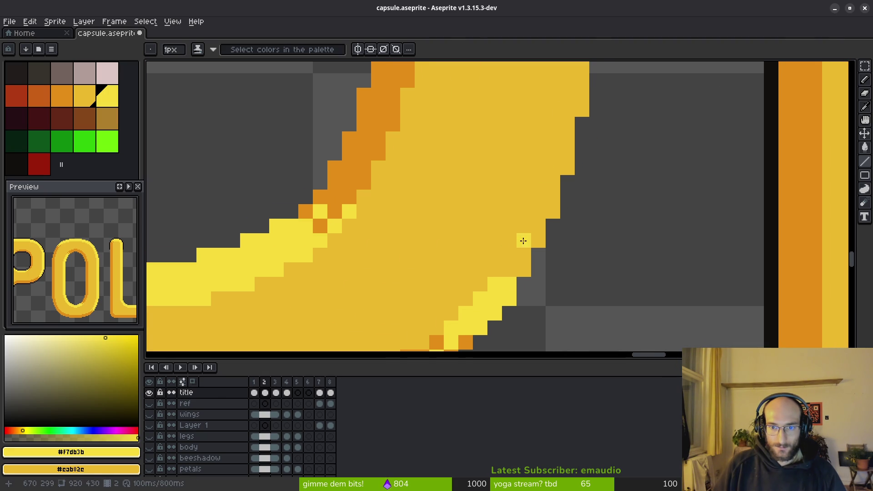
pyautogui.rightClick(523, 269)
pyautogui.moveTo(495, 270)
pyautogui.mouseDown()
pyautogui.moveTo(521, 254)
pyautogui.moveTo(531, 213)
pyautogui.mouseUp()
pyautogui.click(523, 243)
# Draw a light-yellow highlight column down the D's right edge and start on its top arch
pyautogui.moveTo(551, 175)
pyautogui.mouseDown()
pyautogui.moveTo(529, 238)
pyautogui.moveTo(520, 209)
pyautogui.moveTo(516, 289)
pyautogui.mouseUp()
pyautogui.scroll(-3, 521, 291)
pyautogui.scroll(3, 537, 279)
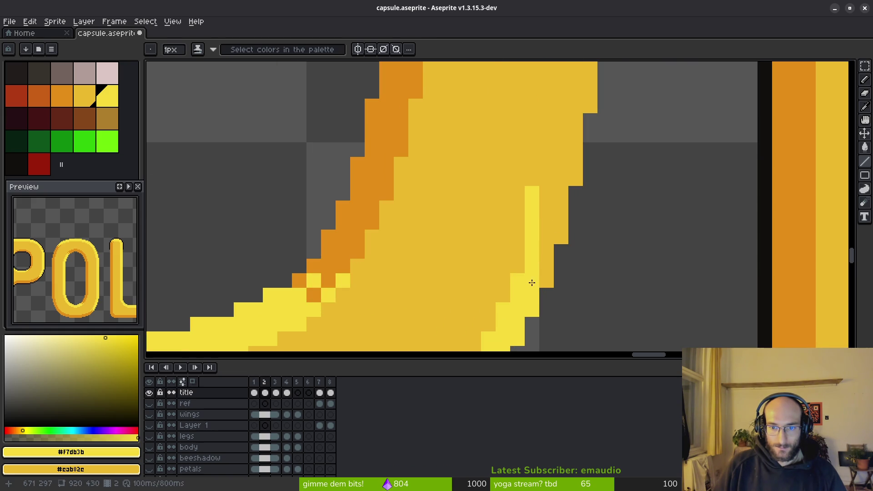
pyautogui.moveTo(540, 197); pyautogui.dragTo(526, 225)
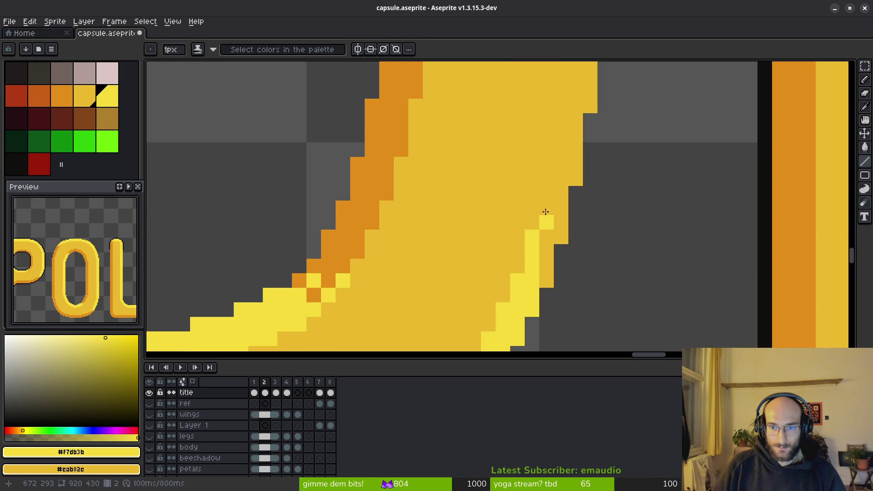
pyautogui.moveTo(546, 193); pyautogui.dragTo(547, 284)
pyautogui.scroll(-1, 561, 207)
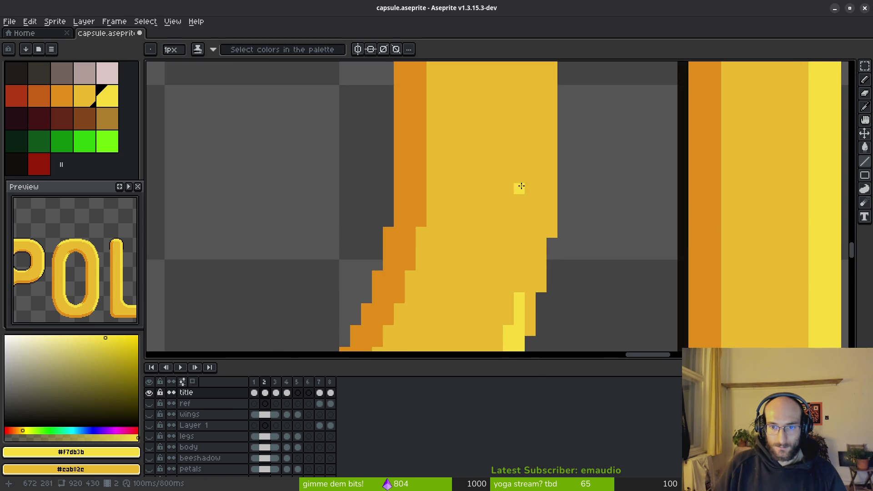
pyautogui.scroll(-1, 519, 189)
pyautogui.scroll(-1, 523, 130)
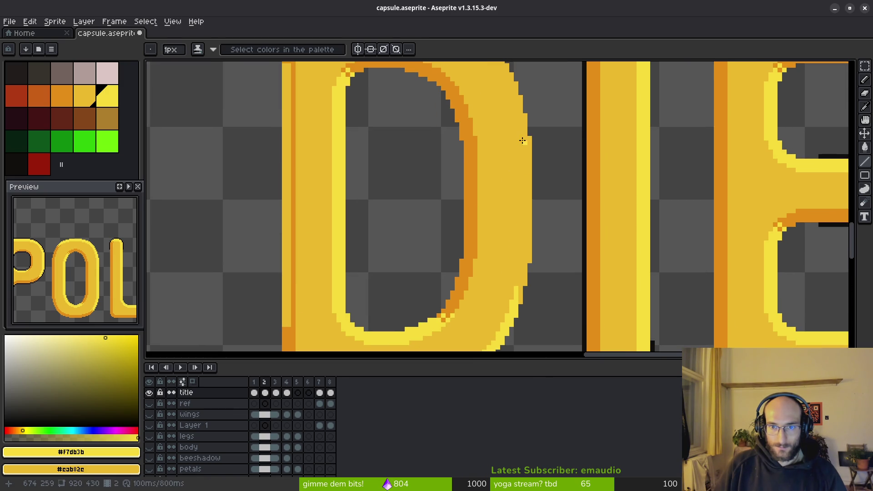
pyautogui.moveTo(522, 141); pyautogui.dragTo(526, 298)
pyautogui.moveTo(523, 198); pyautogui.dragTo(529, 219)
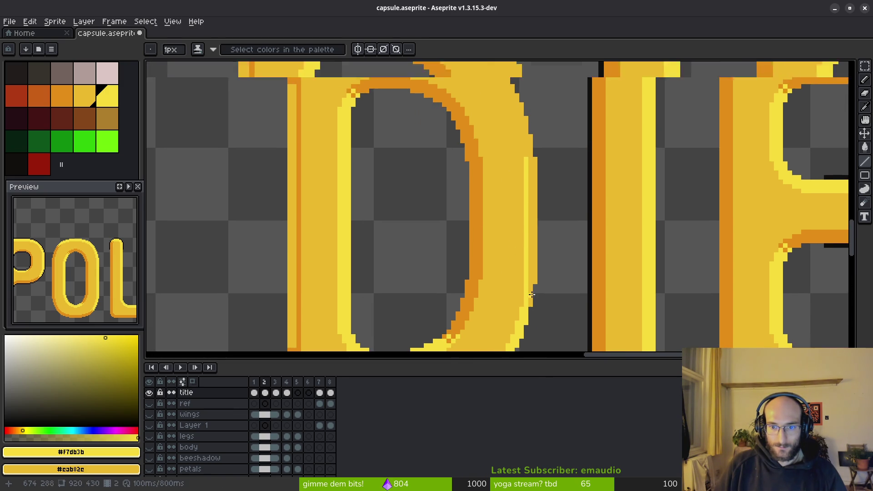
pyautogui.scroll(2, 499, 166)
pyautogui.moveTo(492, 149); pyautogui.dragTo(489, 230)
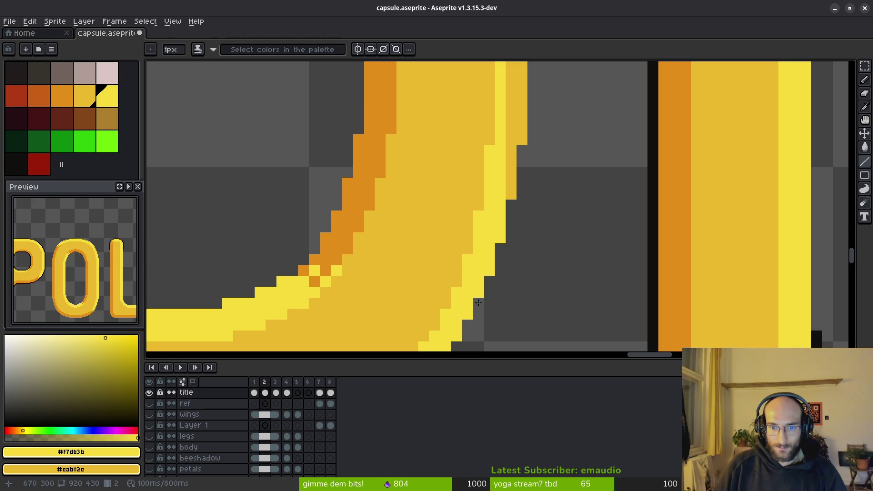
pyautogui.scroll(-3, 470, 302)
pyautogui.scroll(-2, 492, 281)
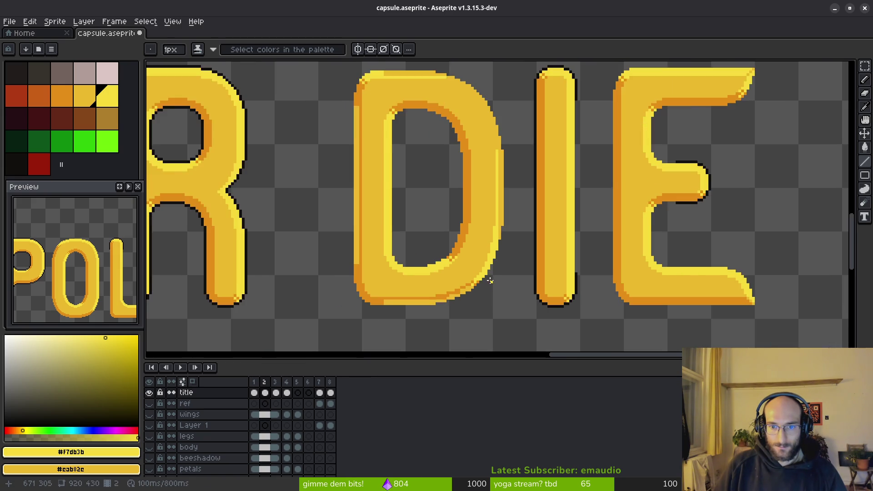
pyautogui.scroll(-1, 495, 289)
pyautogui.scroll(1, 498, 293)
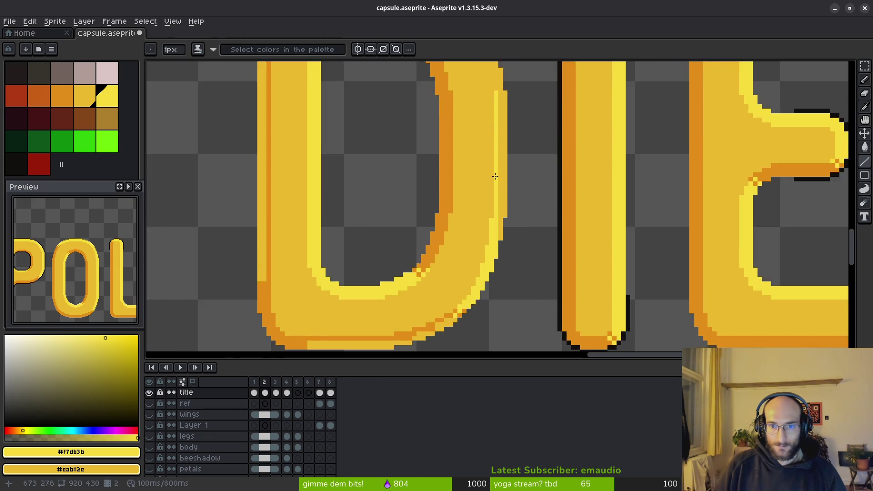
pyautogui.scroll(2, 426, 121)
pyautogui.scroll(1, 409, 120)
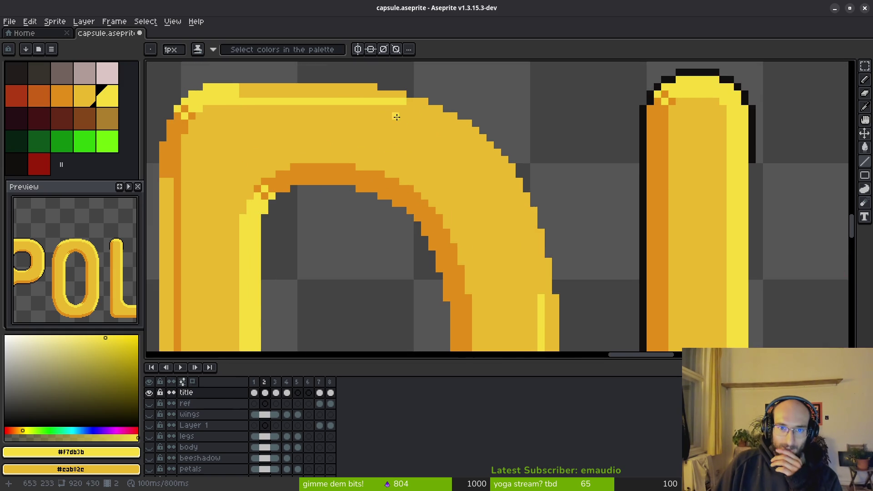
pyautogui.scroll(1, 362, 125)
pyautogui.moveTo(364, 133)
pyautogui.mouseDown()
pyautogui.moveTo(404, 132)
pyautogui.moveTo(486, 197)
pyautogui.moveTo(523, 312)
pyautogui.mouseUp()
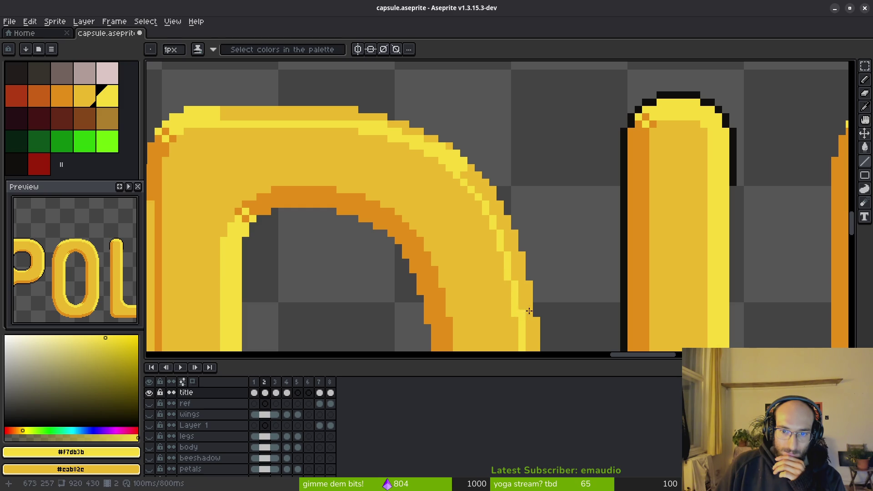
pyautogui.scroll(-2, 539, 315)
pyautogui.scroll(-5, 491, 273)
pyautogui.hscroll(2, 443, 225)
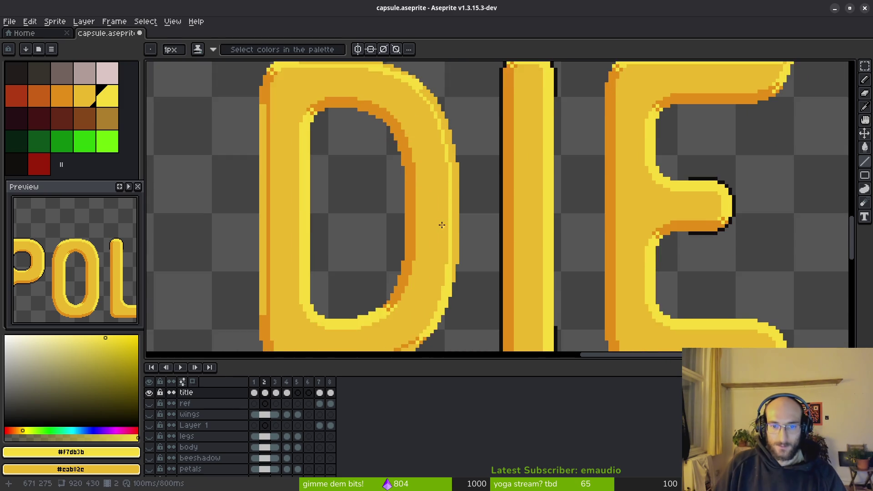
# Switch to the Paint Bucket to fill the D's top arch highlight
pyautogui.press('g')
pyautogui.scroll(1, 453, 222)
pyautogui.scroll(1, 439, 243)
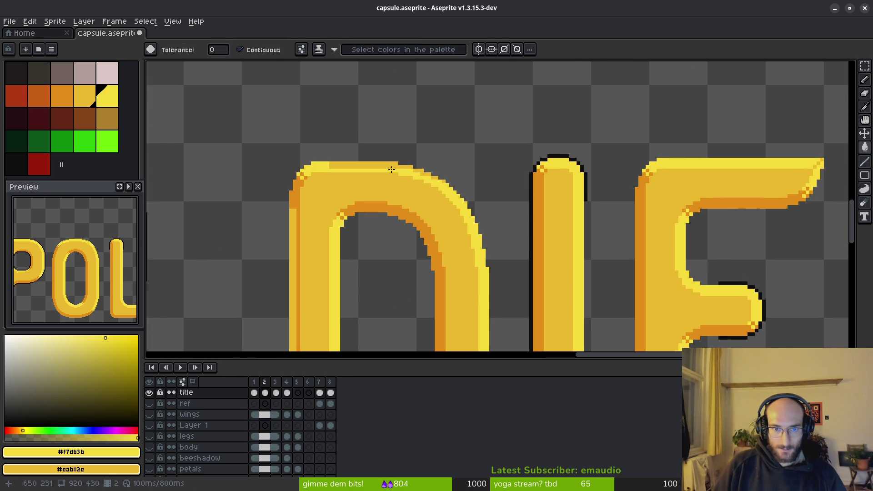
pyautogui.scroll(1, 410, 172)
# Bucket-fill the D's arch top edge light yellow, then pick orange for the bottom edge
pyautogui.click(410, 172)
pyautogui.scroll(1, 410, 172)
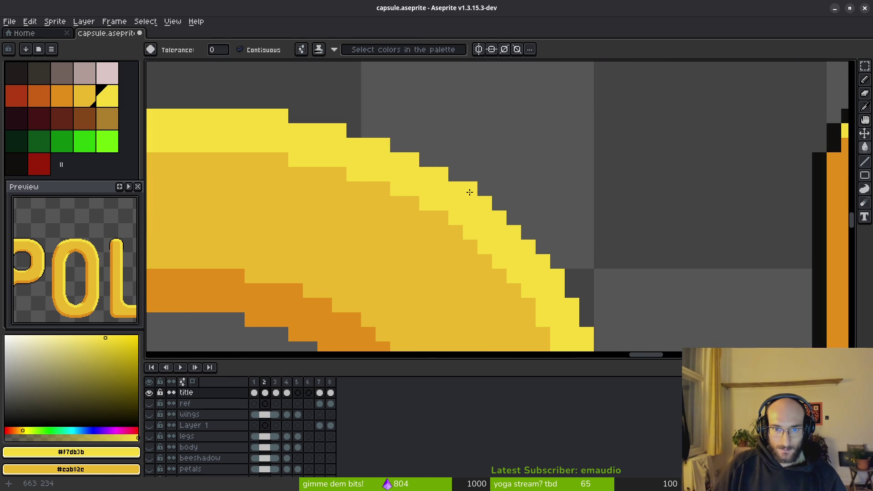
pyautogui.scroll(-2, 468, 189)
pyautogui.scroll(-1, 431, 198)
pyautogui.scroll(1, 439, 214)
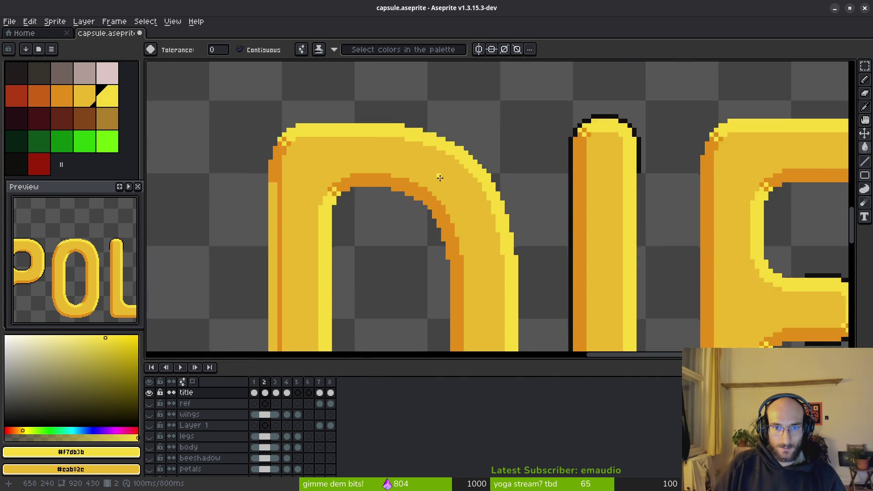
pyautogui.scroll(1, 470, 198)
pyautogui.scroll(1, 478, 215)
pyautogui.press('b')
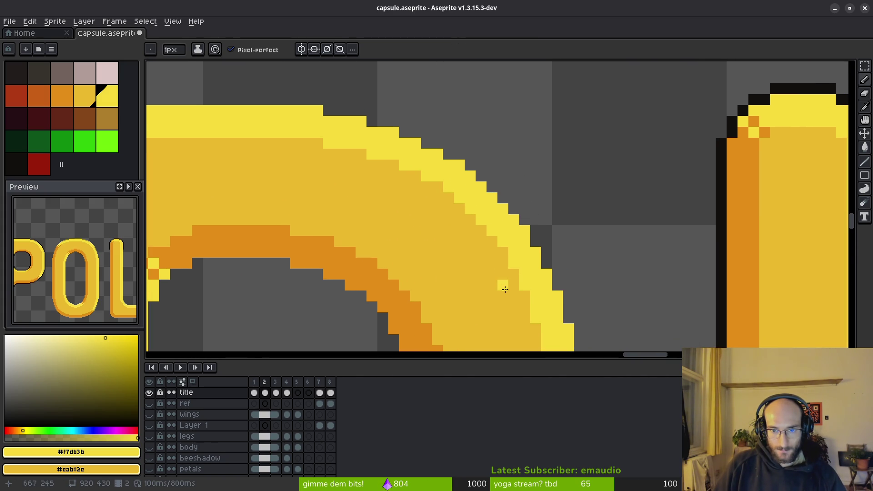
pyautogui.scroll(-1, 503, 287)
pyautogui.scroll(-1, 465, 279)
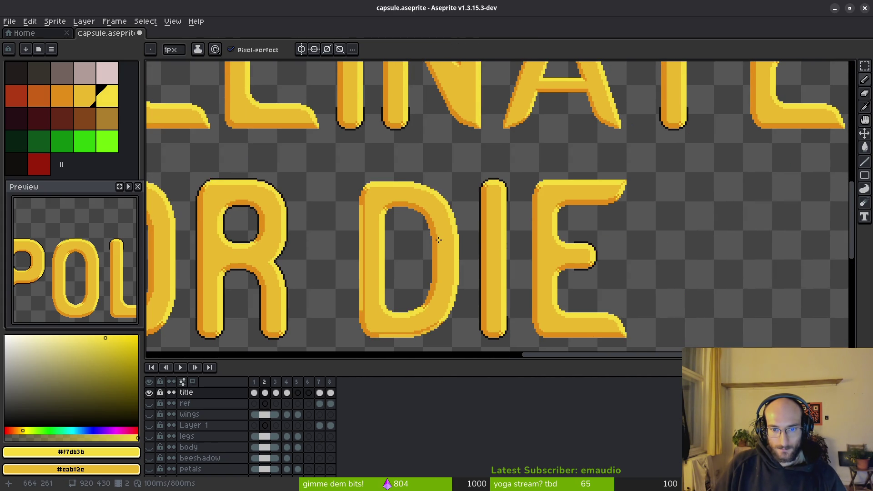
pyautogui.scroll(1, 438, 239)
pyautogui.scroll(1, 445, 237)
pyautogui.scroll(1, 450, 233)
pyautogui.scroll(1, 455, 231)
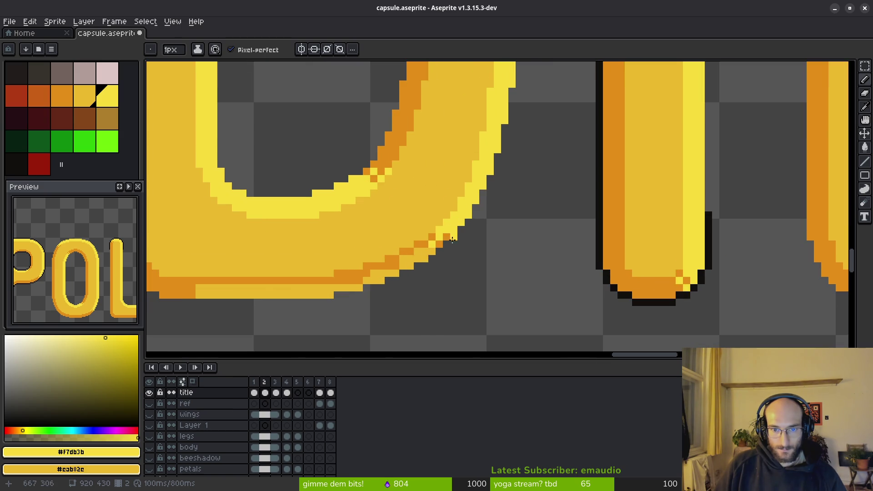
pyautogui.moveTo(404, 256); pyautogui.dragTo(568, 178)
pyautogui.keyDown('alt'); pyautogui.click(498, 205); pyautogui.keyUp('alt')
pyautogui.press('g')
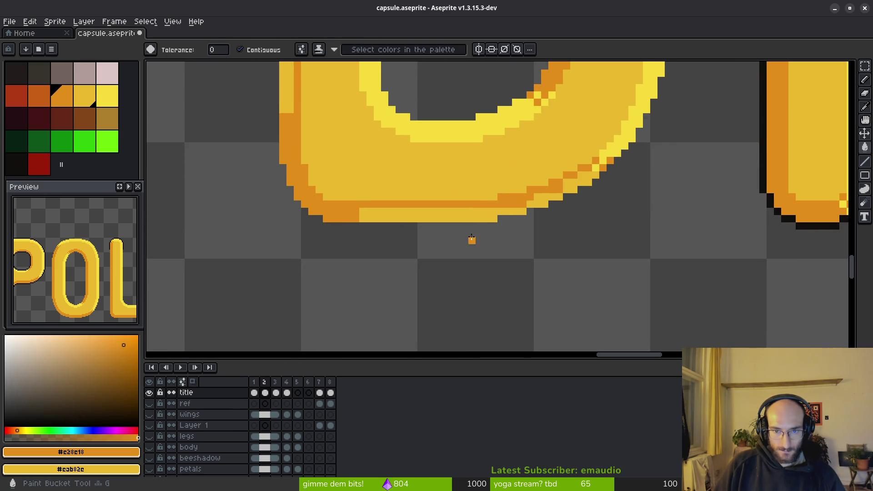
# Bucket-fill the D's bottom edge row, left edge column and a curve edge orange
pyautogui.click(456, 213)
pyautogui.scroll(-1, 598, 215)
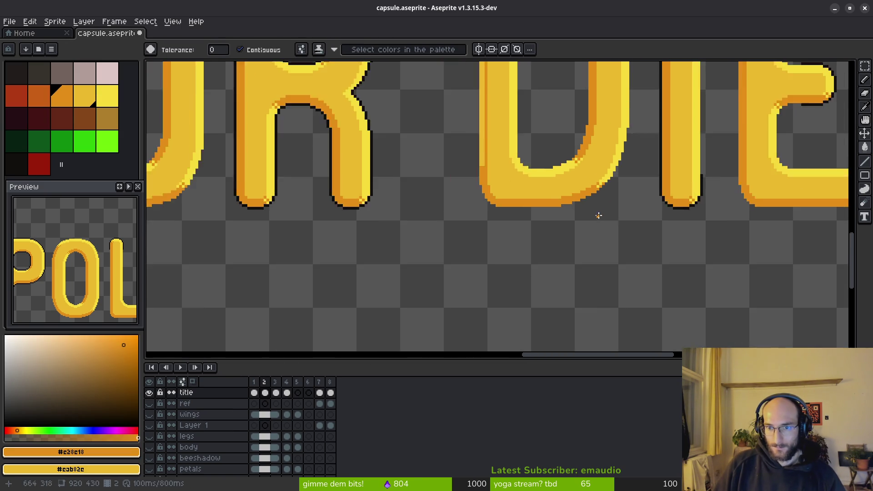
pyautogui.scroll(-1, 599, 223)
pyautogui.scroll(1, 599, 224)
pyautogui.scroll(1, 599, 210)
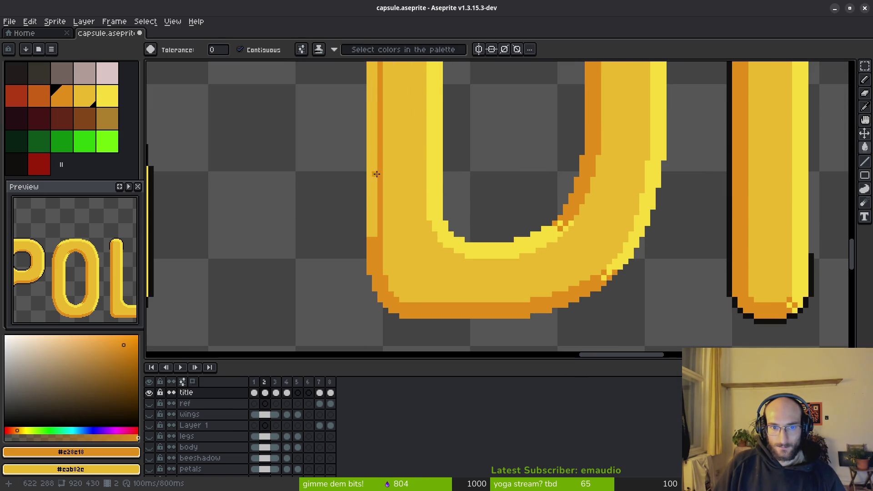
pyautogui.click(375, 174)
pyautogui.scroll(-2, 382, 181)
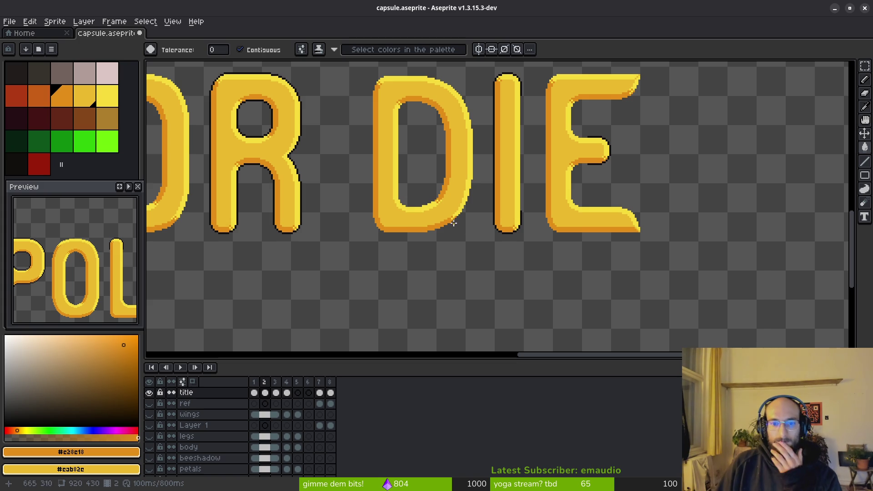
pyautogui.scroll(-2, 410, 205)
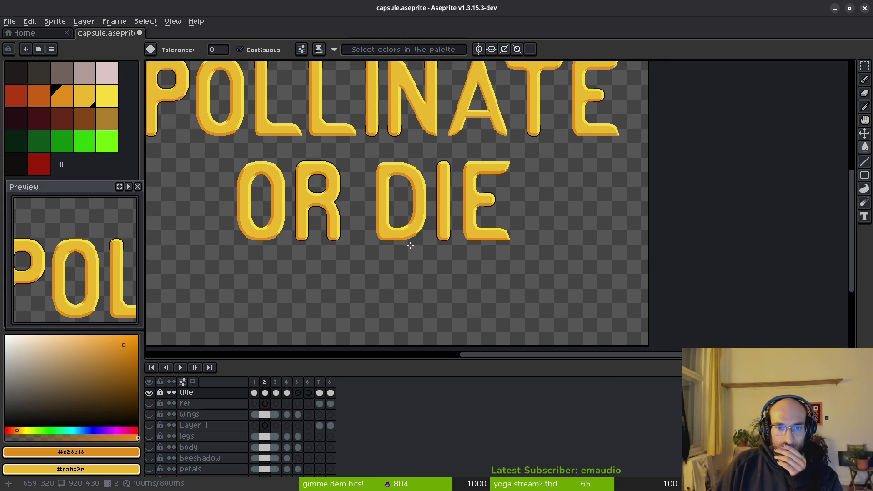
pyautogui.scroll(3, 411, 245)
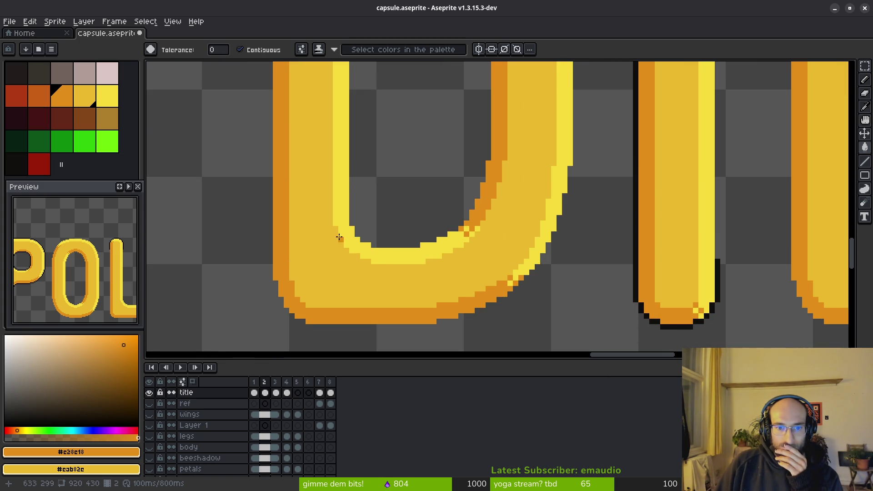
pyautogui.scroll(1, 607, 260)
pyautogui.scroll(-1, 563, 238)
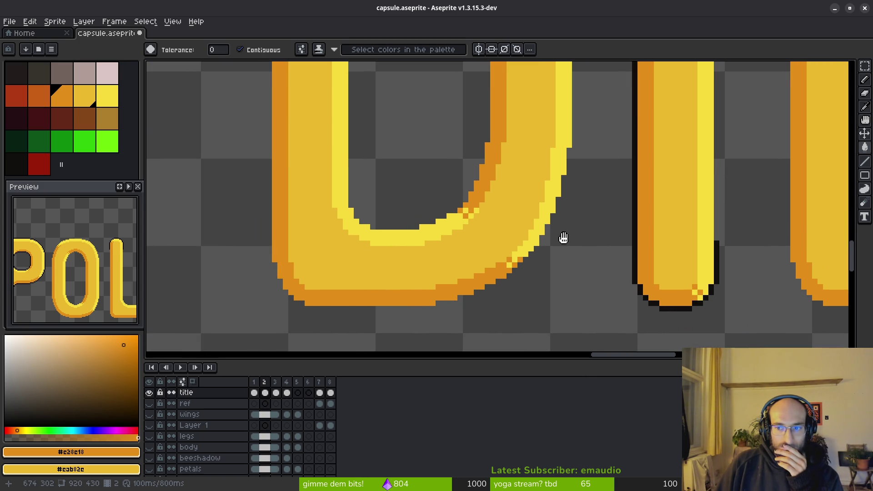
pyautogui.scroll(1, 516, 231)
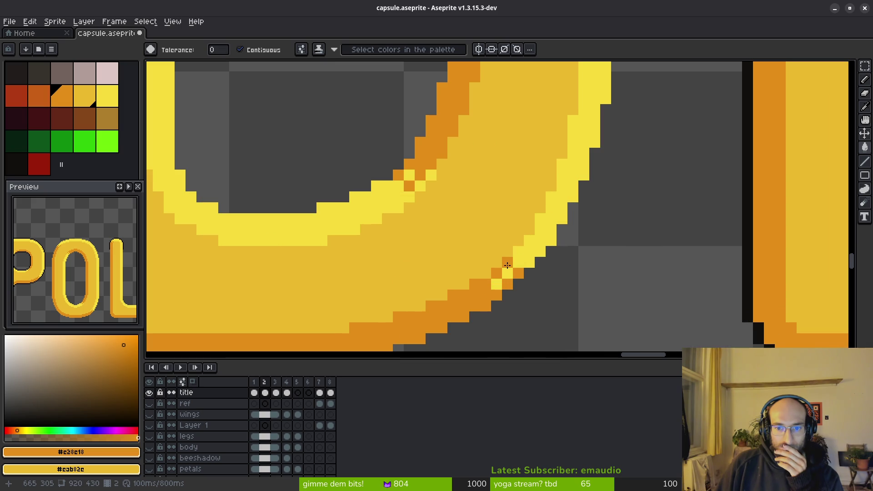
pyautogui.scroll(-1, 507, 265)
pyautogui.scroll(-1, 518, 245)
pyautogui.click(549, 262)
pyautogui.scroll(4, 544, 280)
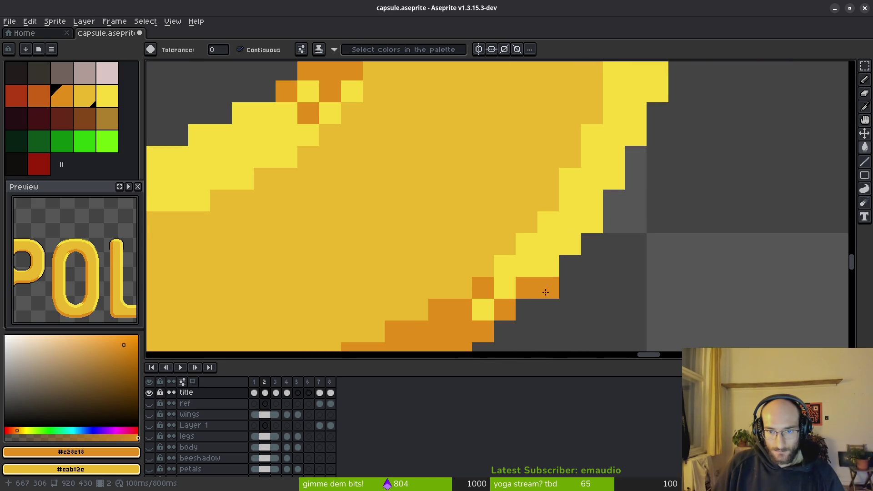
# Pencil single orange and light-yellow pixels where the D's curve edge steps
pyautogui.press('b')
pyautogui.scroll(-2, 556, 281)
pyautogui.scroll(-1, 557, 283)
pyautogui.scroll(2, 557, 283)
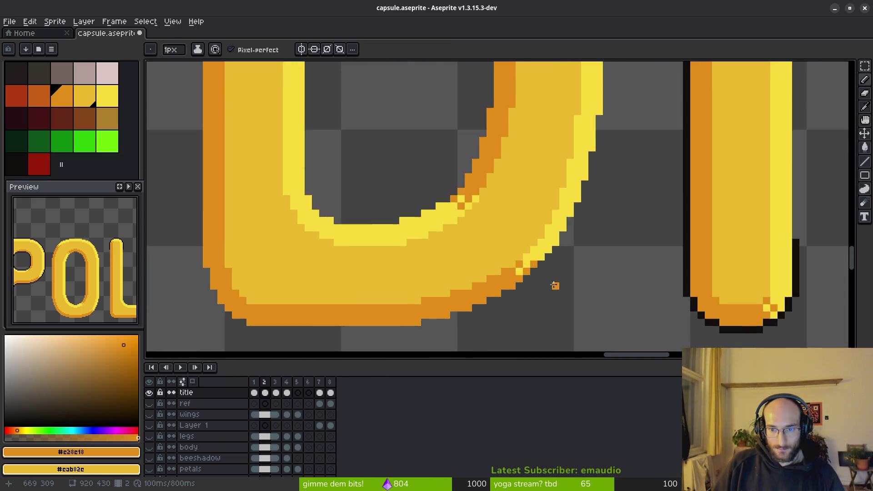
pyautogui.scroll(3, 557, 283)
pyautogui.click(508, 241)
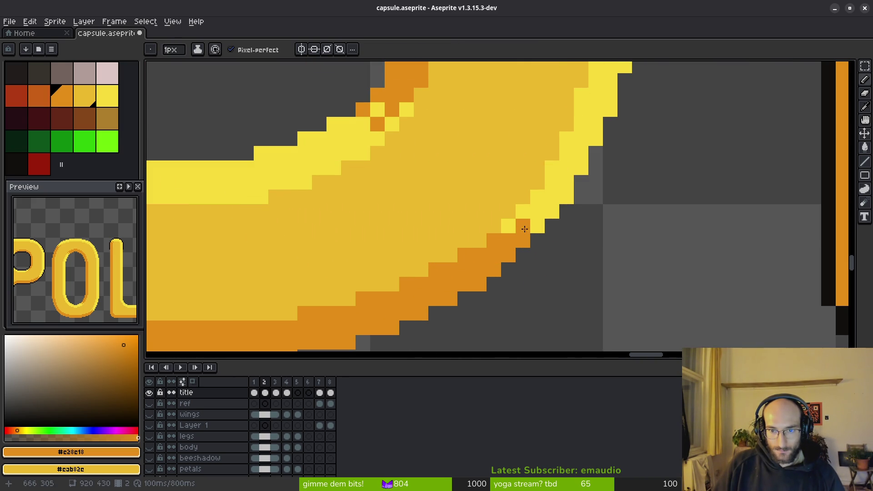
pyautogui.click(495, 237)
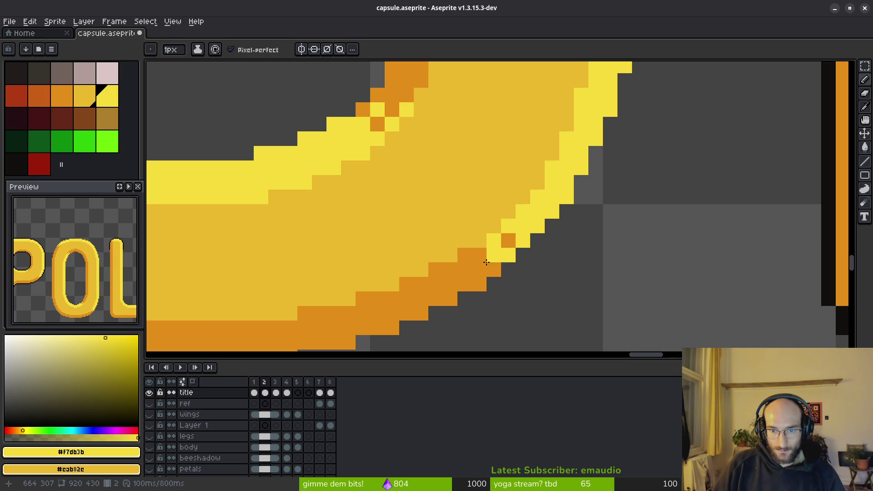
pyautogui.scroll(-3, 569, 267)
pyautogui.scroll(-1, 574, 271)
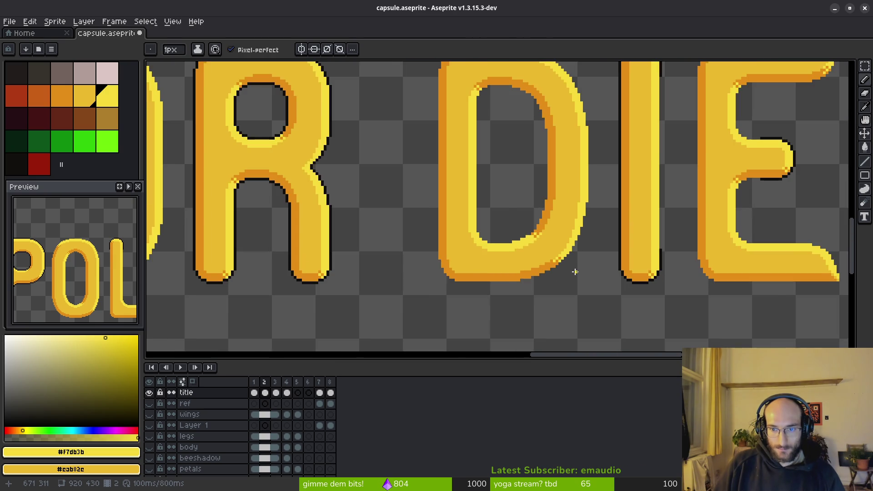
pyautogui.scroll(-3, 575, 272)
pyautogui.scroll(1, 529, 250)
pyautogui.scroll(2, 535, 249)
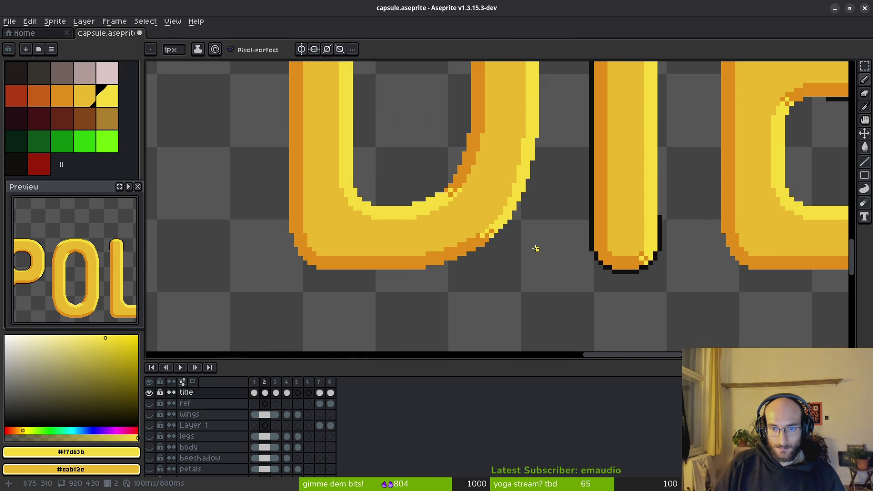
pyautogui.scroll(-1, 532, 247)
pyautogui.scroll(-1, 531, 247)
pyautogui.scroll(2, 531, 249)
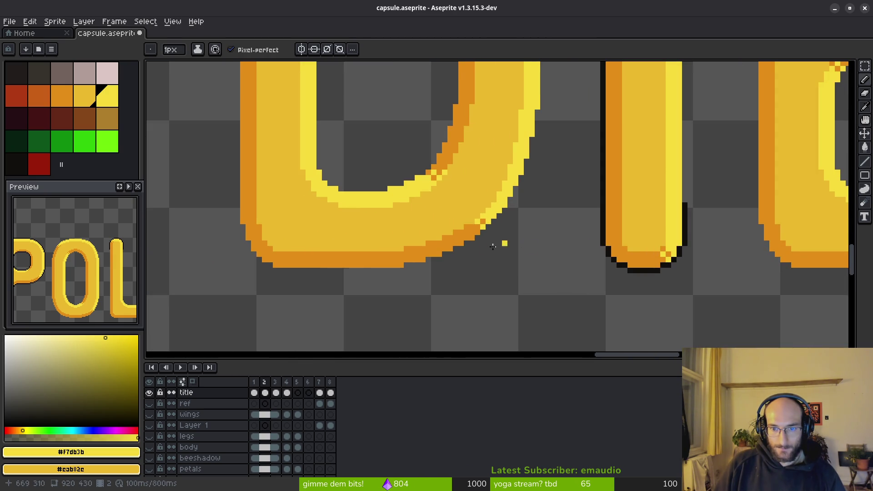
pyautogui.scroll(-3, 493, 234)
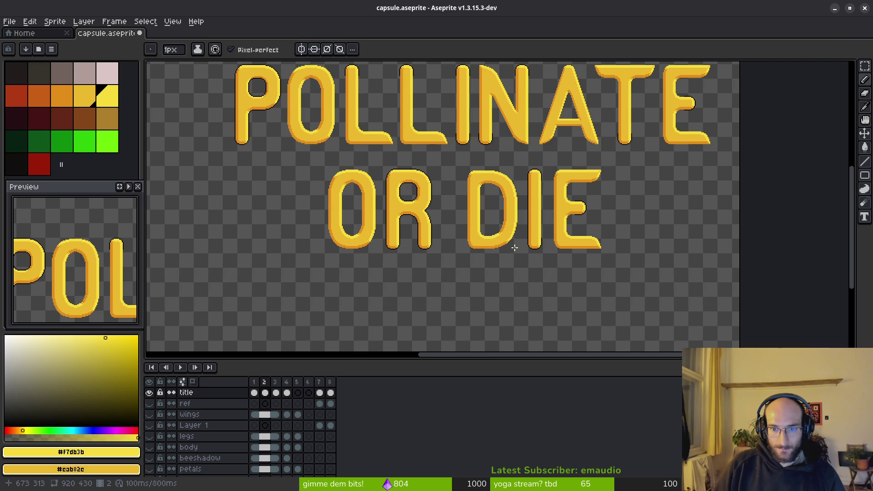
pyautogui.scroll(3, 515, 247)
pyautogui.moveTo(501, 286); pyautogui.dragTo(503, 287)
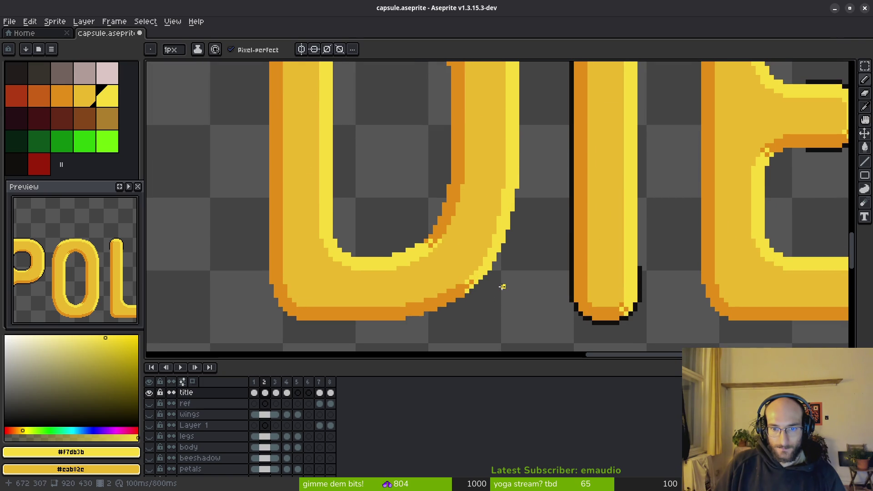
pyautogui.scroll(2, 499, 273)
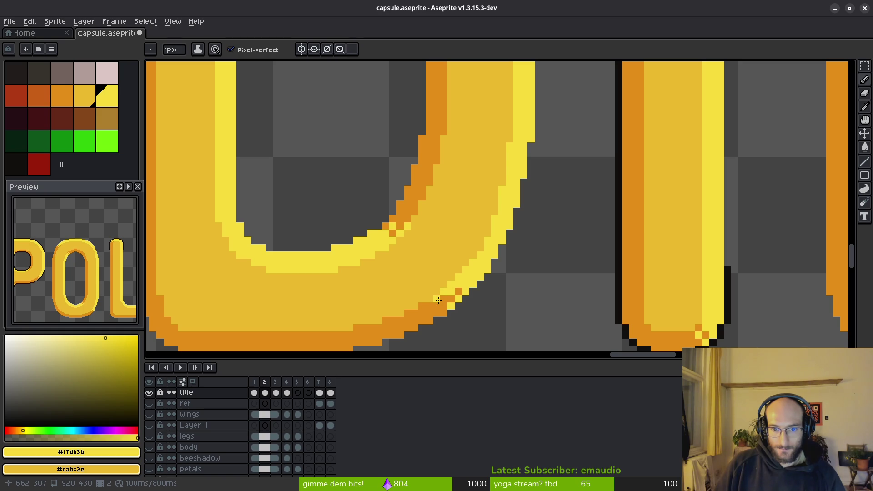
pyautogui.scroll(-3, 507, 313)
# Undo the stray dot, save the capsule file and marquee-select the area around the title
pyautogui.hotkey('ctrl', 'z')
pyautogui.hotkey('ctrl', 'z')
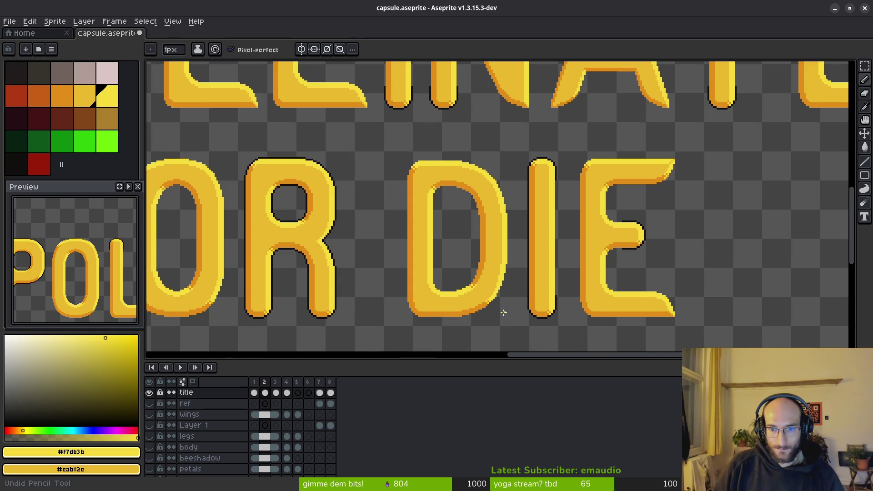
pyautogui.scroll(-2, 508, 312)
pyautogui.scroll(-1, 495, 294)
pyautogui.hotkey('ctrl', 's')
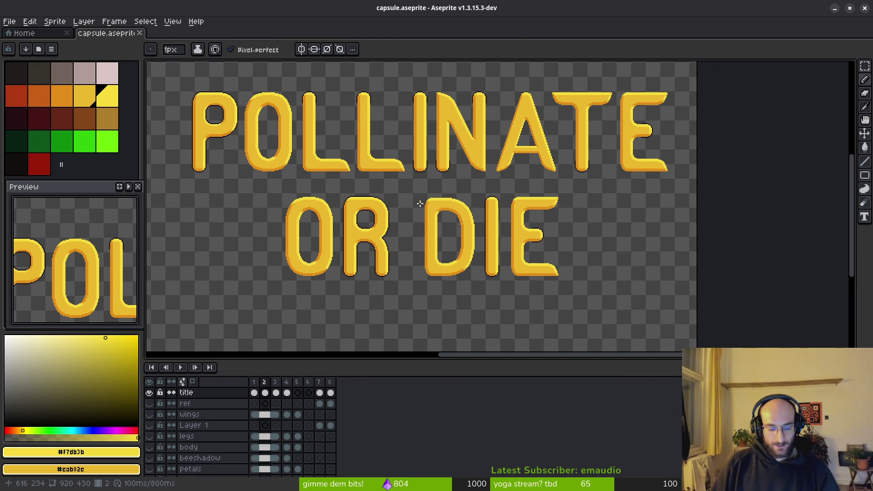
pyautogui.press('m')
pyautogui.scroll(-1, 421, 195)
pyautogui.moveTo(265, 104)
pyautogui.mouseDown()
pyautogui.moveTo(550, 225)
pyautogui.moveTo(576, 261)
pyautogui.mouseUp()
# Replace the dark outline colour with transparent to strip the outline from the title letters
pyautogui.hotkey('shift', 'r')
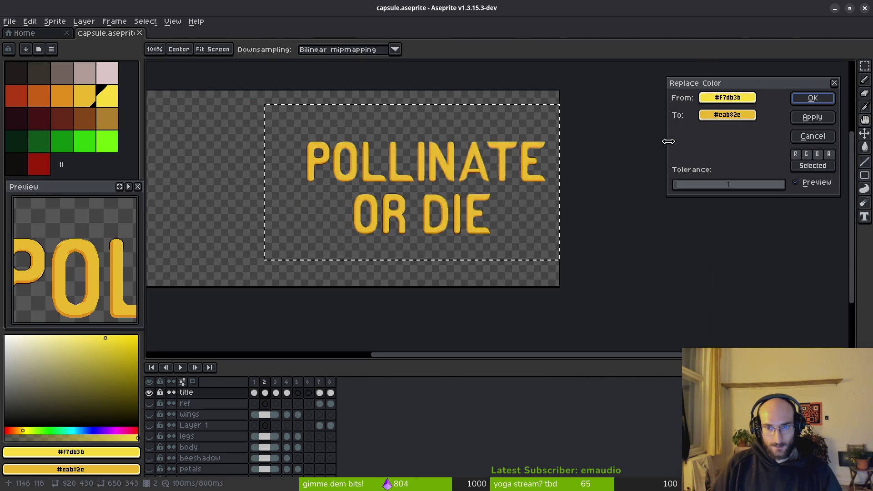
pyautogui.click(464, 186)
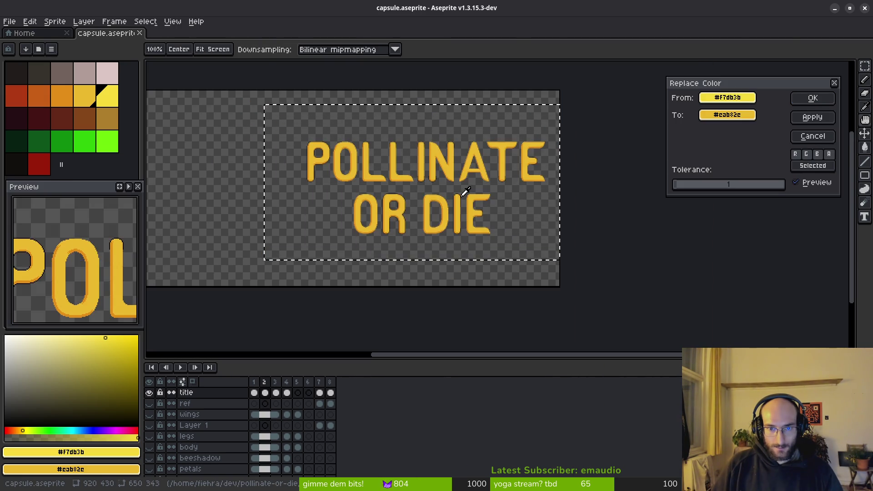
pyautogui.click(466, 191)
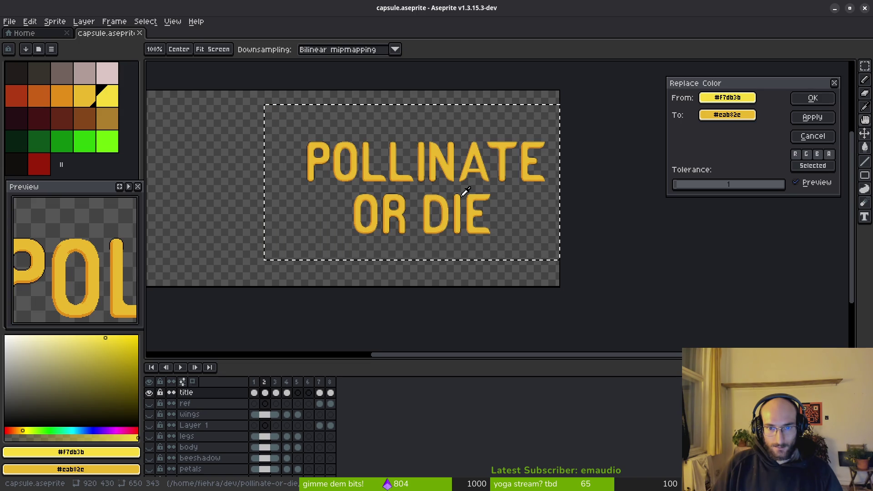
pyautogui.scroll(4, 478, 198)
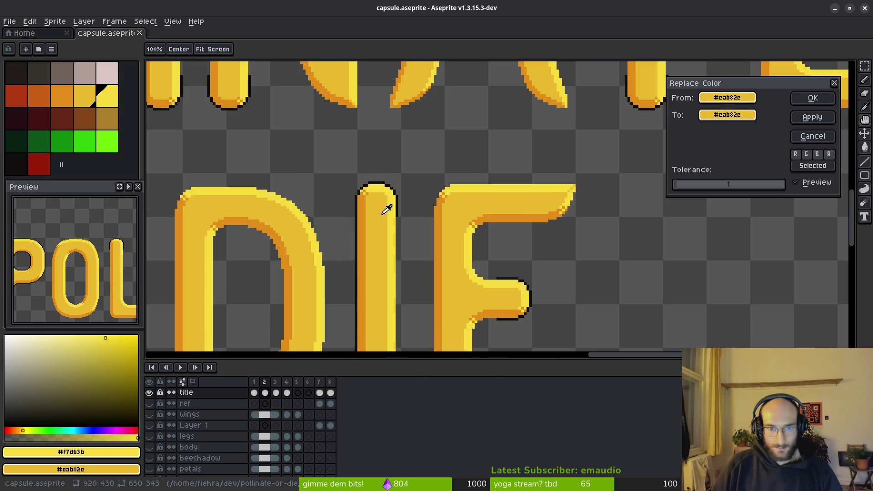
pyautogui.click(397, 203)
pyautogui.click(727, 114)
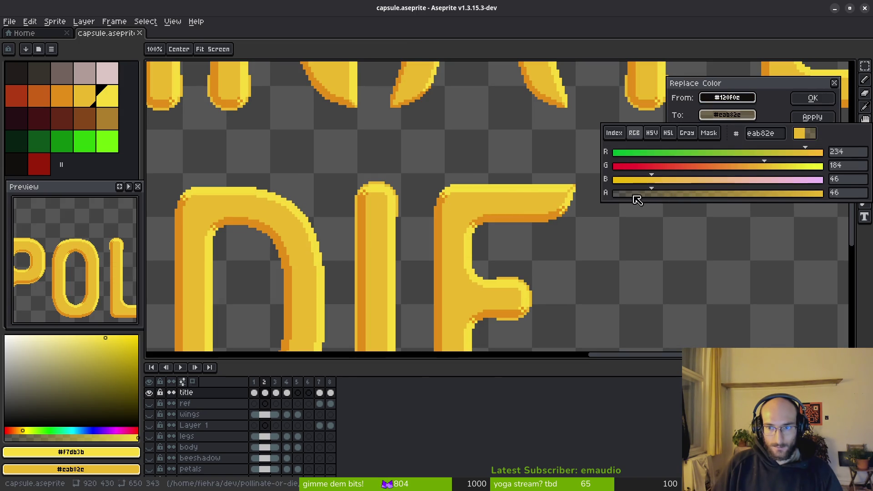
pyautogui.click(813, 97)
# Bring up the Outline effect and choose a dark colour for the new letter outline
pyautogui.moveTo(576, 221); pyautogui.dragTo(537, 219)
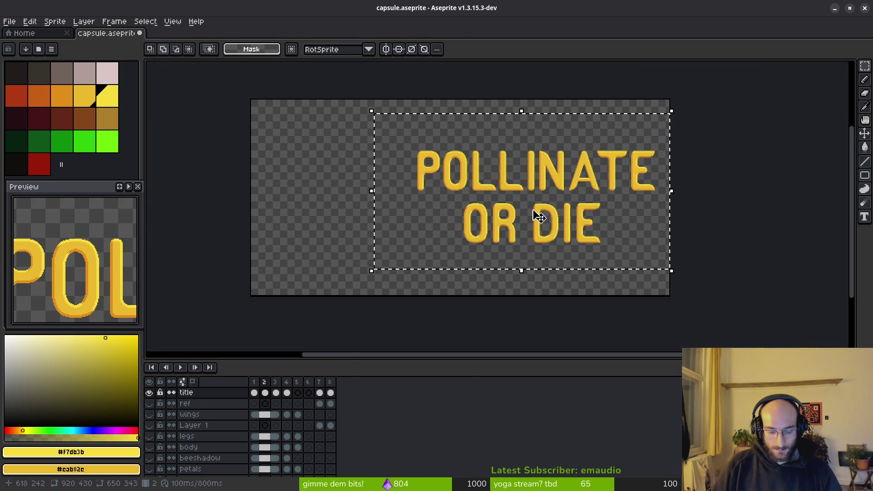
pyautogui.hotkey('shift', 'o')
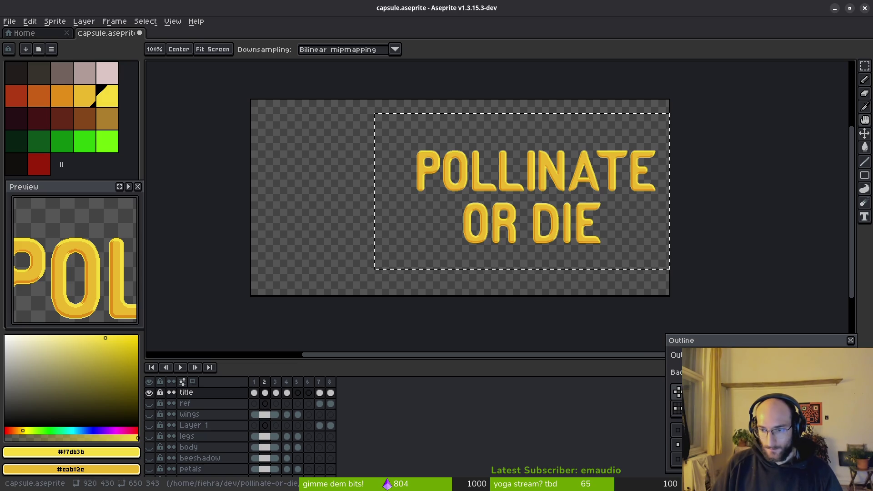
pyautogui.click(717, 355)
pyautogui.click(614, 373)
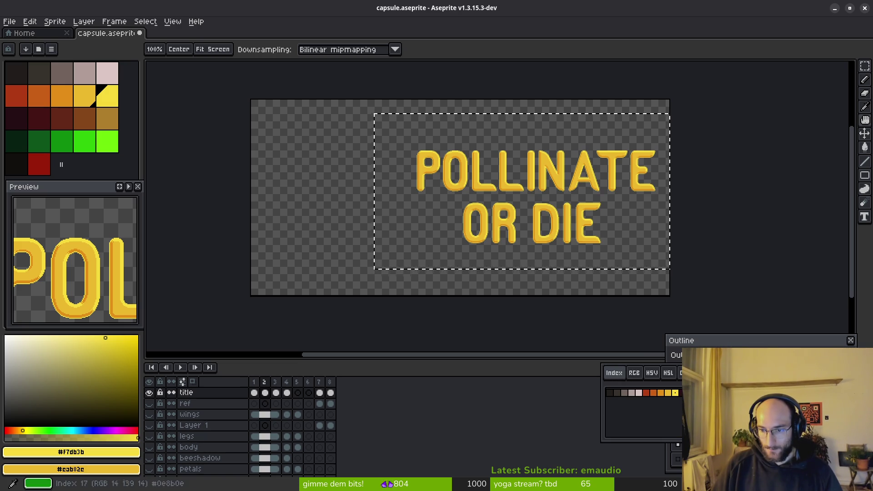
pyautogui.click(634, 373)
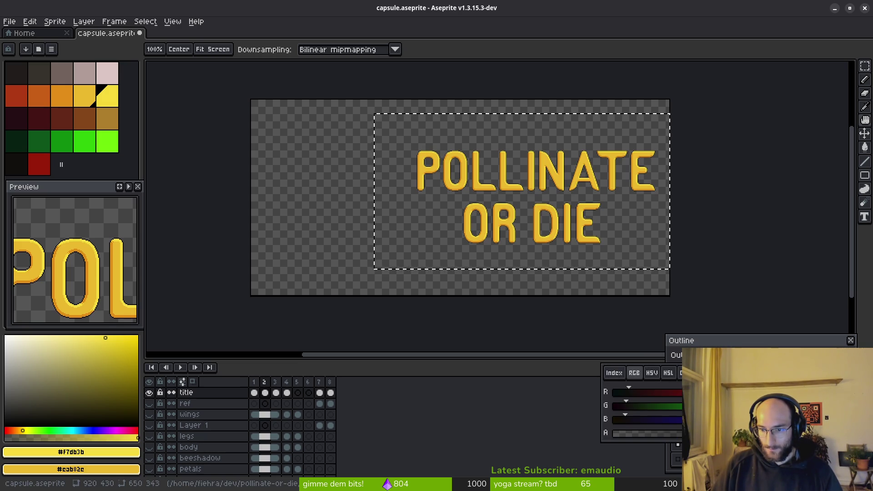
pyautogui.press('Escape')
pyautogui.click(710, 355)
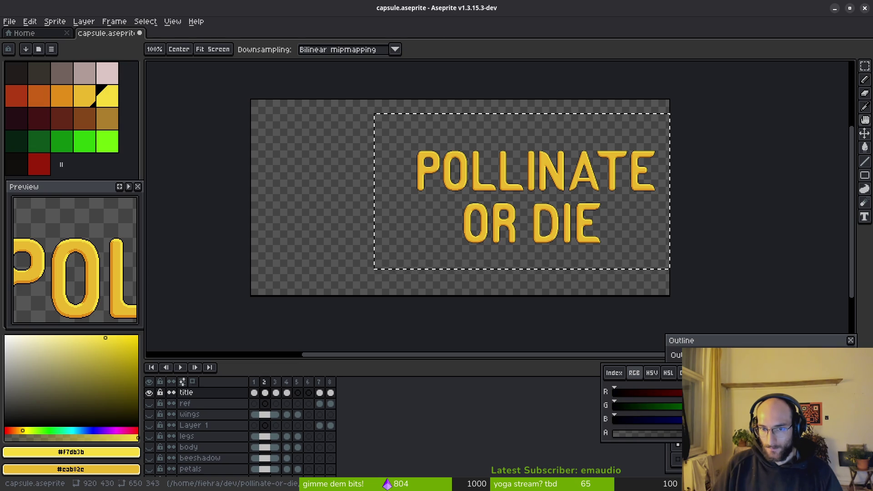
pyautogui.press('Escape')
pyautogui.scroll(5, 560, 234)
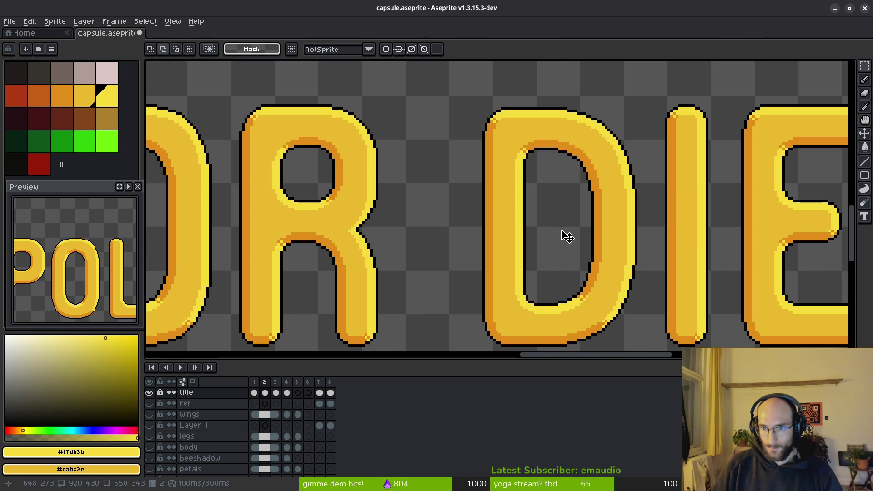
pyautogui.scroll(-1, 559, 233)
pyautogui.scroll(-1, 493, 203)
pyautogui.scroll(-1, 528, 275)
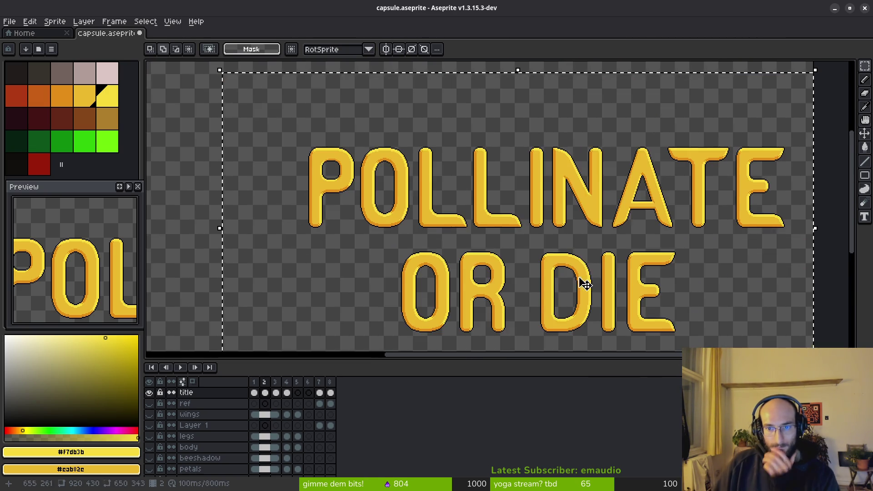
pyautogui.scroll(-1, 553, 306)
# Pan across POL and LLINA to inspect the fresh dark outline on the title letters
pyautogui.moveTo(503, 234); pyautogui.dragTo(510, 238)
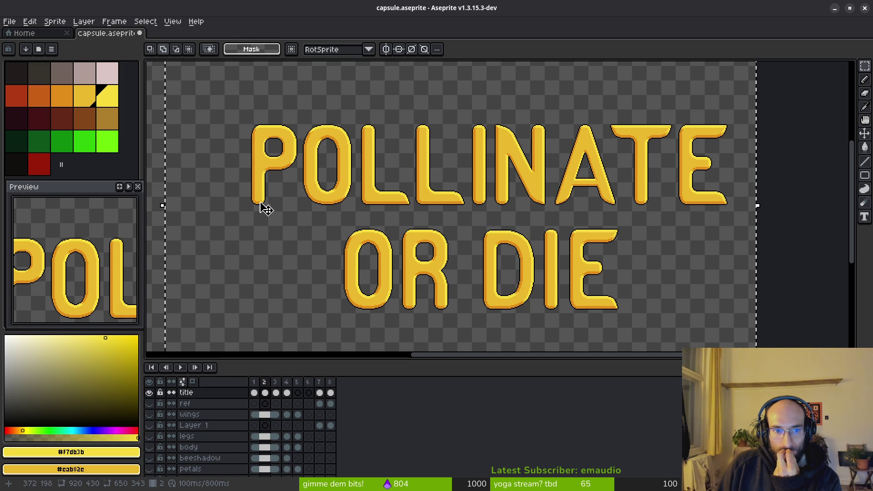
pyautogui.scroll(1, 342, 205)
pyautogui.scroll(1, 328, 211)
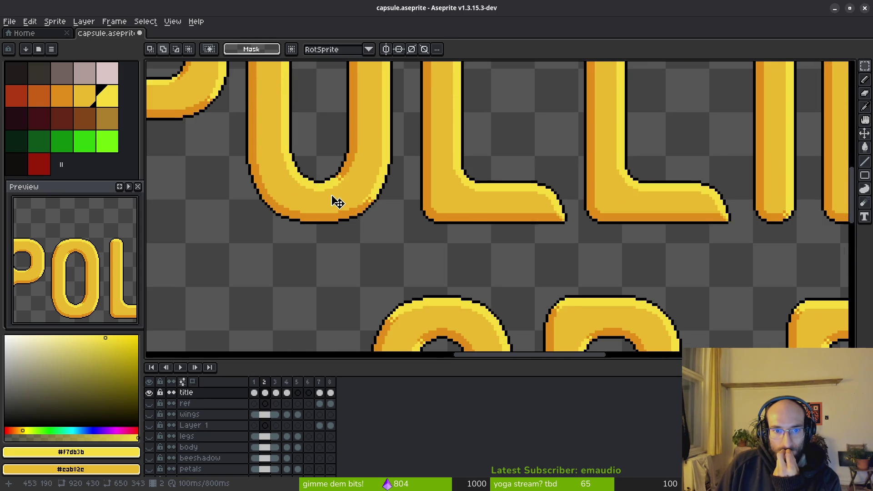
pyautogui.moveTo(318, 225)
pyautogui.mouseDown()
pyautogui.moveTo(614, 220)
pyautogui.moveTo(550, 222)
pyautogui.mouseUp()
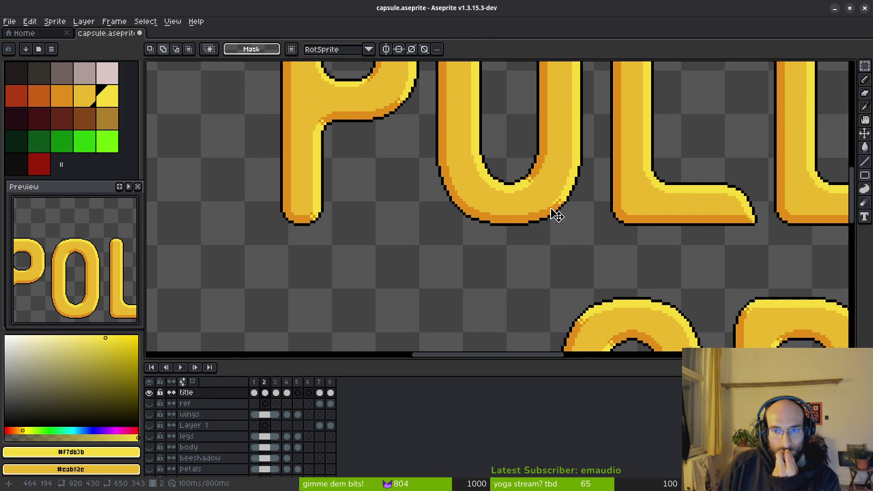
pyautogui.scroll(1, 566, 214)
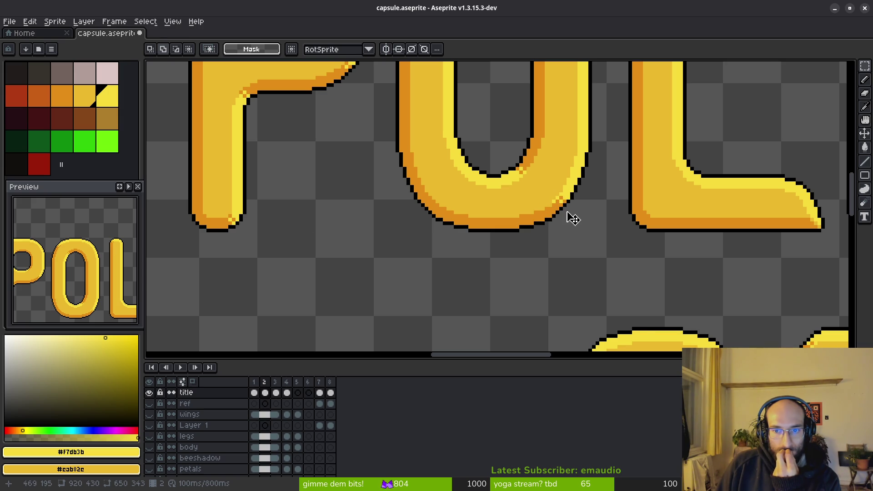
pyautogui.scroll(-1, 576, 218)
pyautogui.scroll(-1, 541, 221)
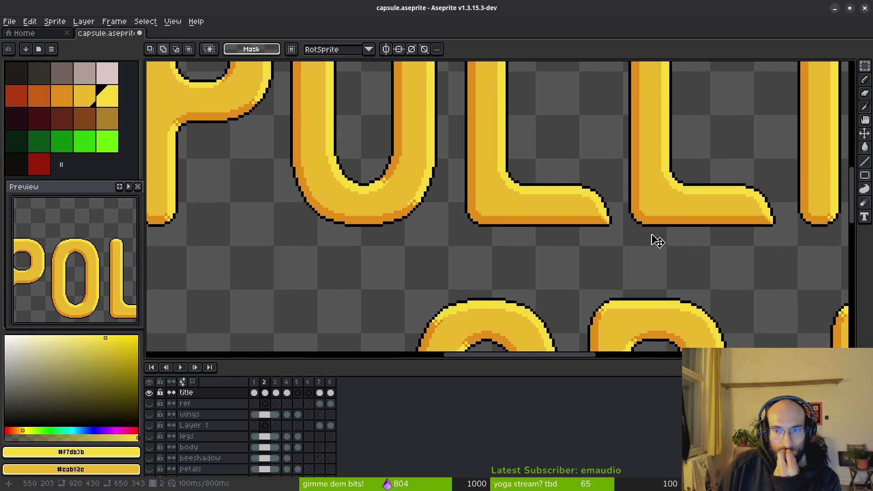
pyautogui.scroll(1, 637, 232)
pyautogui.scroll(-1, 678, 220)
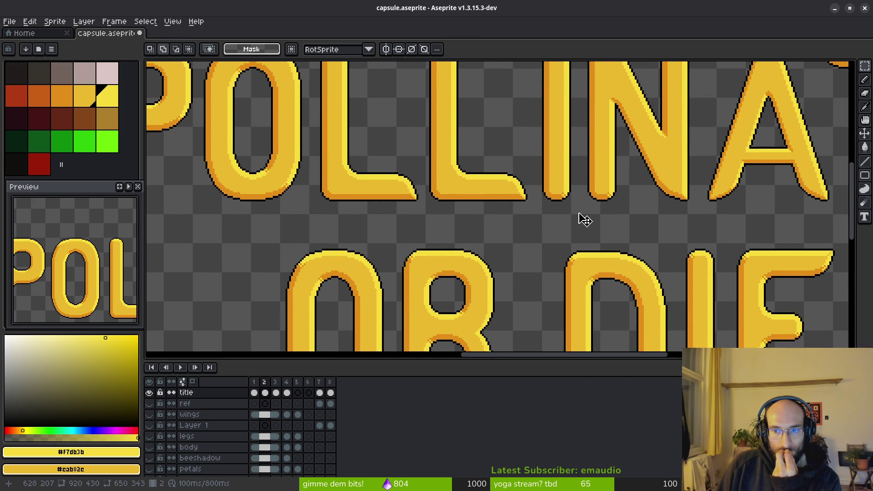
pyautogui.moveTo(729, 226); pyautogui.dragTo(567, 237)
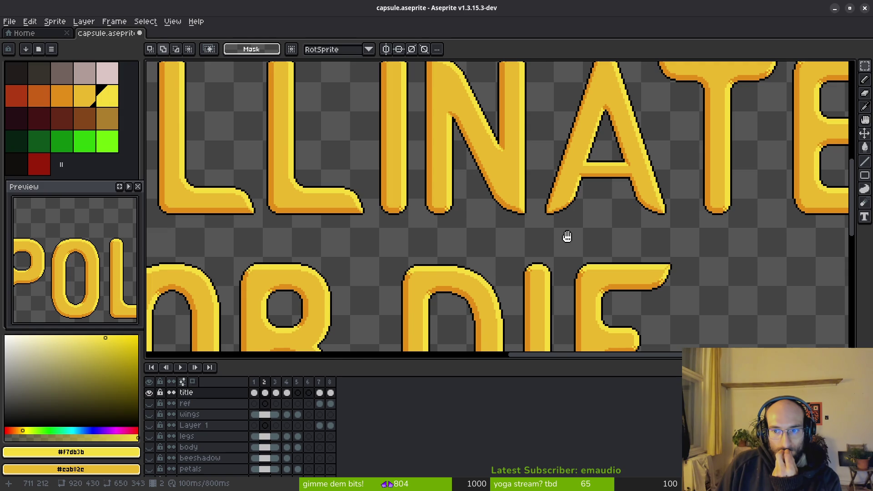
pyautogui.scroll(2, 699, 213)
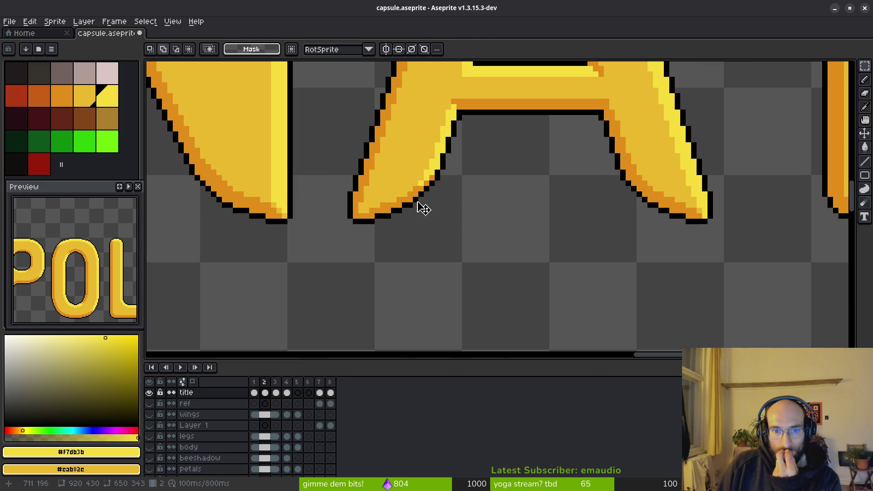
pyautogui.scroll(-1, 553, 230)
pyautogui.scroll(-1, 553, 230)
pyautogui.scroll(-1, 554, 230)
pyautogui.scroll(-1, 553, 230)
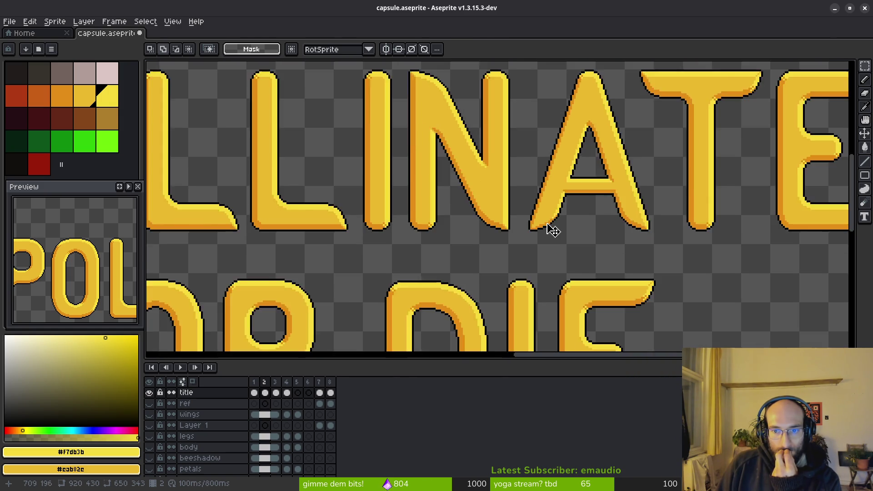
pyautogui.scroll(-1, 549, 230)
pyautogui.scroll(3, 555, 228)
pyautogui.scroll(1, 552, 189)
# Pick the orange shadow colour and touch up shading pixels along the legs of A and NATE
pyautogui.press('i')
pyautogui.click(507, 215)
pyautogui.scroll(1, 504, 207)
pyautogui.press('b')
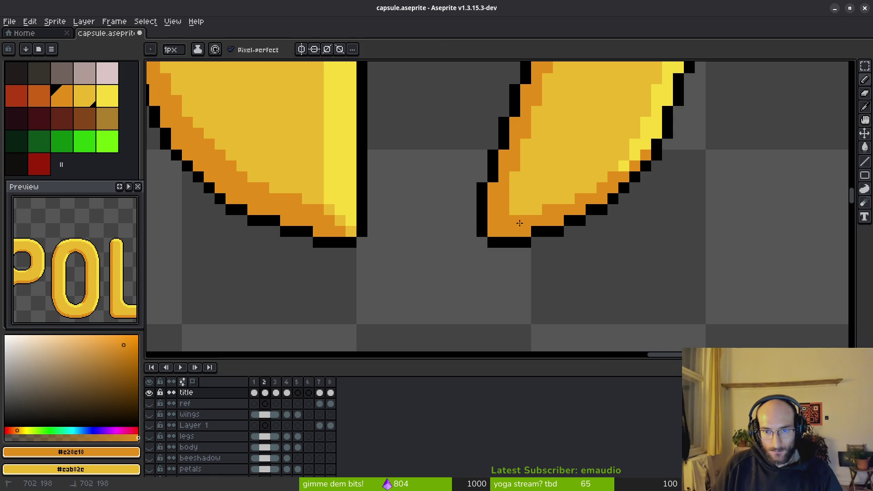
pyautogui.scroll(-2, 577, 230)
pyautogui.scroll(-1, 587, 230)
pyautogui.scroll(3, 534, 196)
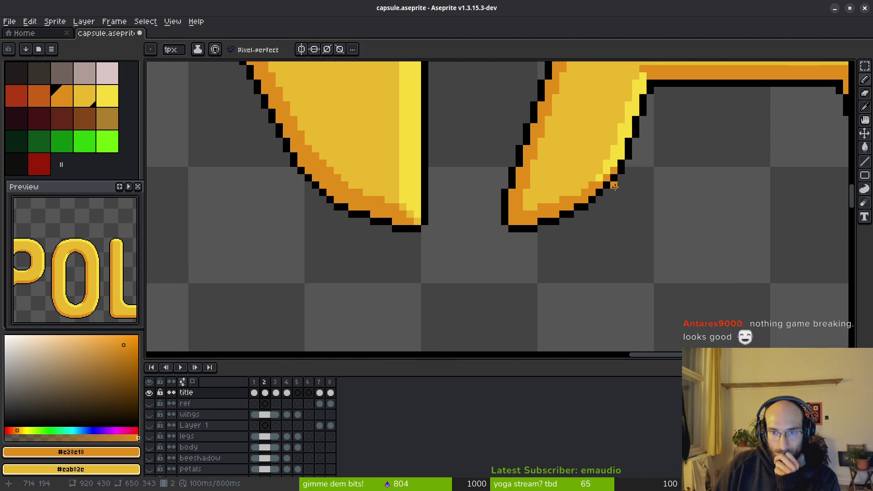
pyautogui.scroll(-2, 616, 183)
pyautogui.scroll(-1, 614, 212)
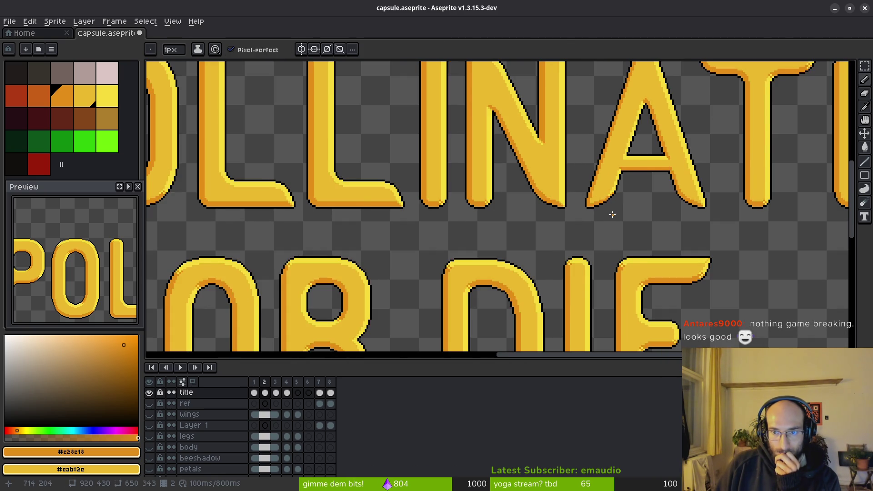
pyautogui.scroll(1, 611, 214)
pyautogui.scroll(1, 600, 194)
pyautogui.scroll(2, 542, 185)
pyautogui.scroll(1, 581, 198)
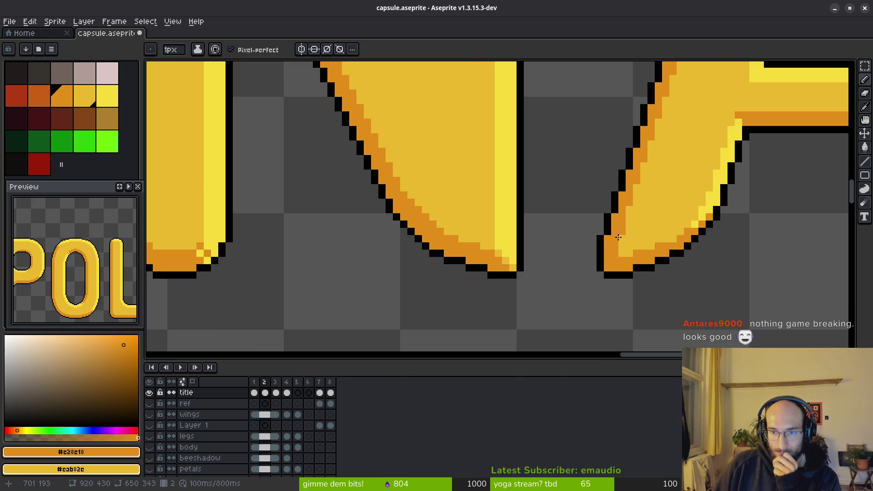
pyautogui.scroll(-3, 620, 271)
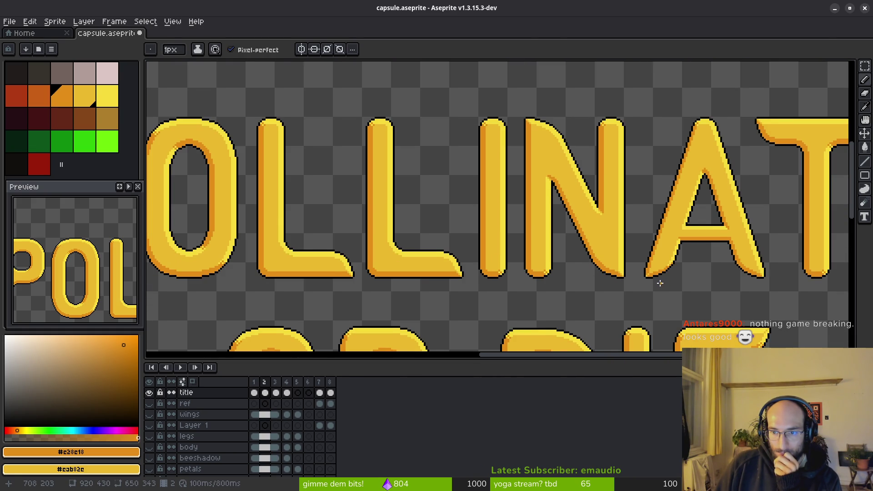
pyautogui.moveTo(660, 283); pyautogui.dragTo(581, 277)
pyautogui.scroll(3, 689, 281)
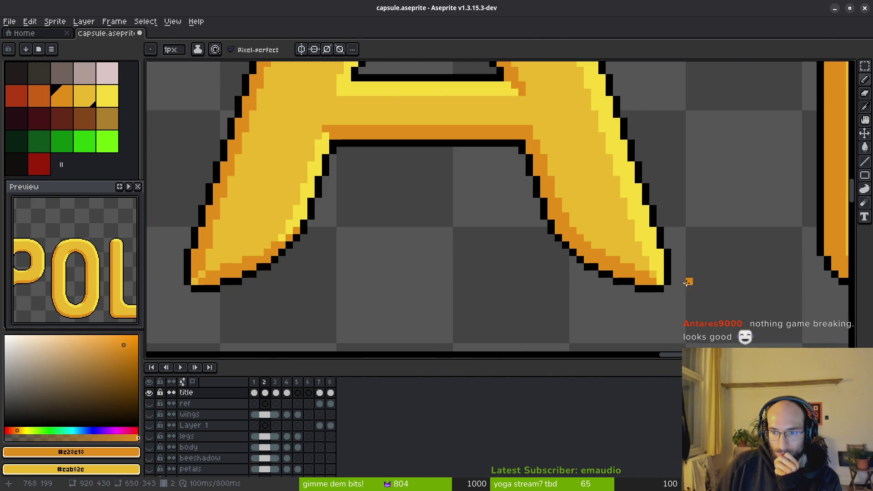
pyautogui.scroll(-2, 681, 297)
pyautogui.scroll(-2, 683, 300)
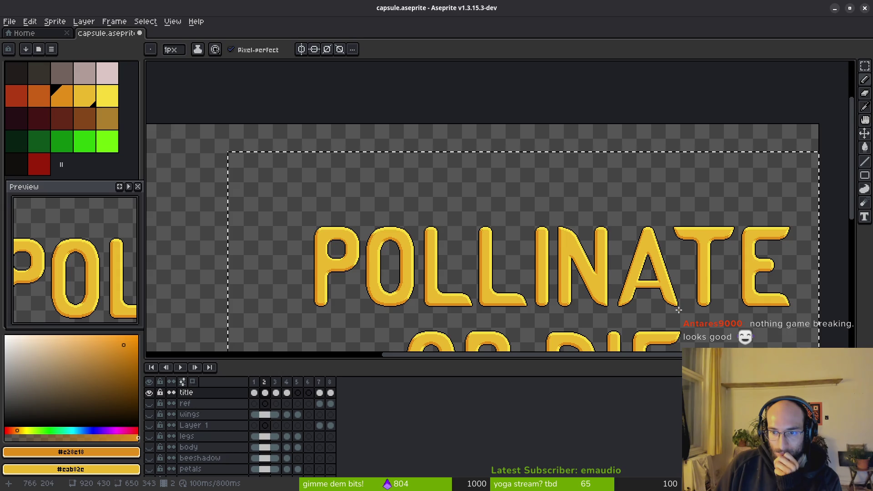
pyautogui.moveTo(637, 288)
pyautogui.mouseDown()
pyautogui.moveTo(525, 231)
pyautogui.moveTo(524, 220)
pyautogui.mouseUp()
pyautogui.scroll(1, 526, 231)
pyautogui.scroll(1, 489, 224)
pyautogui.scroll(1, 543, 242)
pyautogui.scroll(-3, 497, 215)
pyautogui.scroll(-3, 463, 166)
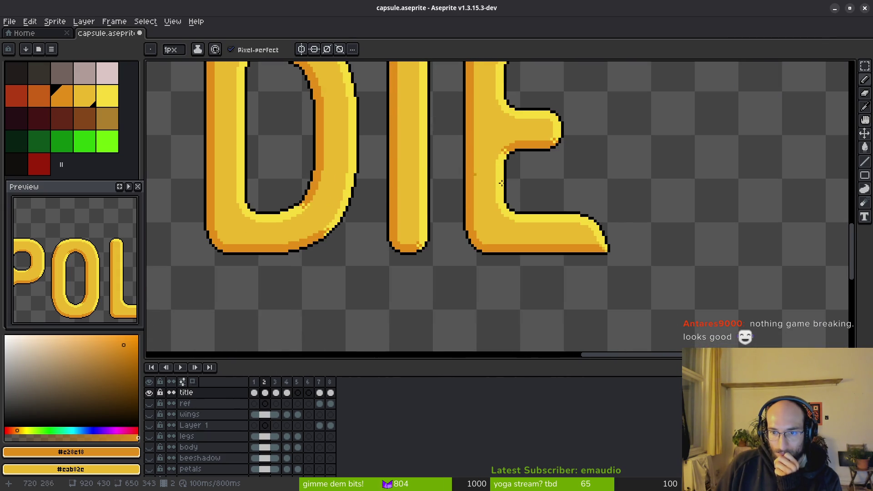
pyautogui.scroll(1, 616, 238)
pyautogui.scroll(-1, 455, 232)
pyautogui.hscroll(-3, 455, 231)
pyautogui.hscroll(-2, 583, 232)
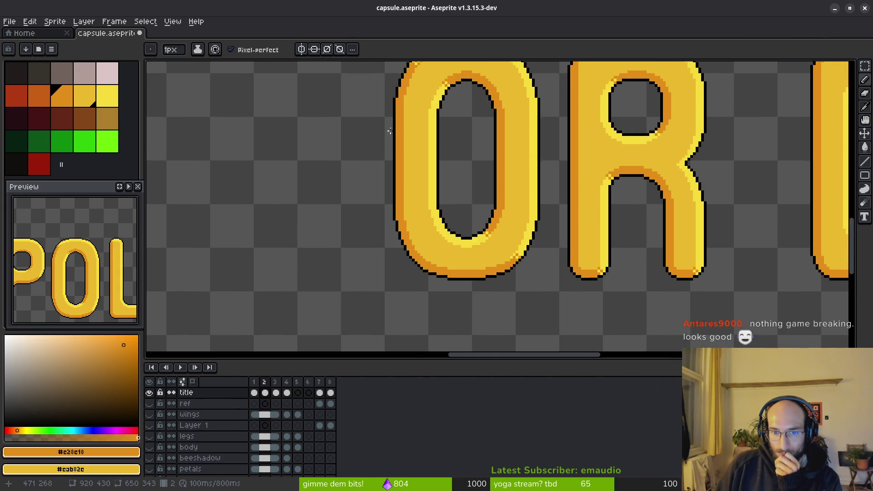
pyautogui.scroll(3, 527, 289)
pyautogui.scroll(1, 501, 255)
pyautogui.hscroll(2, 500, 255)
pyautogui.hscroll(1, 365, 279)
pyautogui.hscroll(1, 366, 237)
pyautogui.scroll(1, 413, 311)
pyautogui.hscroll(2, 637, 224)
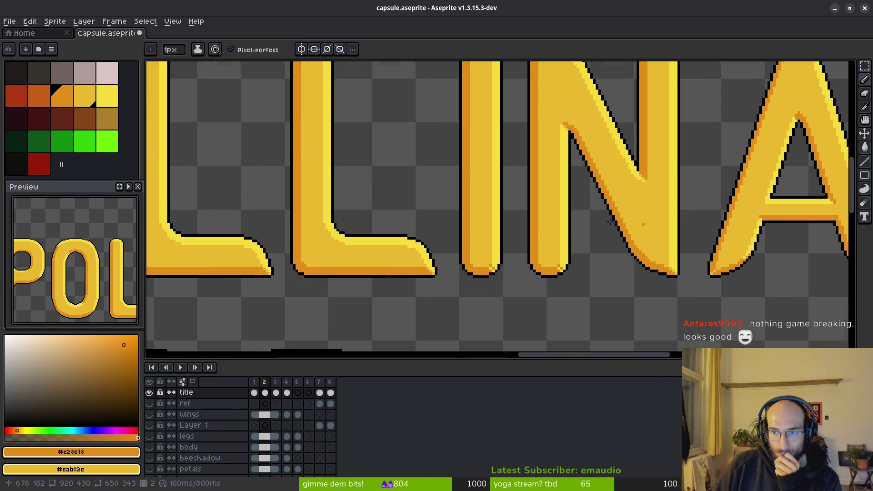
pyautogui.hscroll(2, 448, 234)
pyautogui.hscroll(1, 371, 245)
pyautogui.moveTo(371, 245)
pyautogui.mouseDown()
pyautogui.moveTo(315, 258)
pyautogui.moveTo(323, 258)
pyautogui.mouseUp()
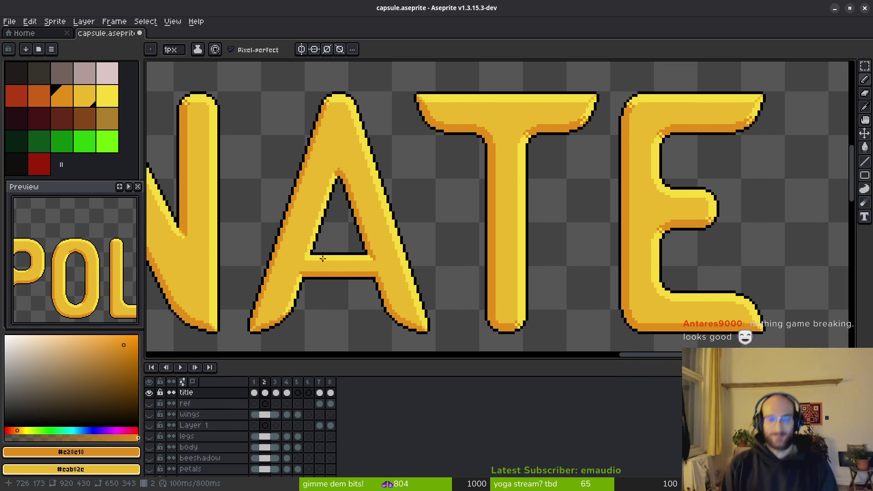
pyautogui.scroll(2, 320, 258)
pyautogui.scroll(1, 235, 283)
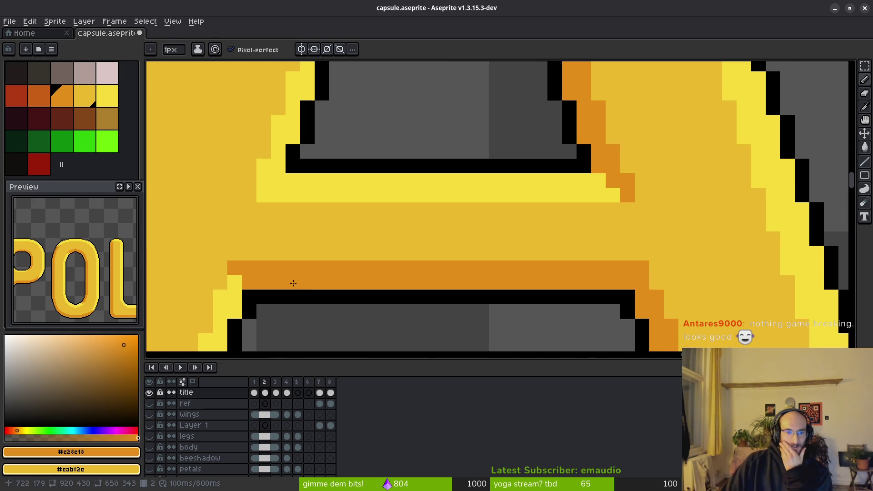
pyautogui.scroll(-3, 361, 274)
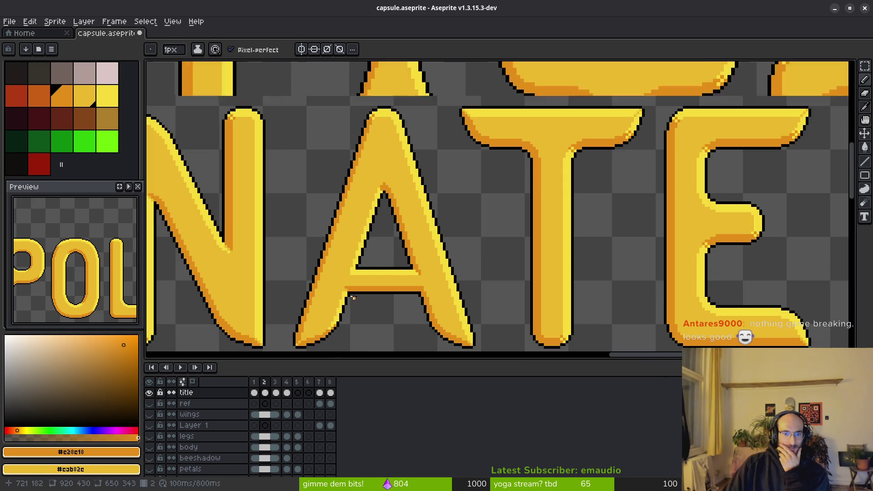
pyautogui.scroll(1, 355, 297)
pyautogui.scroll(2, 371, 218)
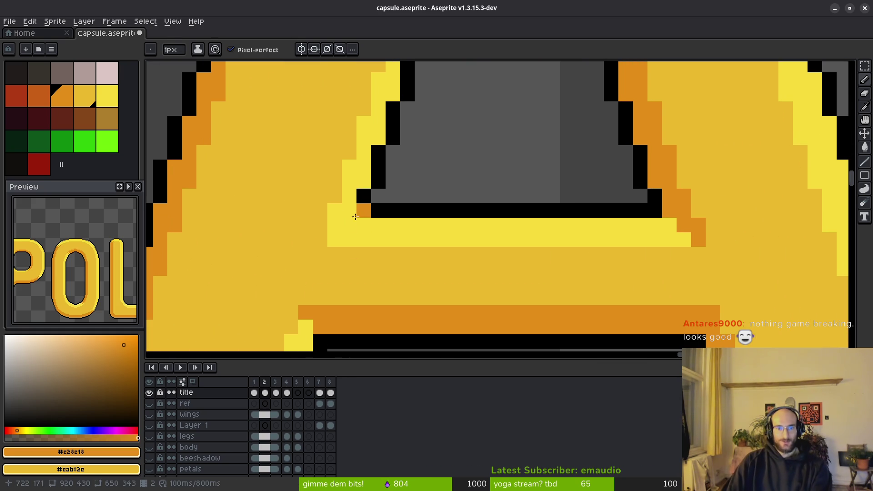
pyautogui.scroll(-3, 432, 267)
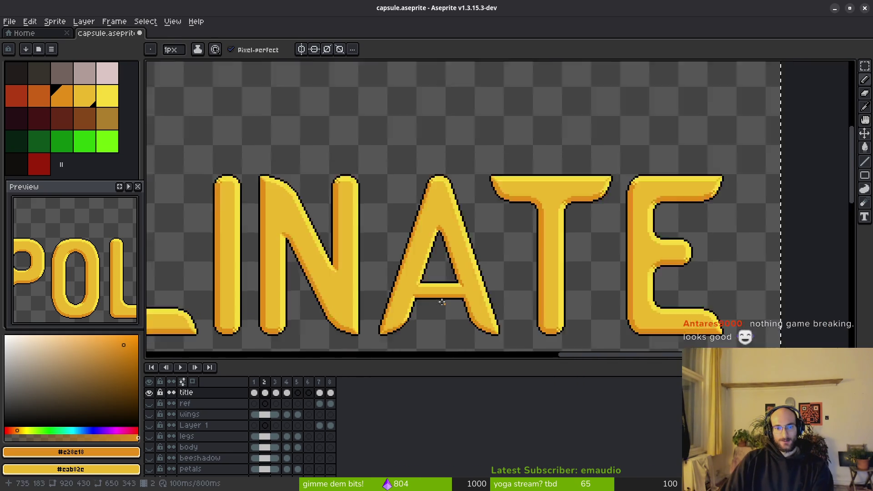
pyautogui.scroll(2, 444, 306)
pyautogui.scroll(1, 419, 290)
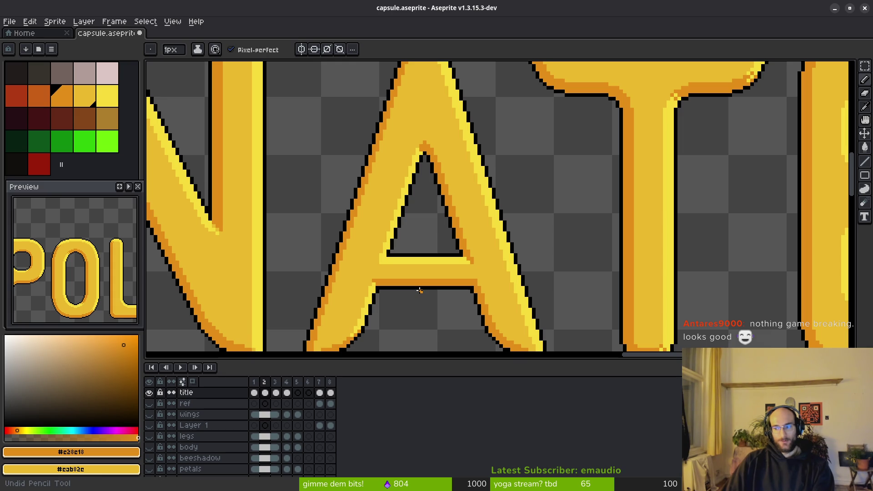
# Save the title artwork
pyautogui.hotkey('ctrl', 's')
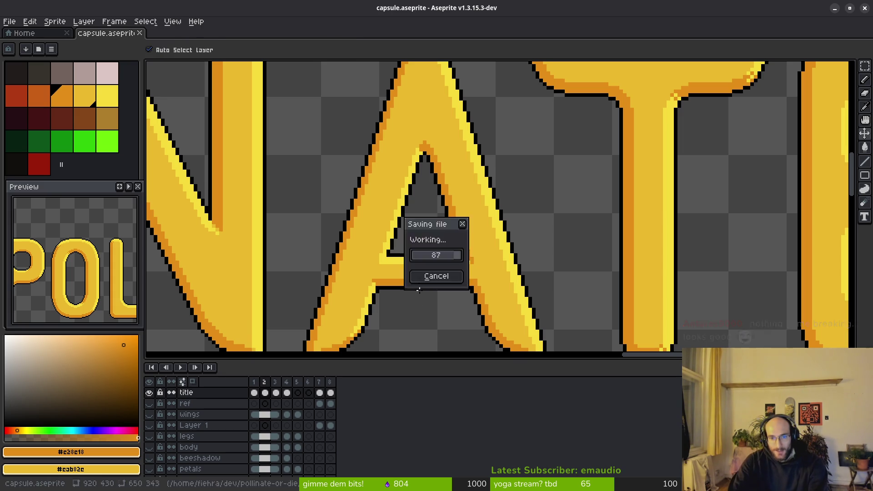
pyautogui.scroll(2, 483, 285)
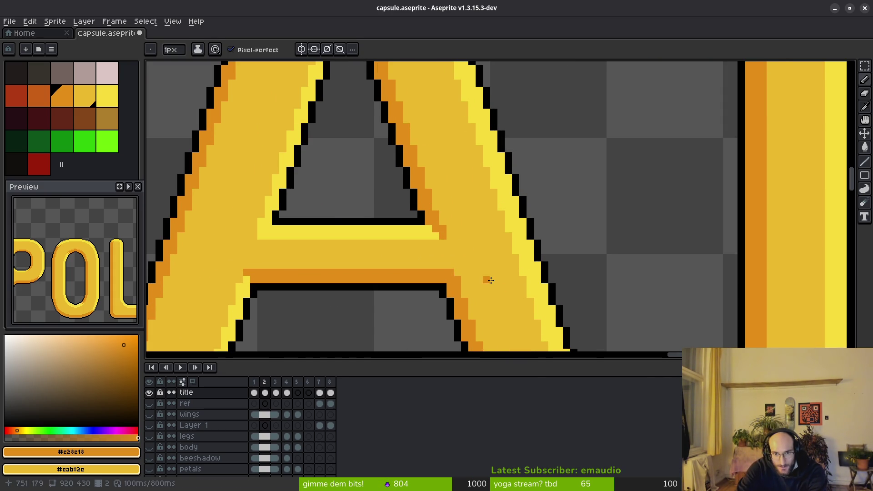
pyautogui.scroll(-1, 484, 281)
pyautogui.scroll(-1, 493, 287)
pyautogui.scroll(-1, 495, 295)
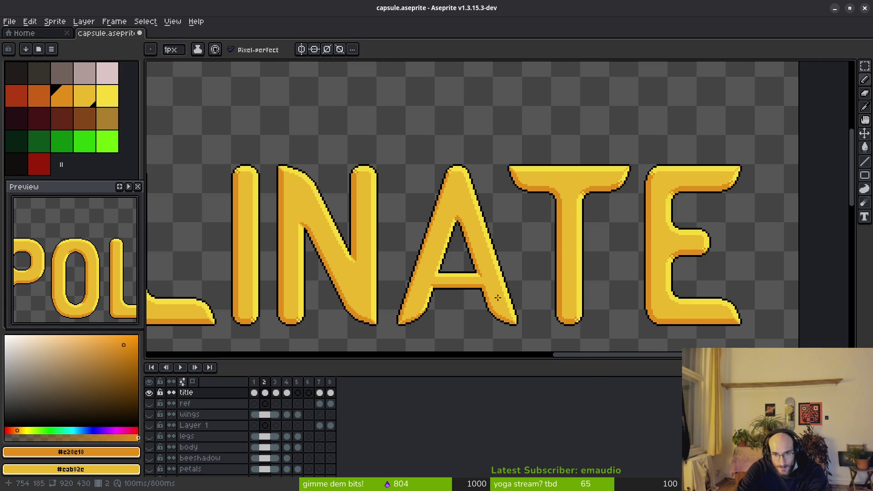
pyautogui.scroll(-1, 498, 297)
pyautogui.scroll(1, 498, 298)
# Undo a stray pencil mark on LINATE, save the artwork again and switch to the typer.io browser tab
pyautogui.moveTo(498, 298); pyautogui.dragTo(476, 305)
pyautogui.click(476, 304)
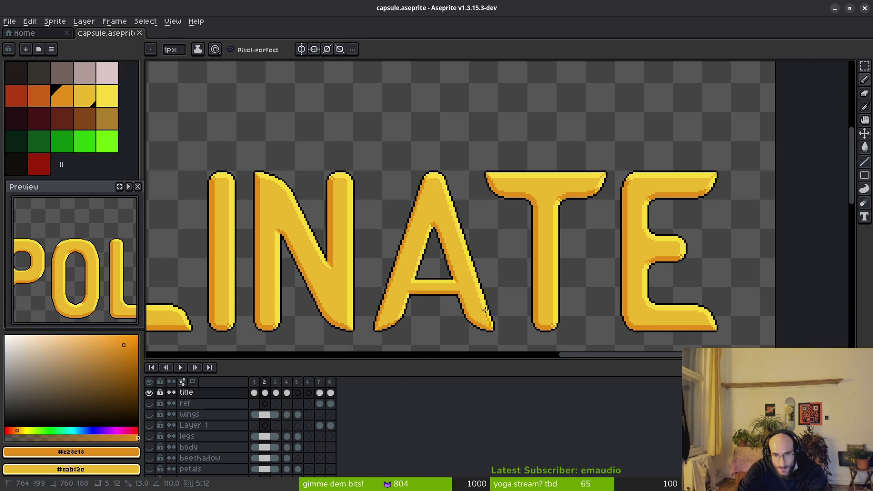
pyautogui.hotkey('ctrl', 'z')
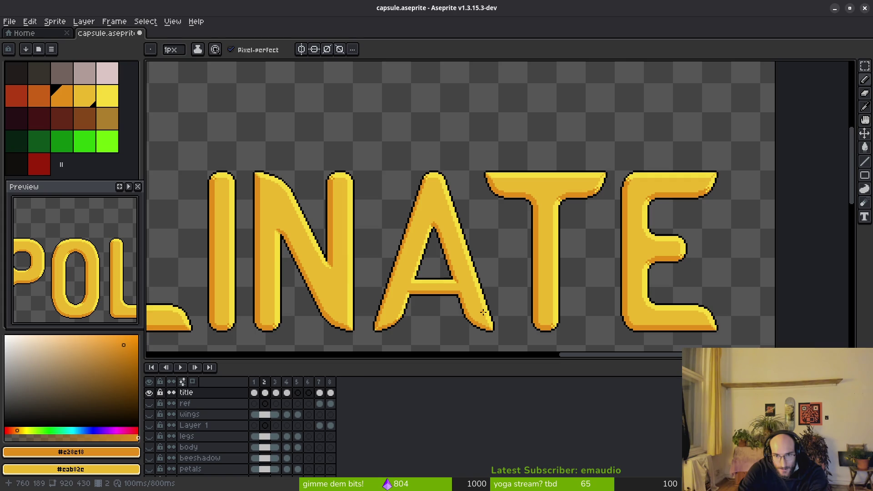
pyautogui.scroll(3, 484, 311)
pyautogui.scroll(-2, 471, 277)
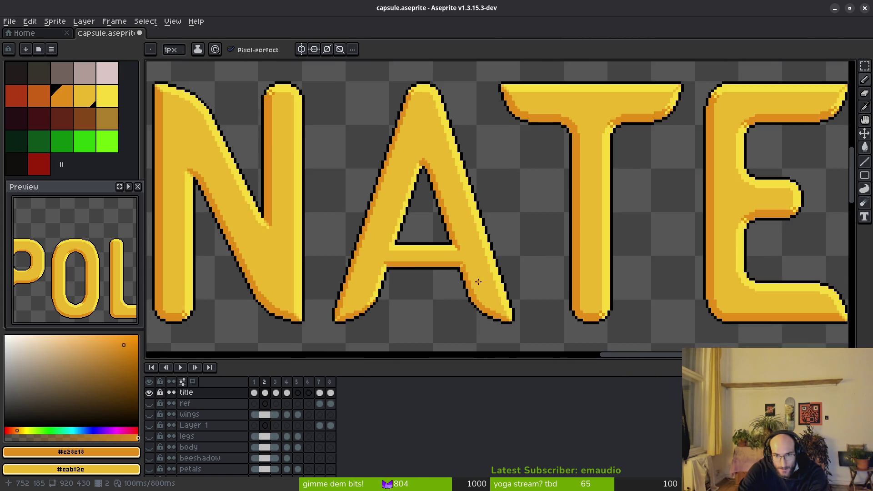
pyautogui.scroll(-1, 484, 286)
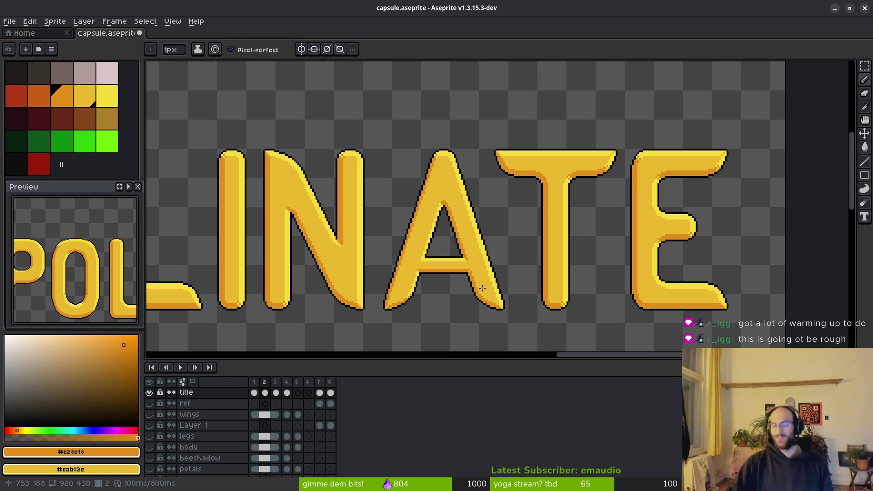
pyautogui.hotkey('ctrl', 's')
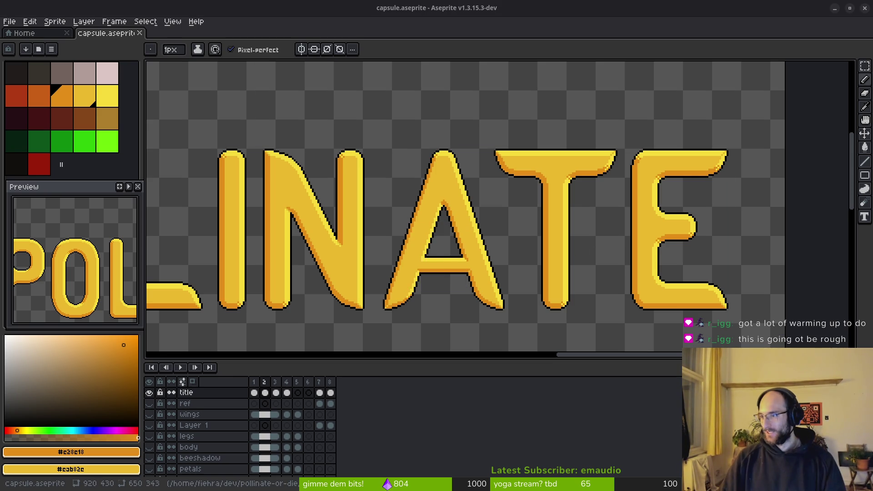
pyautogui.hotkey('alt', 'Tab')
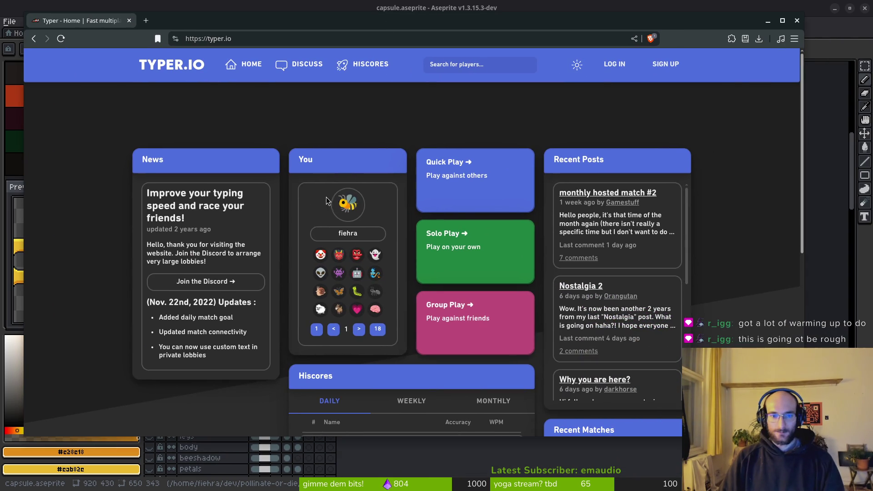
# Create a private group lobby on medium difficulty for up to 20 players and copy its invite link
pyautogui.click(471, 256)
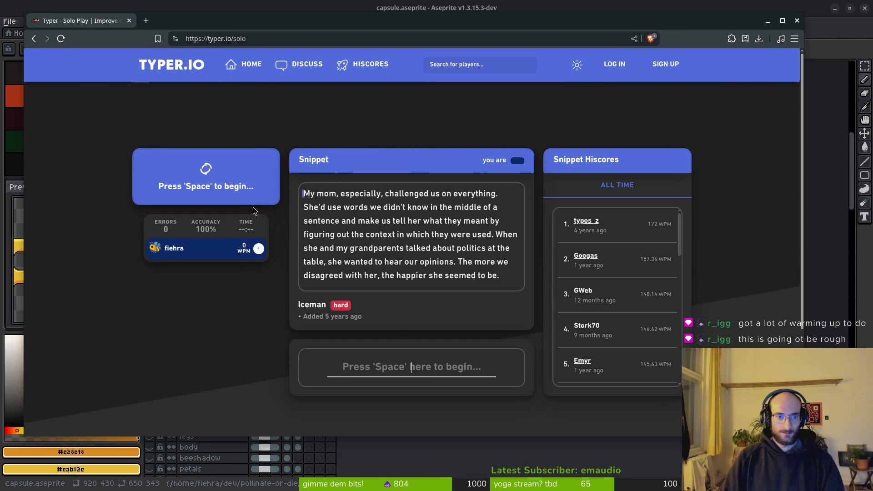
pyautogui.hotkey('alt', 'Left')
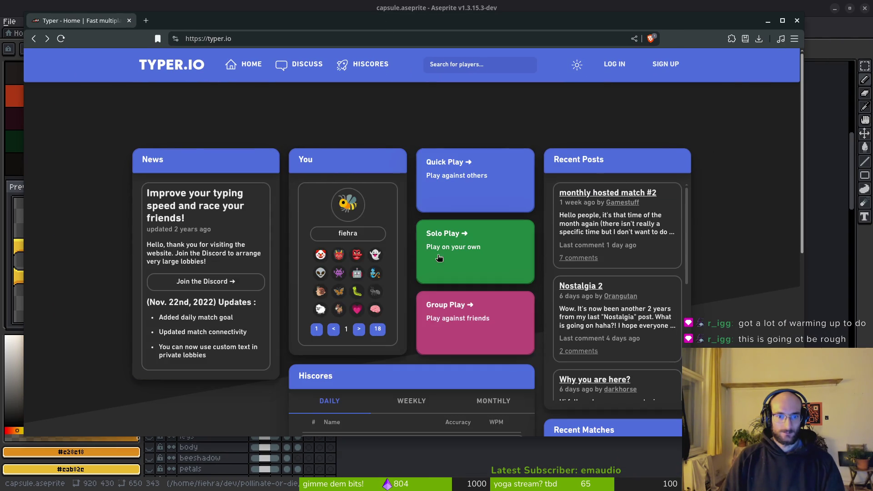
pyautogui.click(448, 302)
pyautogui.click(200, 228)
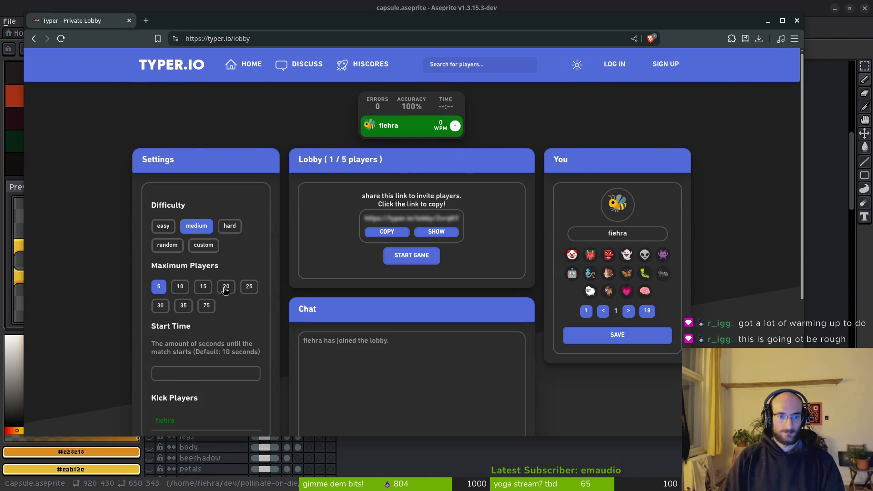
pyautogui.click(227, 286)
pyautogui.click(386, 232)
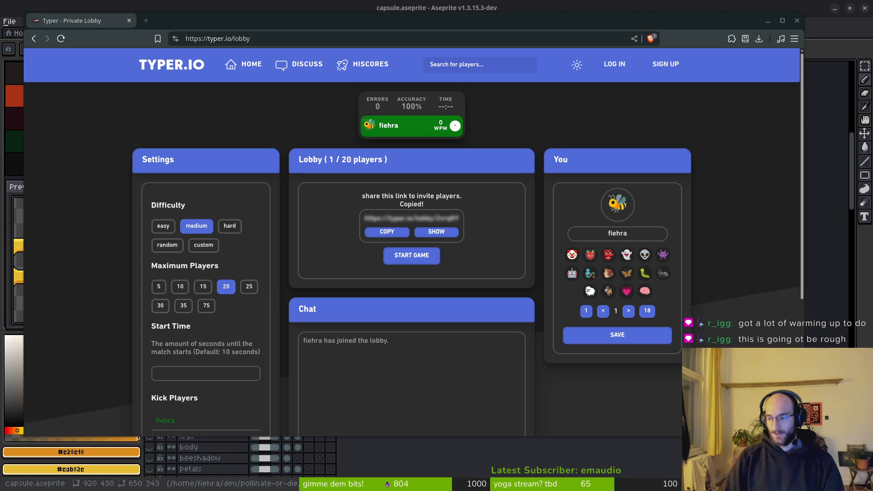
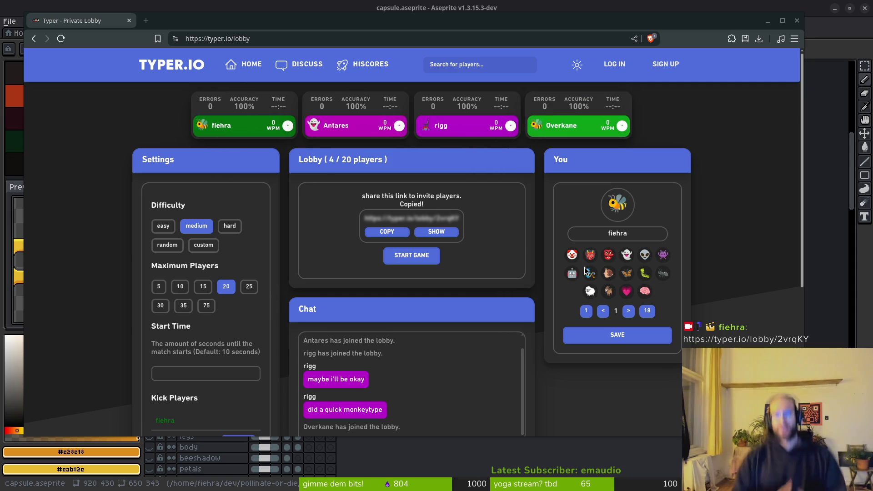
pyautogui.scroll(-2, 443, 405)
pyautogui.scroll(1, 470, 354)
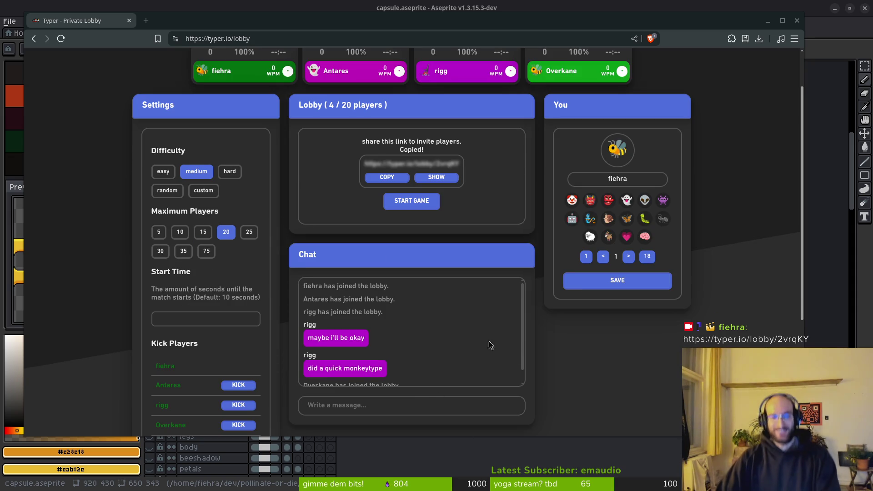
# Maximize the browser and start the Every day race from the private lobby
pyautogui.doubleClick(155, 22)
pyautogui.click(432, 246)
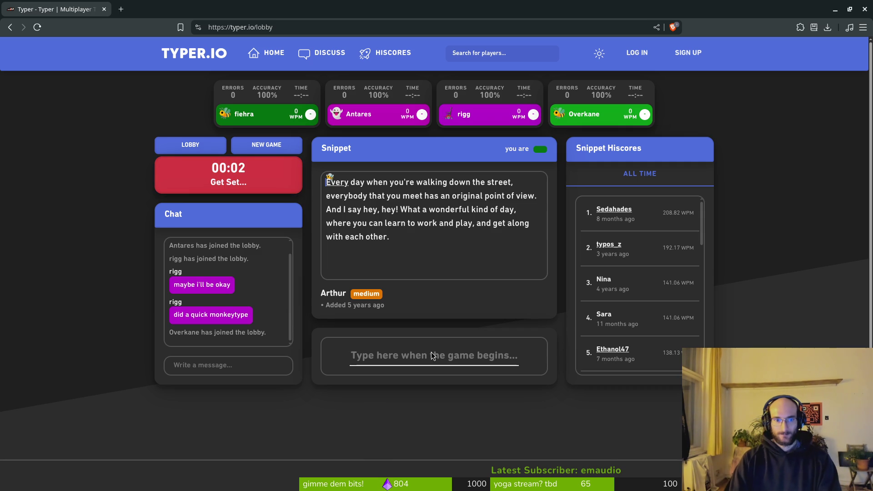
pyautogui.write('ev')
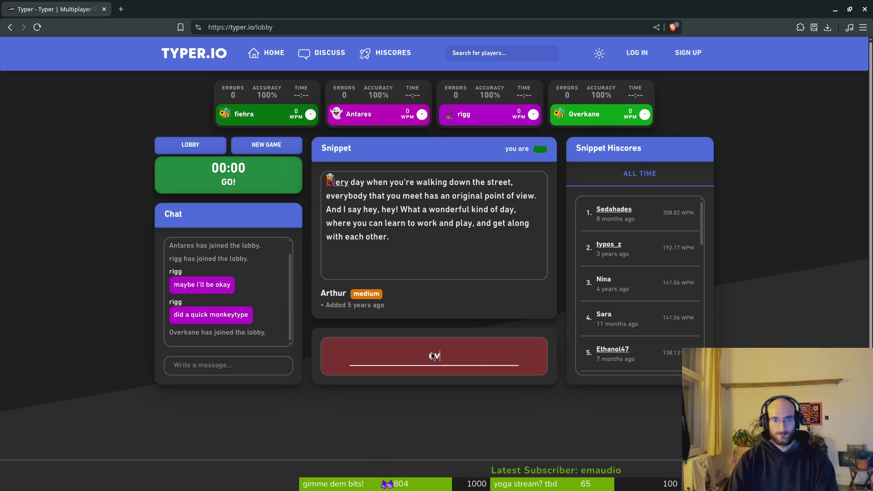
# Finish typing the Every day snippet with corrections, then start a new game on the Parks and Recreation quote
pyautogui.press('BackSpace')
pyautogui.press('BackSpace')
pyautogui.write('Every day ')
pyautogui.write(' yo')
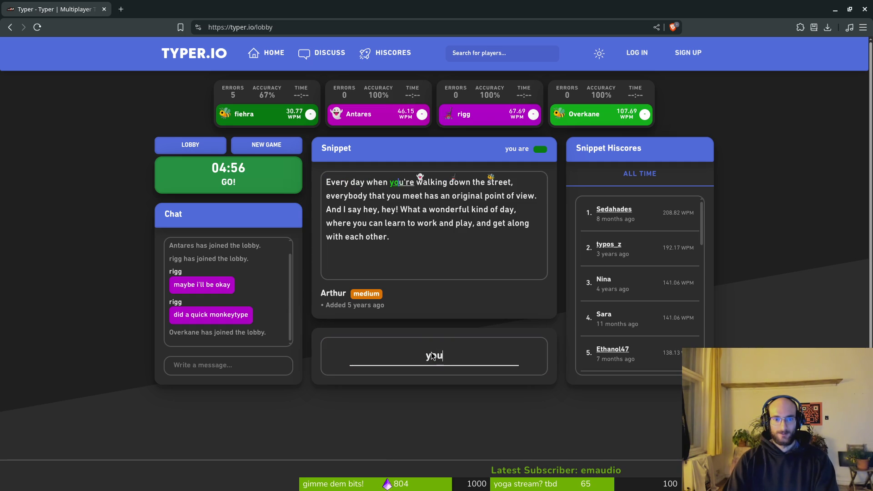
pyautogui.write('re ')
pyautogui.write('lkin')
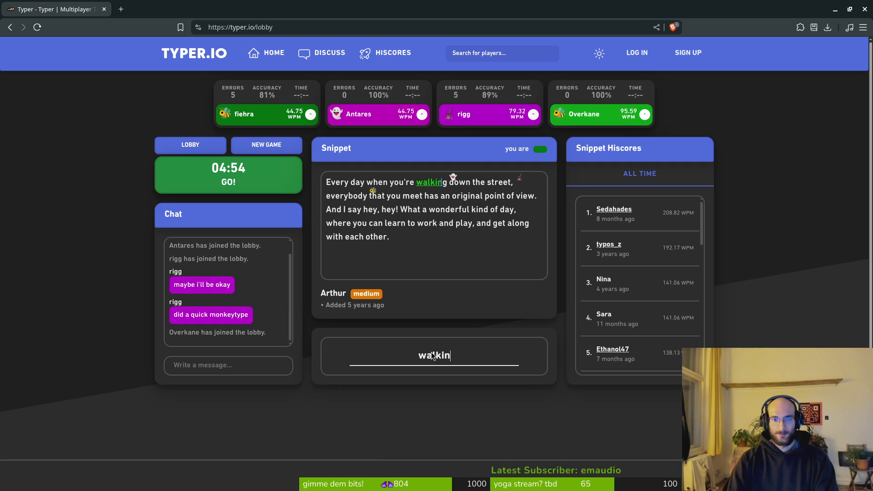
pyautogui.write('g dow')
pyautogui.write('stree')
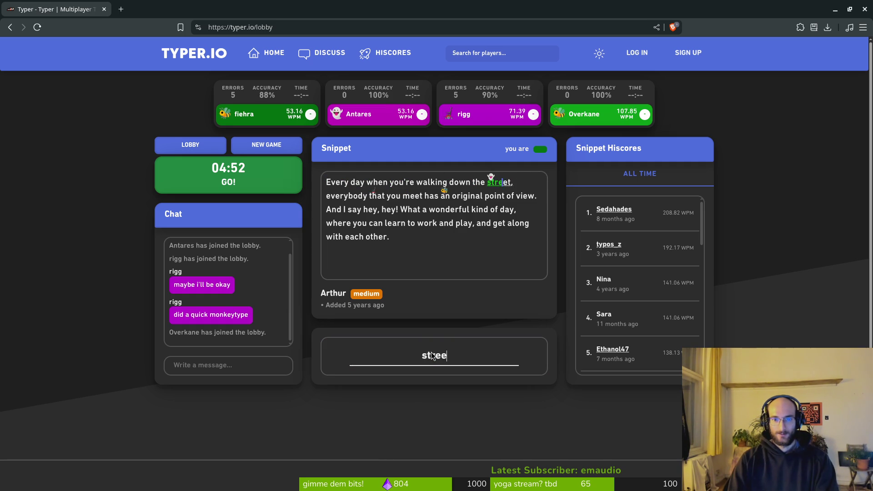
pyautogui.write(', rybody you meet has original ')
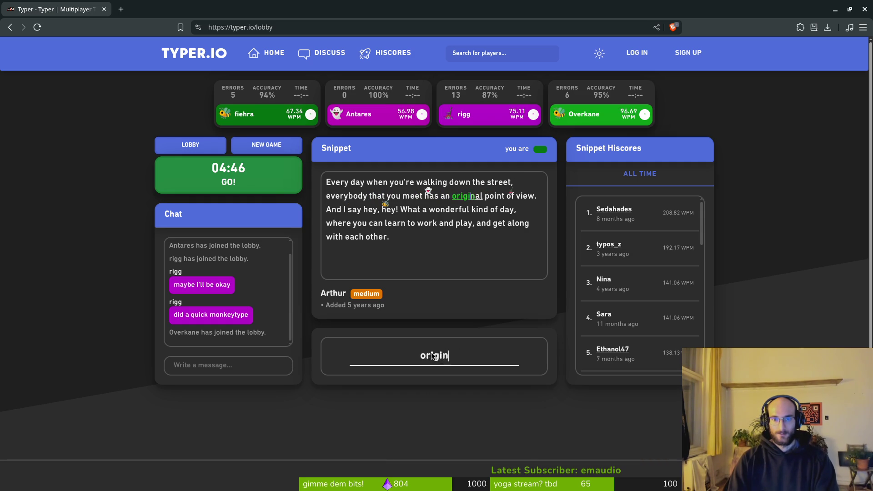
pyautogui.write('point ')
pyautogui.write('of ')
pyautogui.write('view. ')
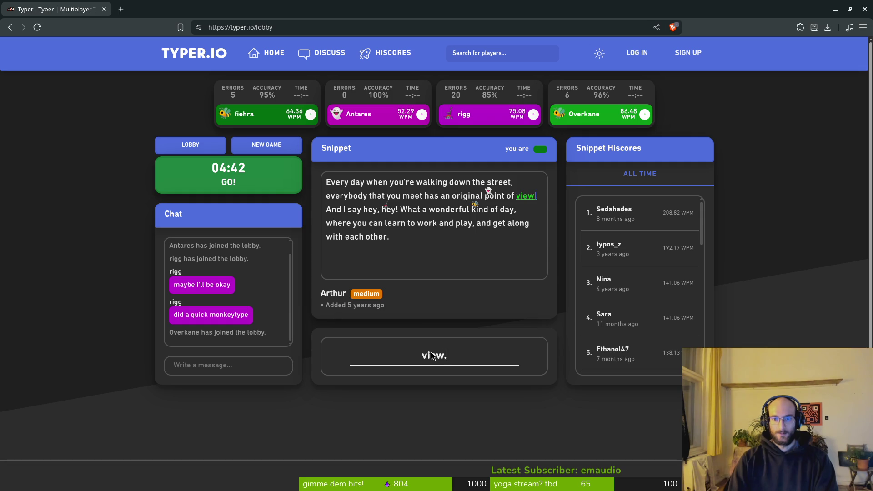
pyautogui.write('And I say hey')
pyautogui.write('hey')
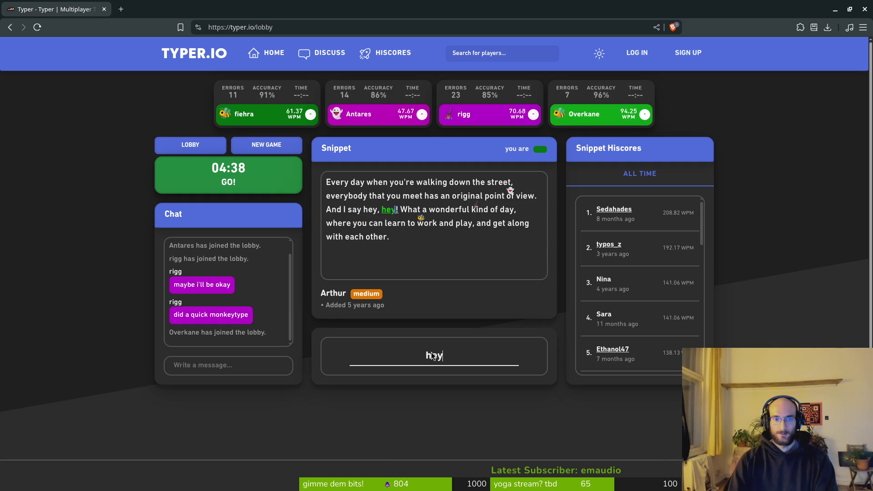
pyautogui.write('! What a wonderfay')
pyautogui.press('BackSpace')
pyautogui.press('BackSpace')
pyautogui.write('ul')
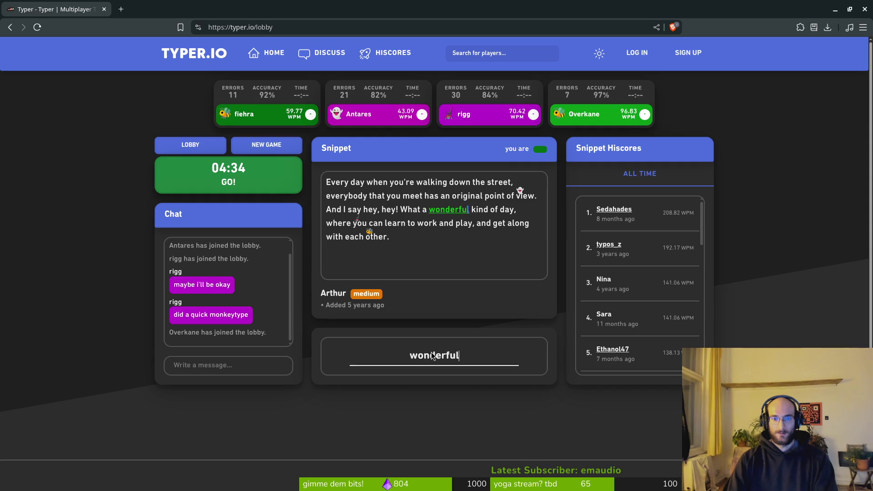
pyautogui.write(' kind of day, ')
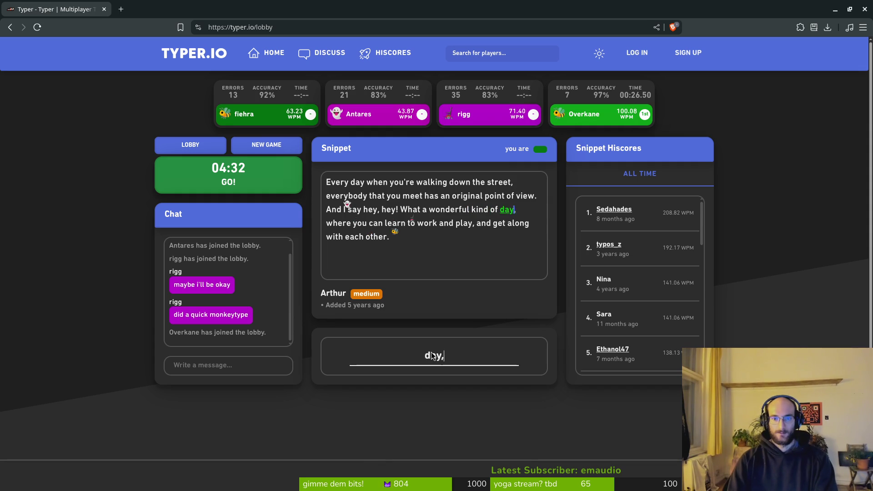
pyautogui.write('where can ')
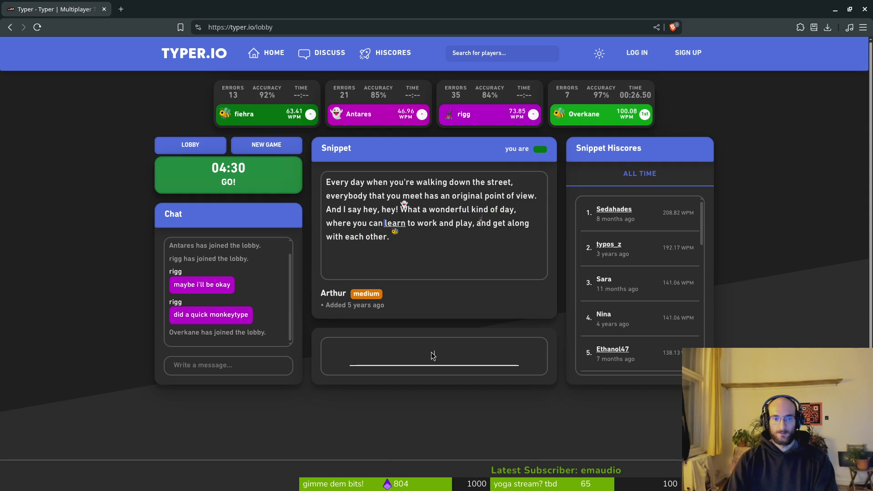
pyautogui.write(' to and play, and get along with each r.')
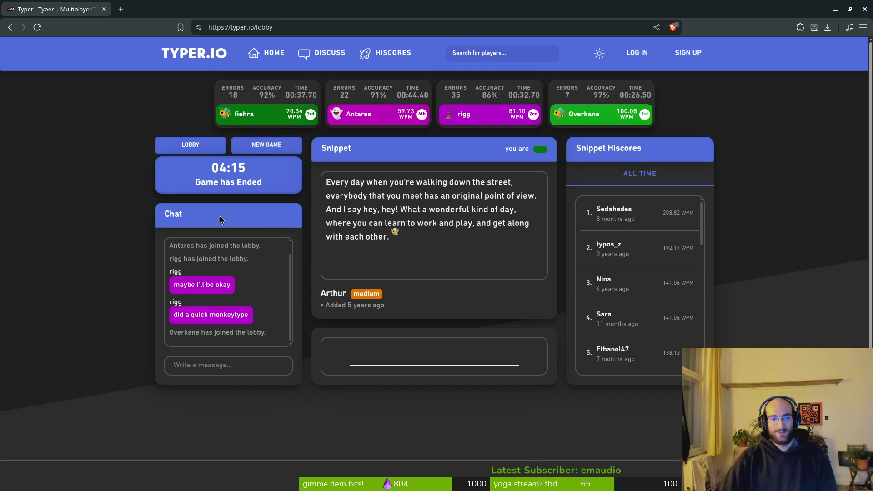
pyautogui.click(260, 149)
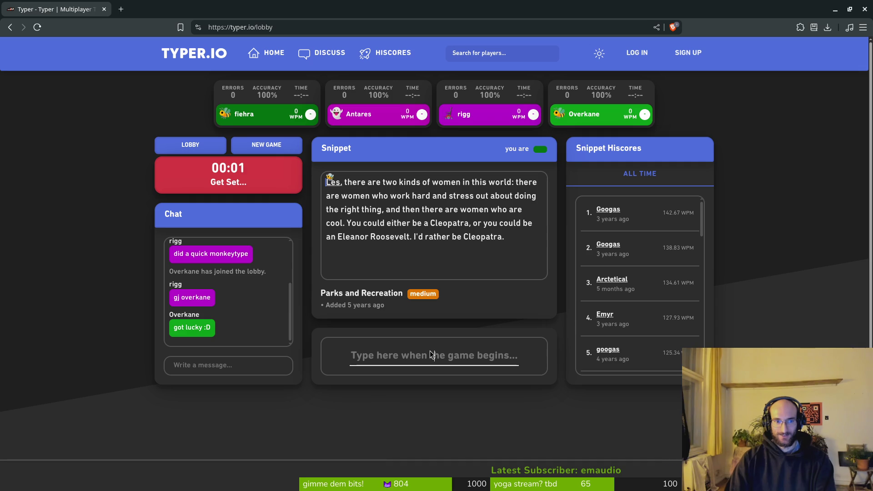
pyautogui.write('Les')
# Type the Cleopatra and Eleanor Roosevelt quote to a first-place finish, then bring up a new browser tab
pyautogui.press('BackSpace')
pyautogui.write(', there are two inds of women in this world;: ')
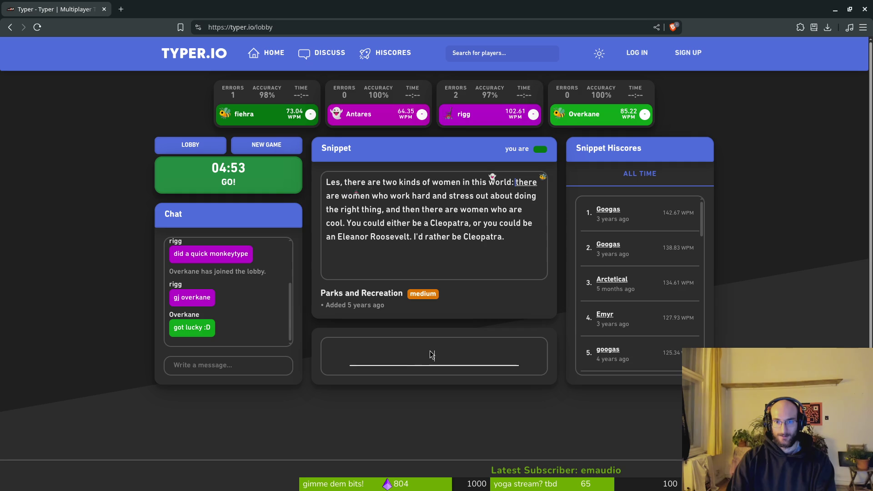
pyautogui.write('e are women who ork hard and ')
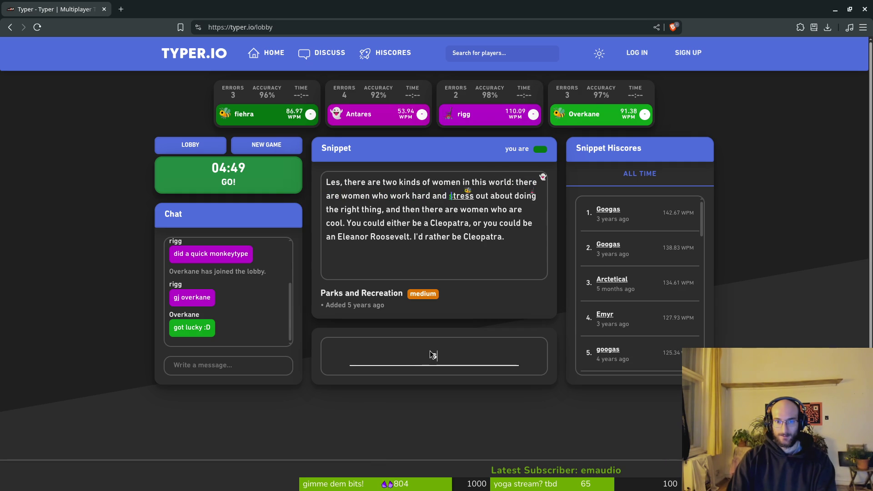
pyautogui.write('s out about doing the right thing, and then there are women ')
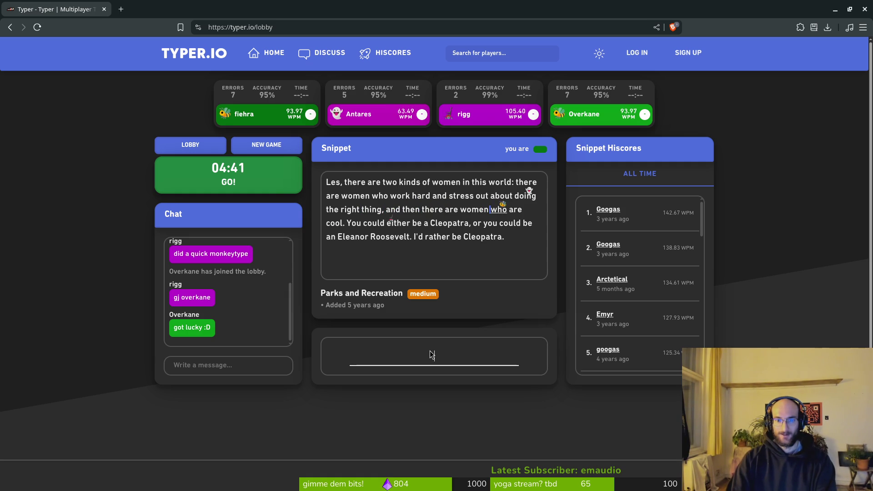
pyautogui.write('o are cool. You could either be ')
pyautogui.write('a ')
pyautogui.write('Clep')
pyautogui.press('BackSpace')
pyautogui.write('opatra.')
pyautogui.press('BackSpace')
pyautogui.write(', or you could be an ')
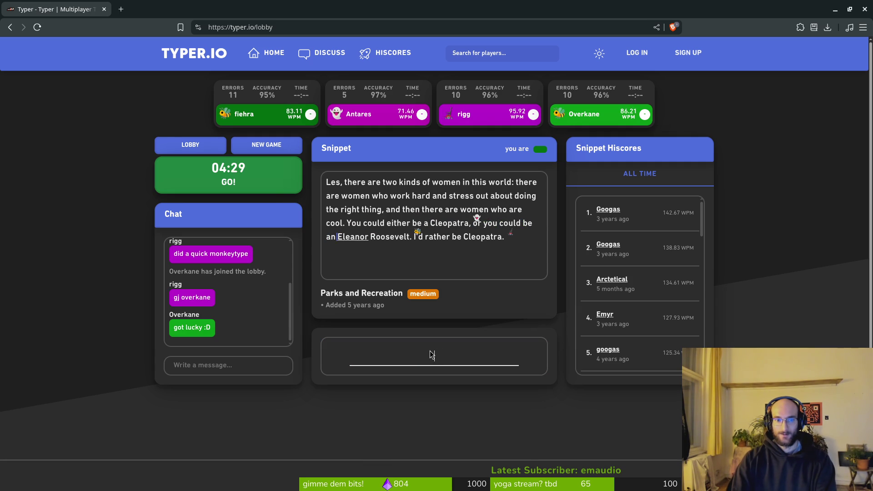
pyautogui.write('leanor ')
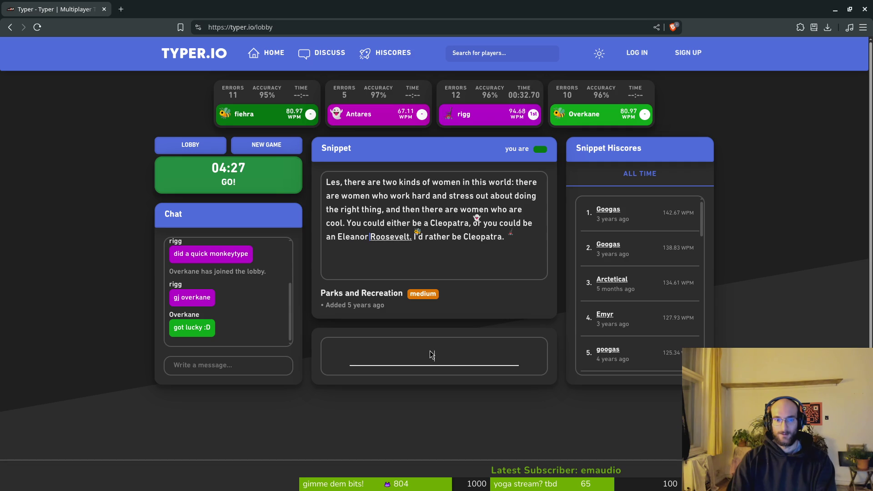
pyautogui.write('evelt. ')
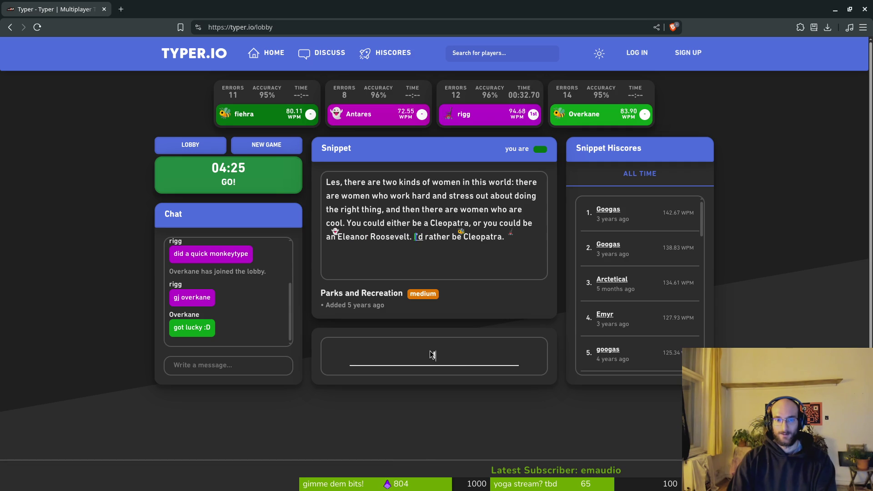
pyautogui.write("I'd rather ")
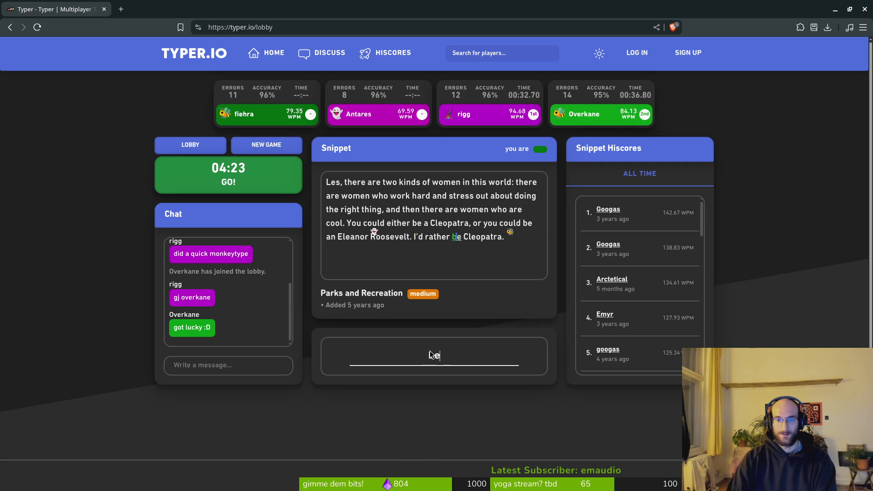
pyautogui.write('be v')
pyautogui.write('l')
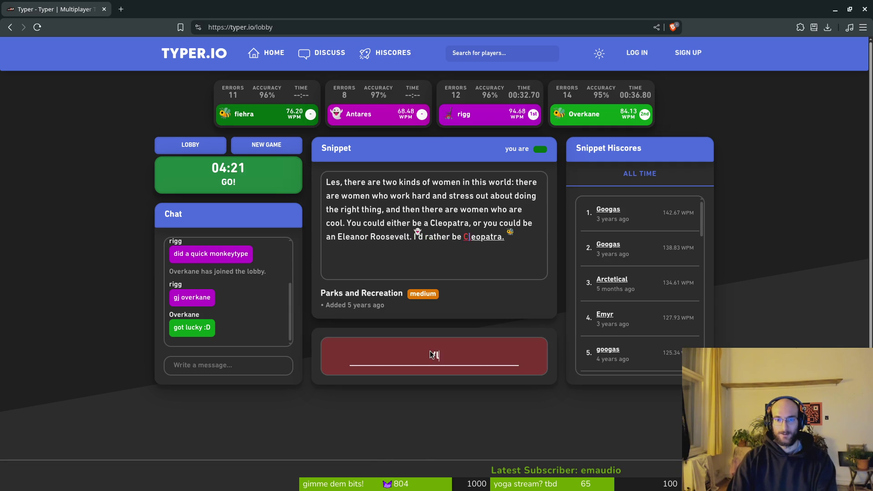
pyautogui.press('BackSpace')
pyautogui.press('BackSpace')
pyautogui.write('Cleopatra.')
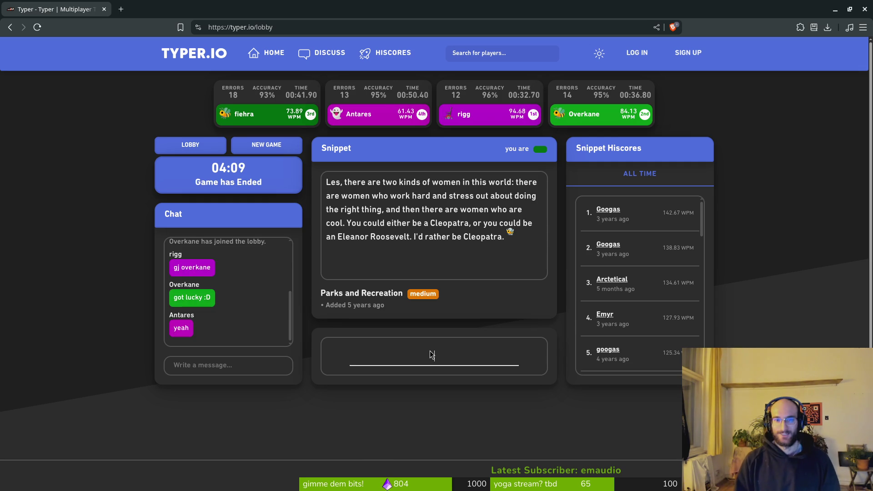
pyautogui.hotkey('ctrl', 't')
pyautogui.write('eleanor r')
pyautogui.write('ooseve')
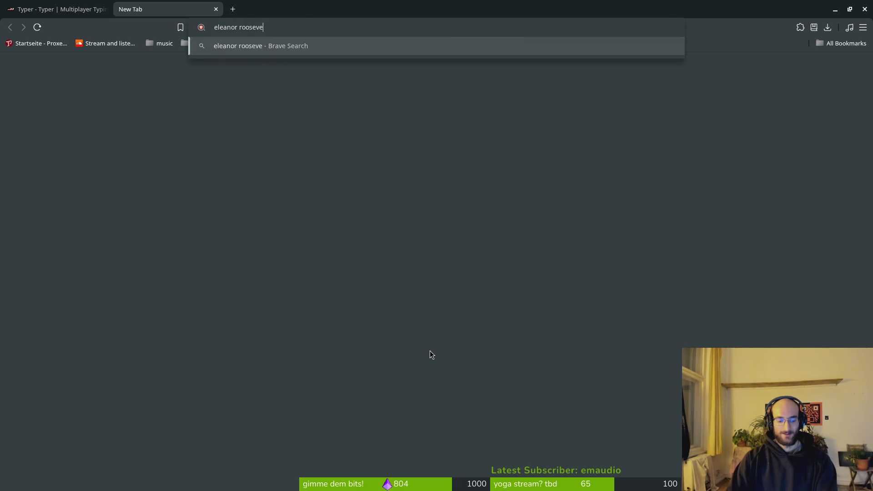
pyautogui.write('lt')
pyautogui.press('Return')
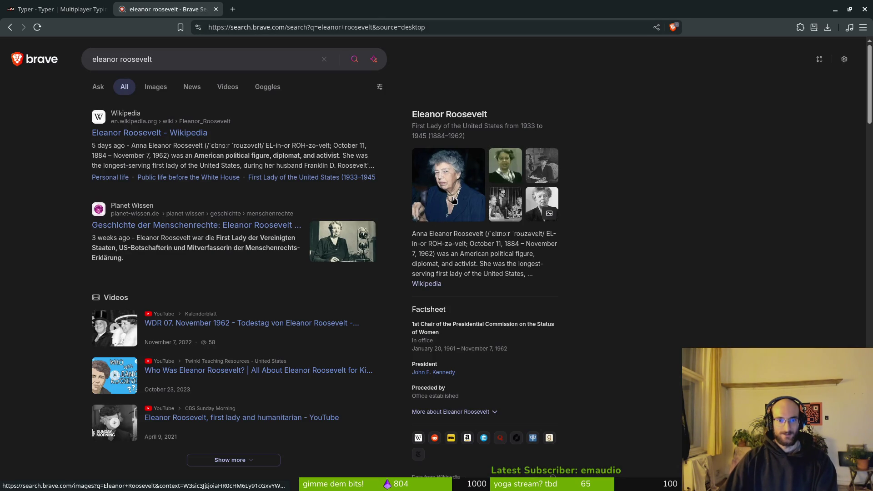
pyautogui.hotkey('ctrl', 'w')
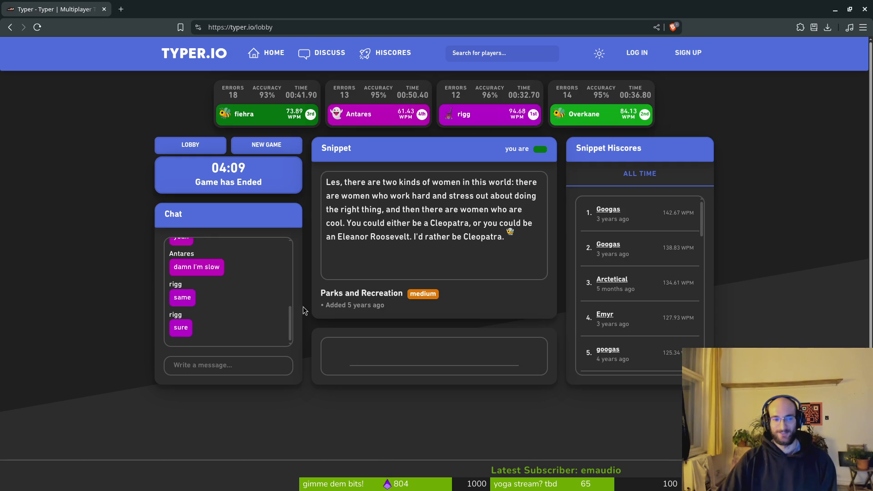
# Return to the private lobby, copy the invite link and start the Mad Men race
pyautogui.click(266, 144)
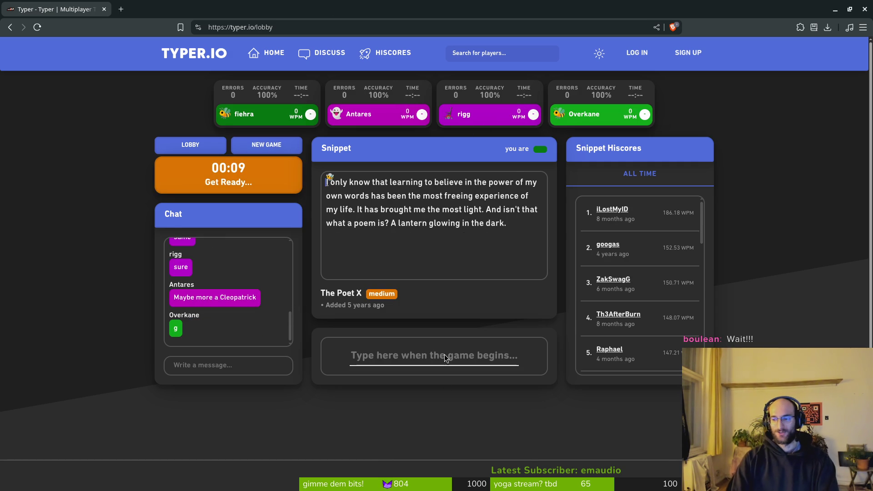
pyautogui.click(191, 145)
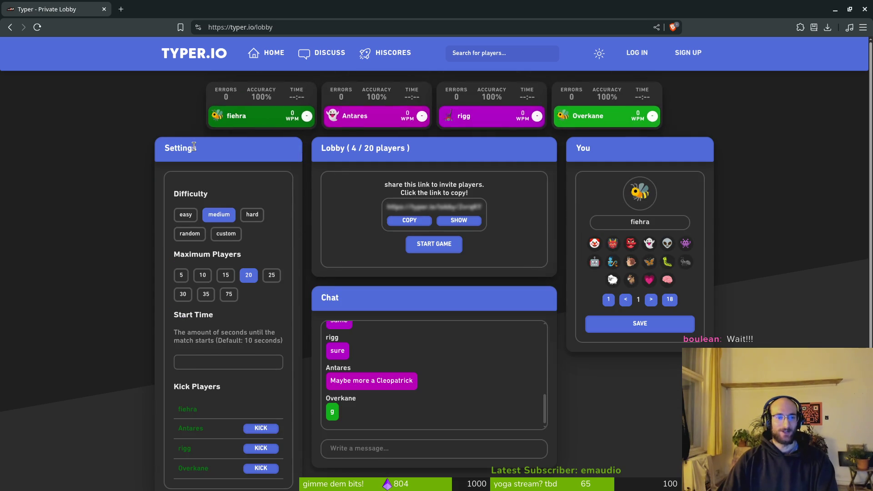
pyautogui.click(410, 220)
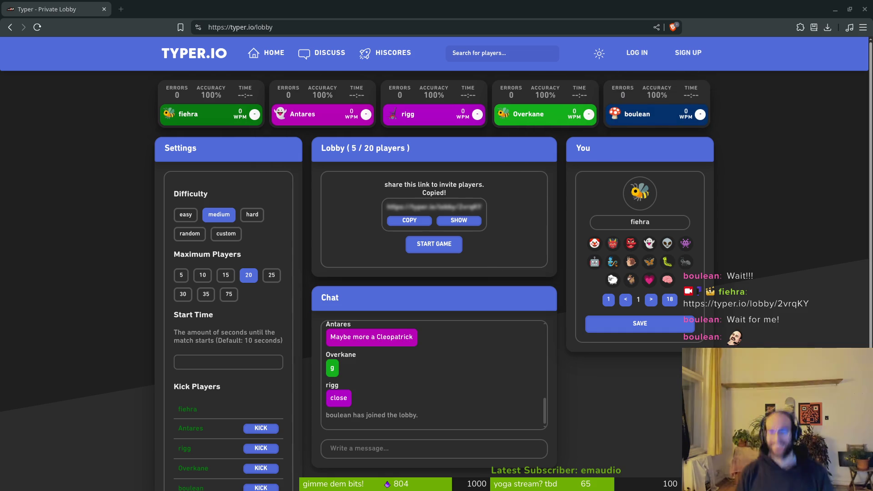
pyautogui.click(435, 244)
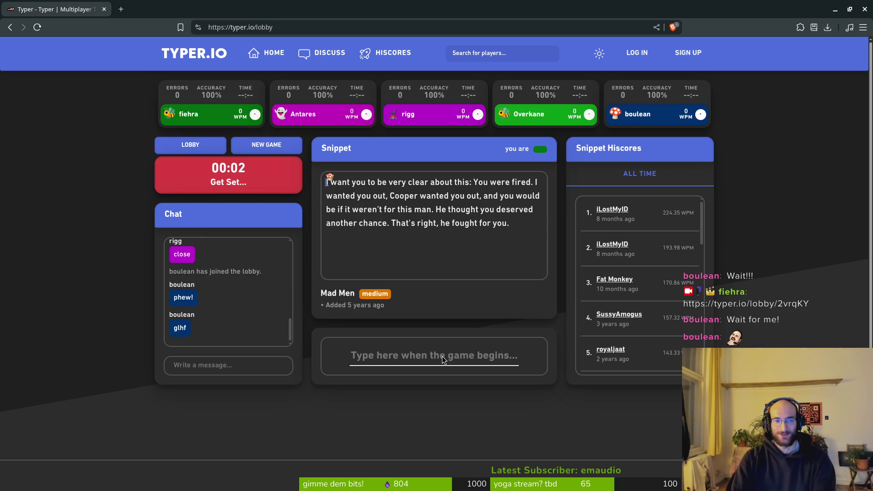
pyautogui.write('want ')
pyautogui.write(' be ')
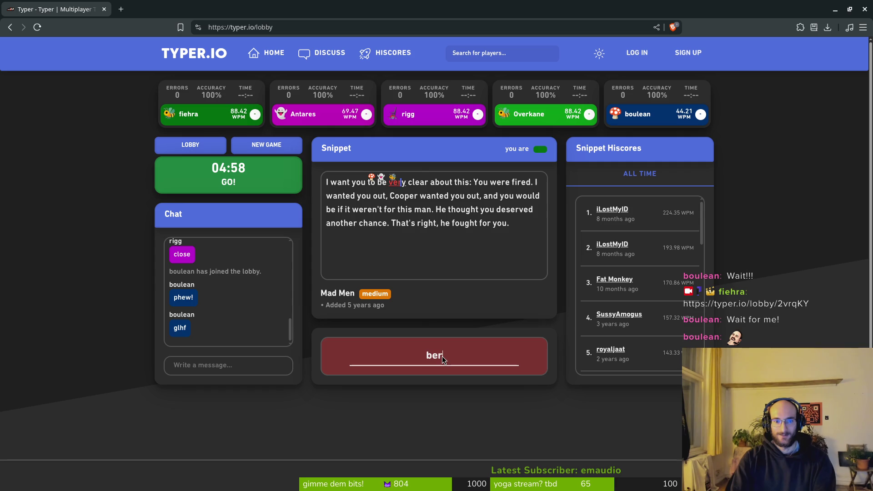
pyautogui.write('very clabout this: You were f. I wanted you out,')
# Type the Mad Men snippet, fixing typos in weren't, thought, another and right, then start a new race
pyautogui.press('BackSpace')
pyautogui.write('. ')
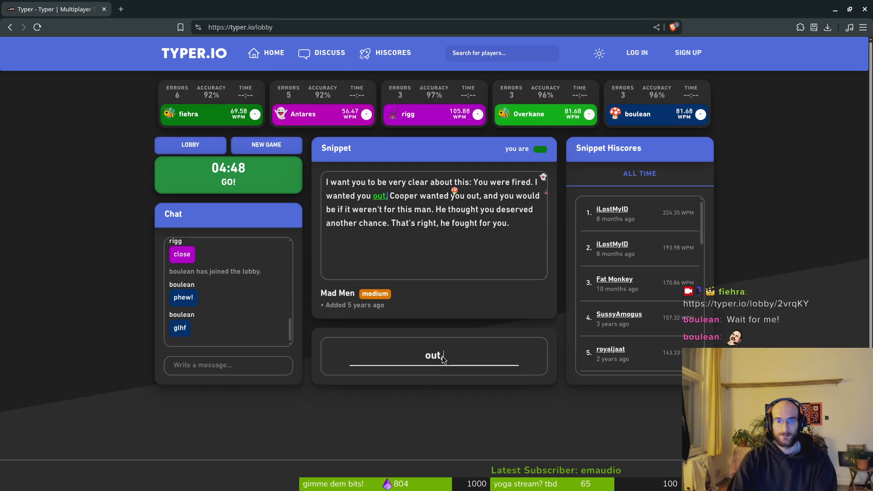
pyautogui.write('Cooper wanted you out.')
pyautogui.press('BackSpace')
pyautogui.write(', and you would be if')
pyautogui.press('BackSpace')
pyautogui.write('it wee')
pyautogui.press('BackSpace')
pyautogui.write('rent')
pyautogui.press('BackSpace')
pyautogui.write('forw')
pyautogui.press('BackSpace')
pyautogui.write('this man. He thogu')
pyautogui.press('BackSpace')
pyautogui.press('BackSpace')
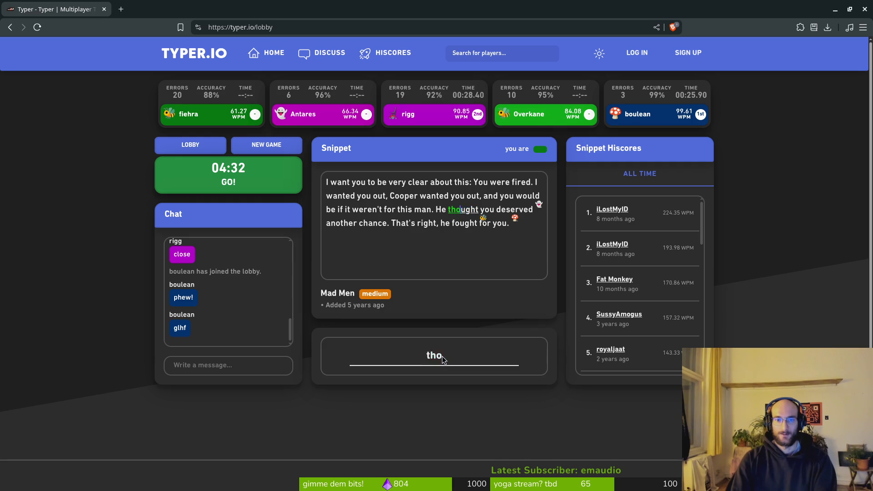
pyautogui.write('ou deserved snoat')
pyautogui.press('BackSpace')
pyautogui.press('BackSpace')
pyautogui.press('BackSpace')
pyautogui.write('anto')
pyautogui.press('BackSpace')
pyautogui.press('BackSpace')
pyautogui.write('other chance. That')
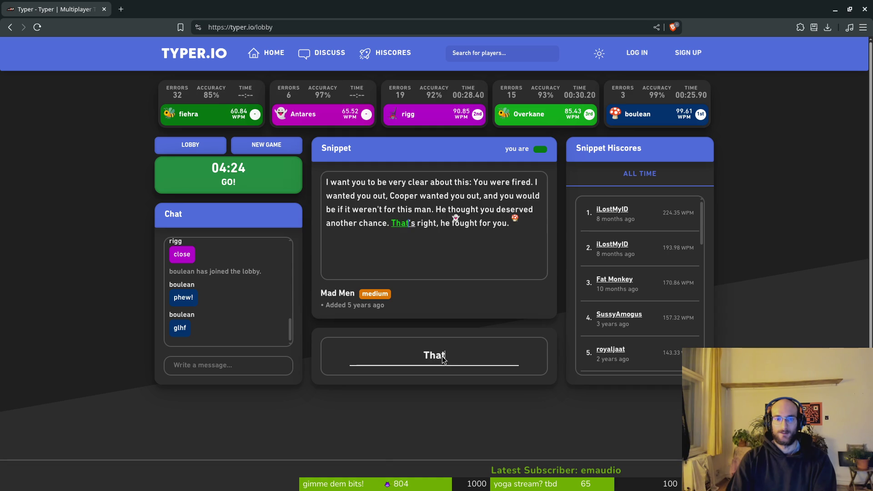
pyautogui.write("'s right.")
pyautogui.press('BackSpace')
pyautogui.write(', he fought for you')
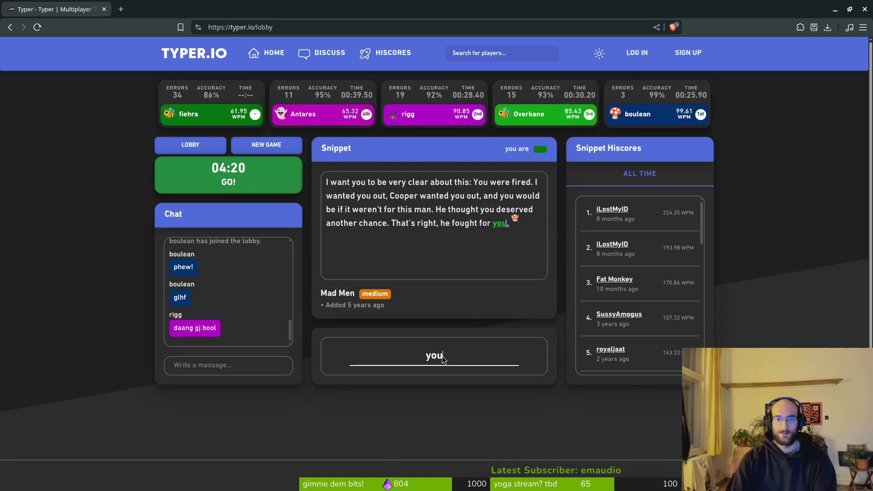
pyautogui.write('.')
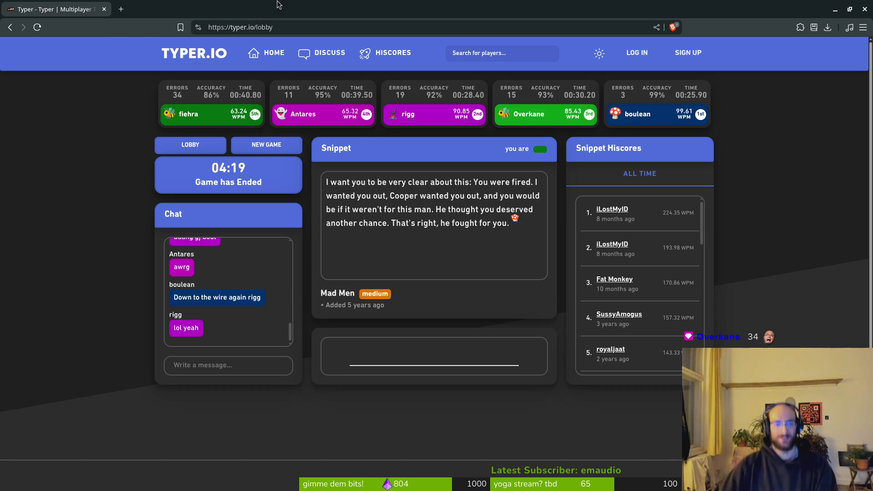
pyautogui.click(269, 148)
# Type the Feel snippet with fixes to laughs, head, don't and understand until the race ends, then close the game tab
pyautogui.click(450, 362)
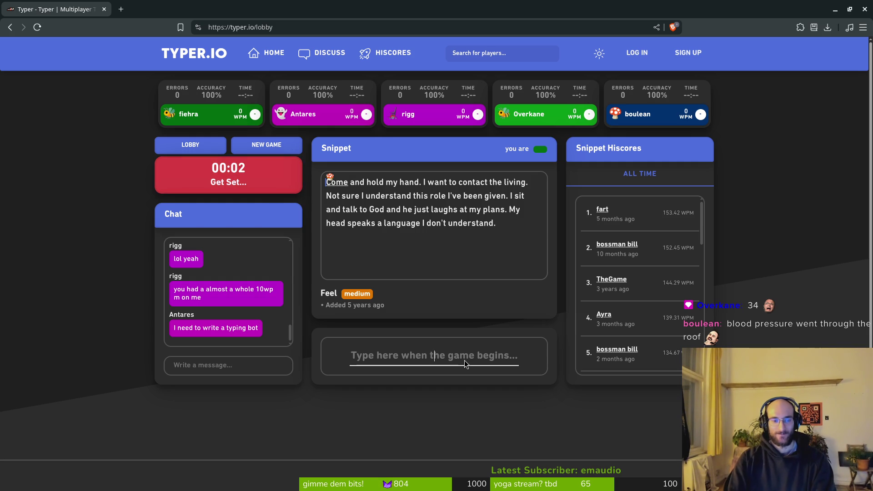
pyautogui.write('Come and hold my hand. I want to contact the living. Not sure I understand this role ')
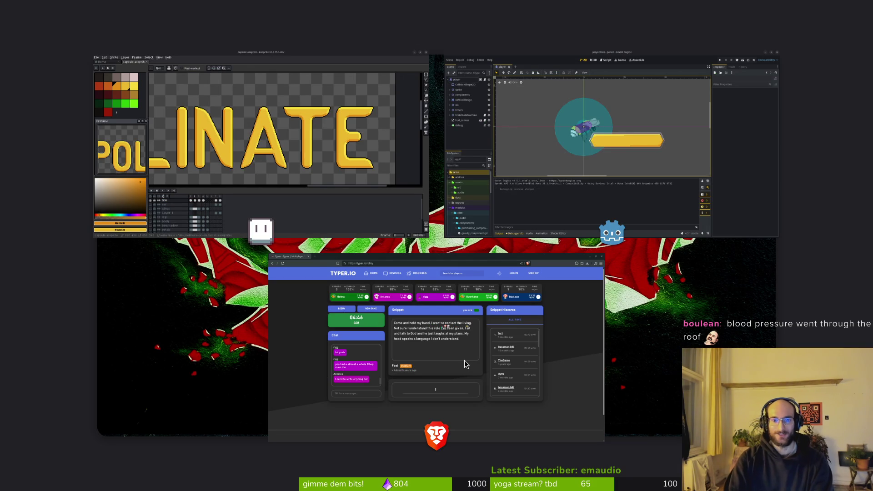
pyautogui.write("I've been given")
pyautogui.press('BackSpace')
pyautogui.write('. I sit and talk to God and he just laught')
pyautogui.press('BackSpace')
pyautogui.write('s at my plans. Mj')
pyautogui.press('BackSpace')
pyautogui.write('y f')
pyautogui.press('BackSpace')
pyautogui.write('head speaks a language l')
pyautogui.press('BackSpace')
pyautogui.write('I ')
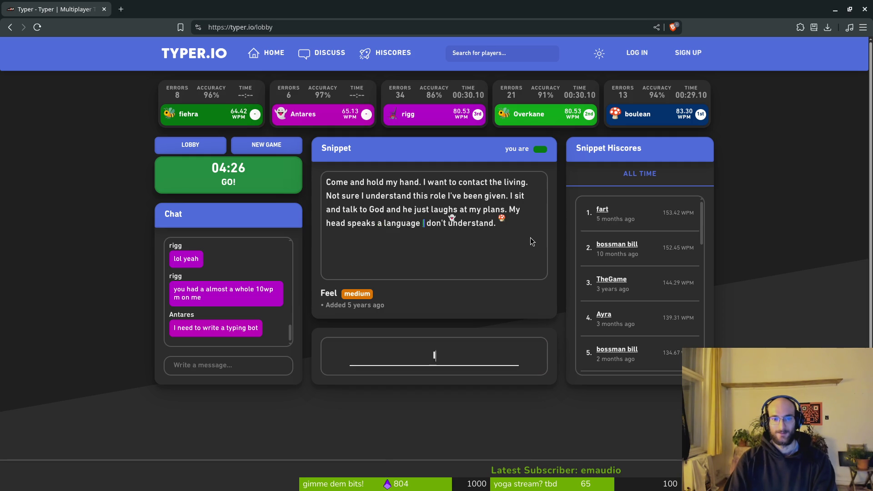
pyautogui.write('dont')
pyautogui.press('BackSpace')
pyautogui.write("'t ")
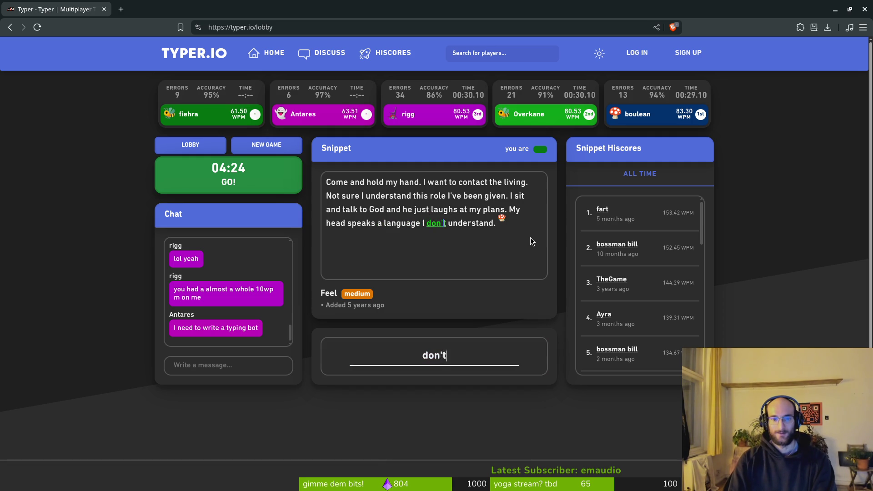
pyautogui.write('ud')
pyautogui.press('BackSpace')
pyautogui.write('nderstandl')
pyautogui.press('BackSpace')
pyautogui.write('.')
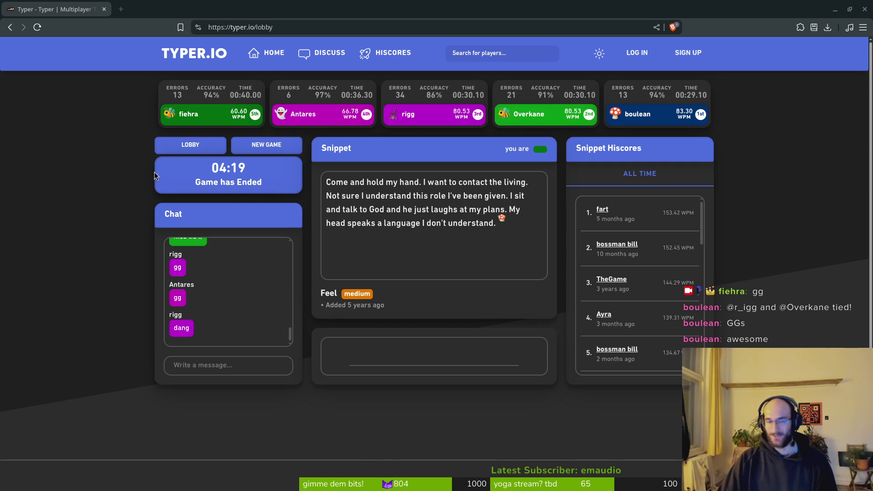
pyautogui.click(105, 11)
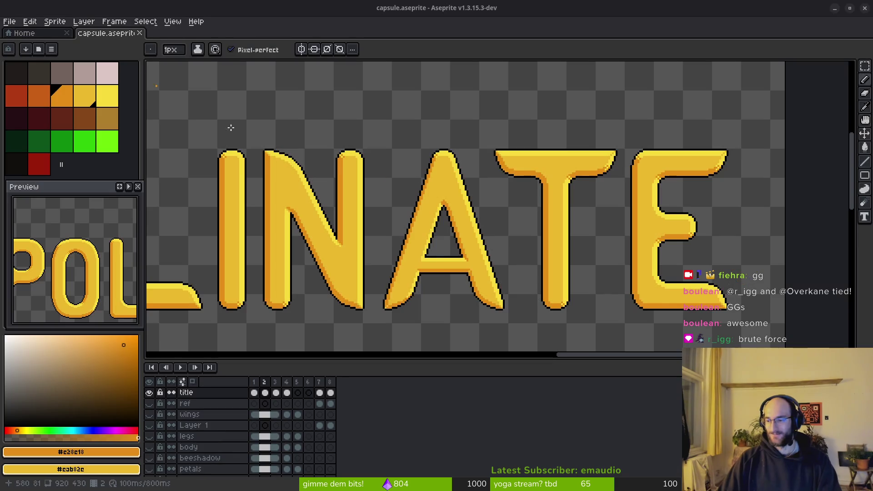
# Save the capsule artwork and unhide the wings, bee body, stem, background and sky layers
pyautogui.hotkey('ctrl', 's')
pyautogui.scroll(-3, 492, 230)
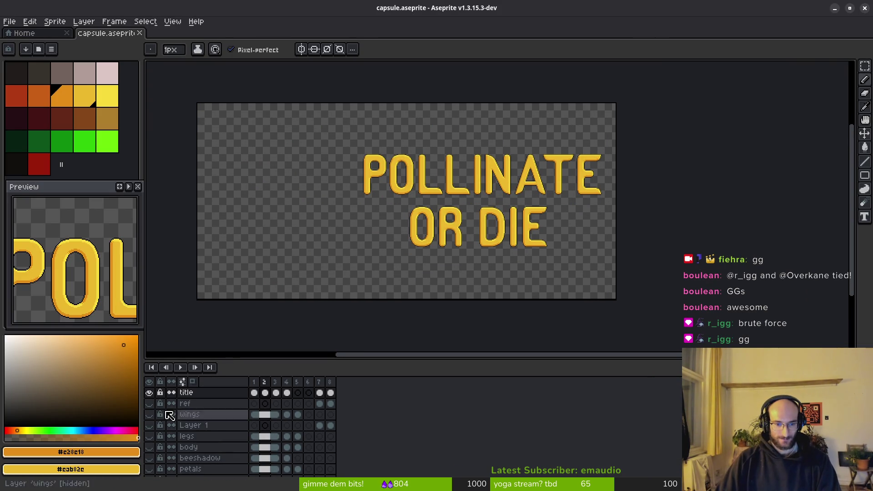
pyautogui.click(150, 425)
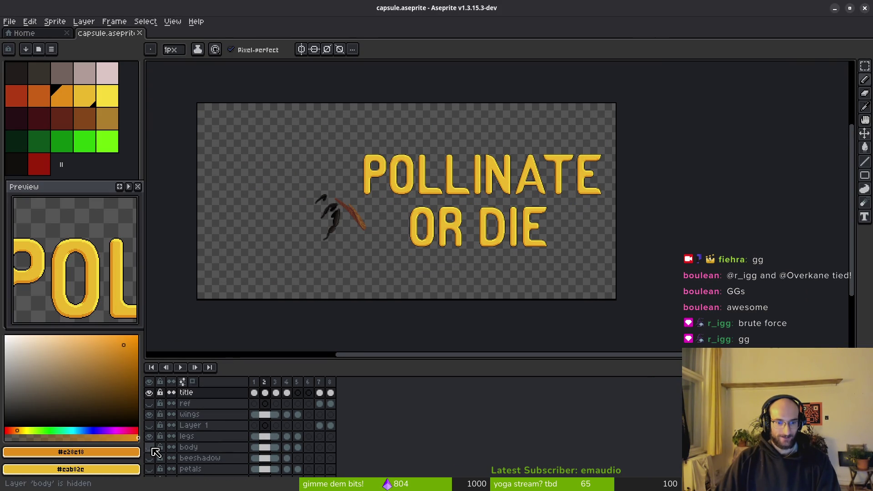
pyautogui.click(150, 447)
pyautogui.click(149, 468)
pyautogui.scroll(-1, 190, 447)
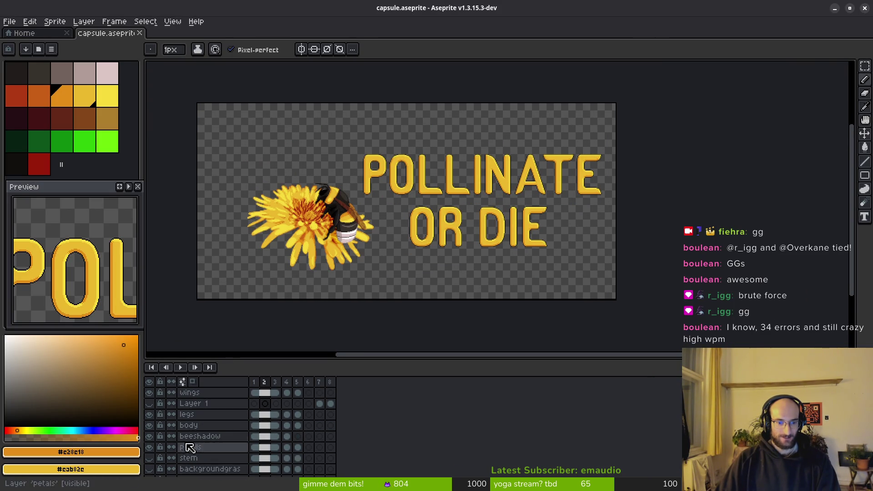
pyautogui.click(150, 458)
pyautogui.click(149, 469)
pyautogui.scroll(-1, 149, 469)
pyautogui.click(150, 469)
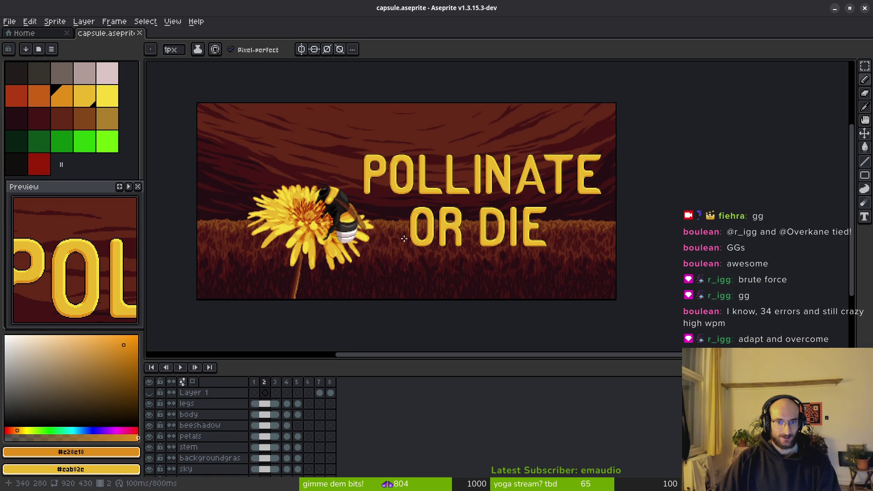
pyautogui.hscroll(2, 371, 198)
pyautogui.hscroll(2, 371, 198)
pyautogui.scroll(3, 371, 198)
pyautogui.scroll(-2, 372, 198)
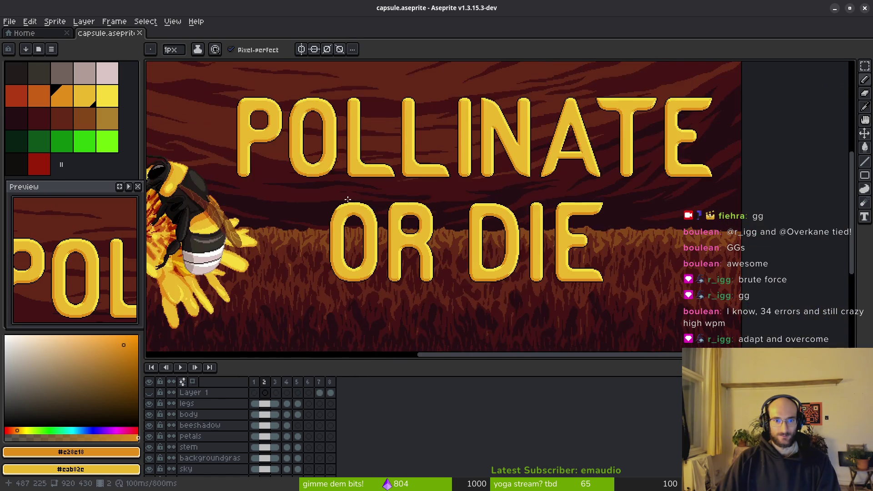
pyautogui.scroll(1, 346, 195)
pyautogui.scroll(-1, 429, 210)
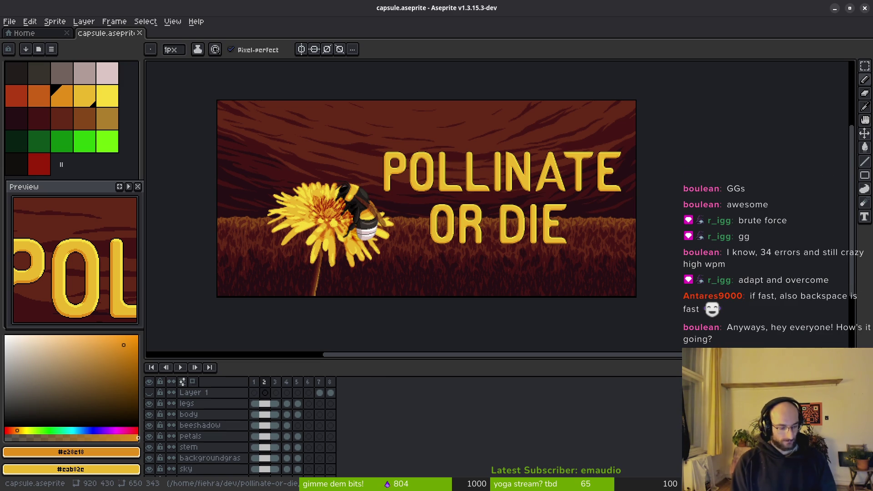
pyautogui.scroll(3, 353, 219)
pyautogui.scroll(-2, 355, 194)
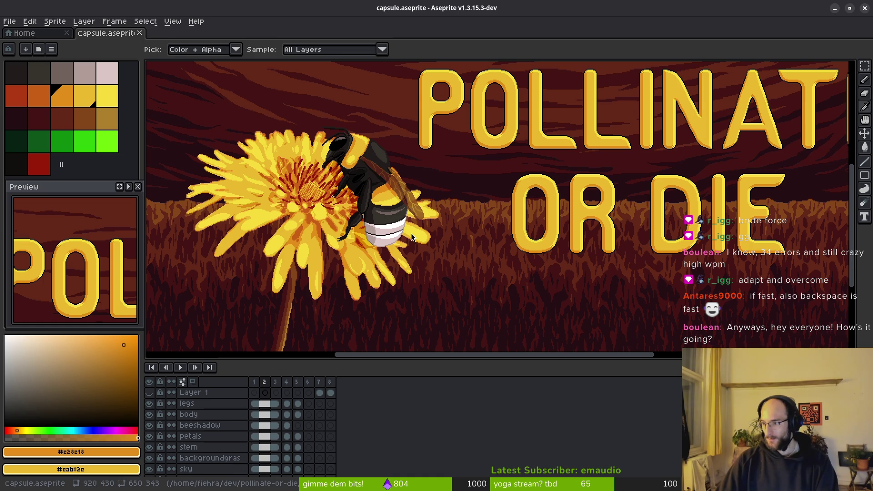
pyautogui.press('b')
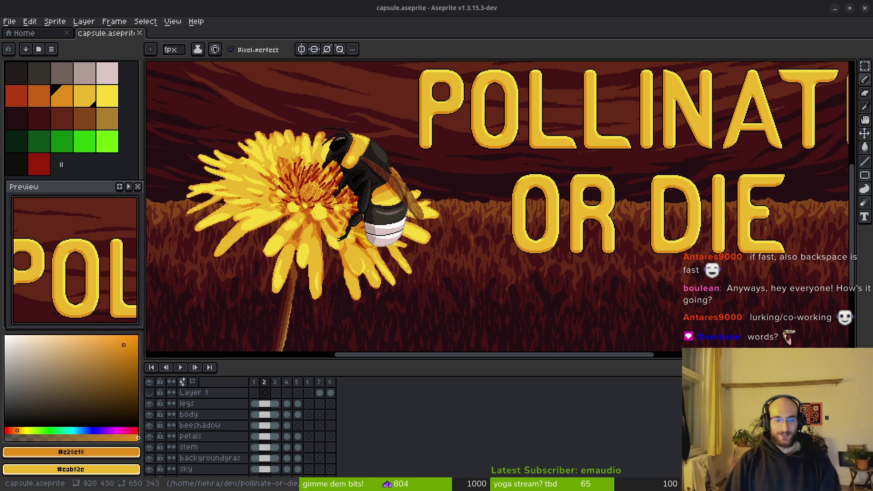
# Review the open windows in the overview and launch a new browser window
pyautogui.press('super')
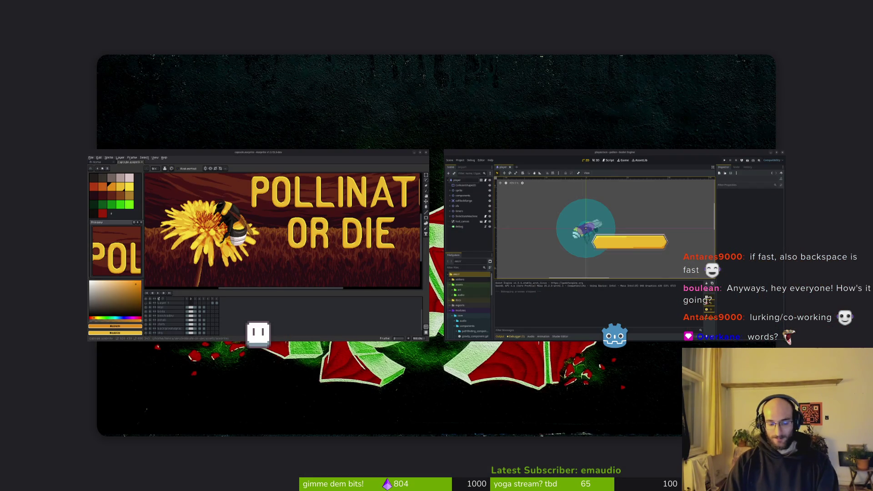
pyautogui.press('super')
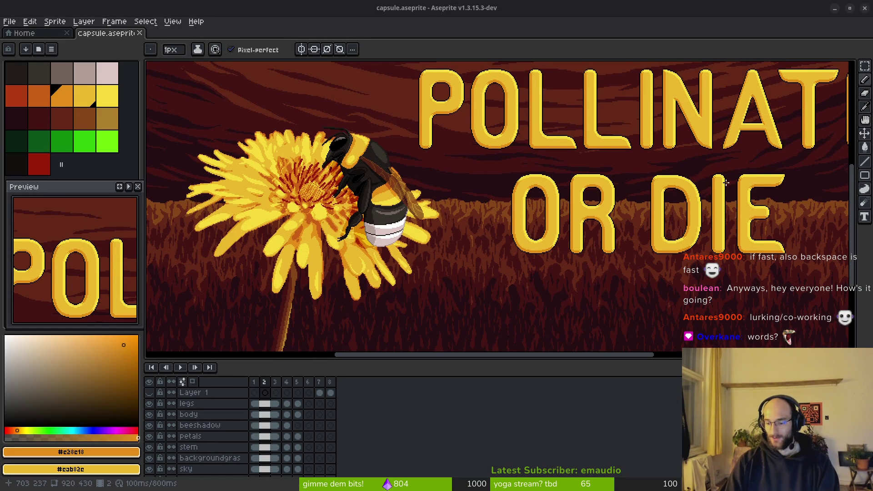
pyautogui.press('super')
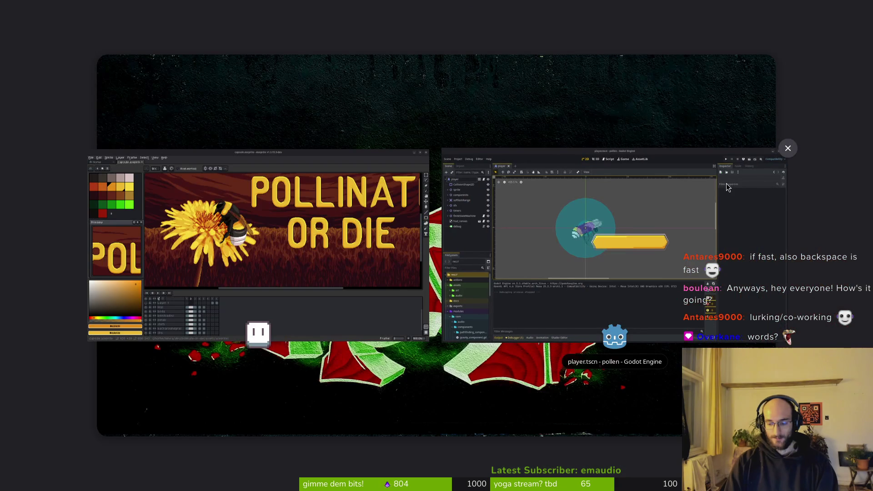
pyautogui.click(727, 187)
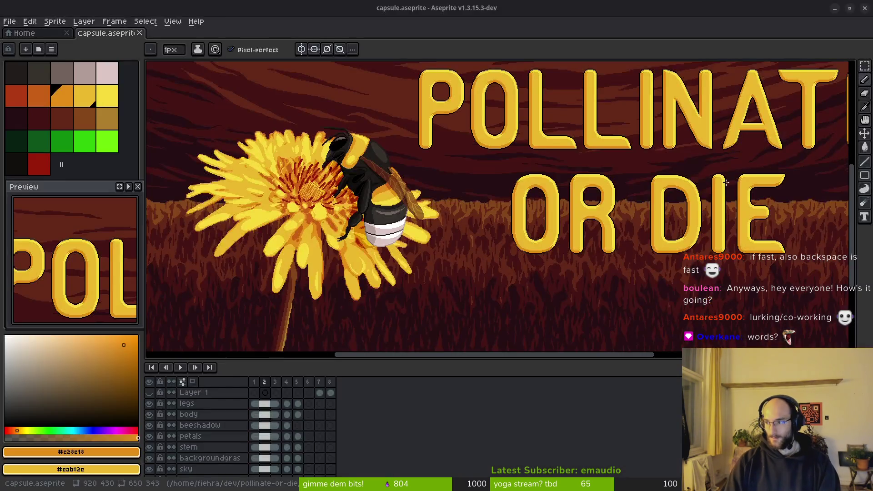
pyautogui.press('super+b')
pyautogui.write('bumb')
# Search Brave for 'bumblebee flying', switch to image results and launch the file manager
pyautogui.press('BackSpace')
pyautogui.write('blebee flying')
pyautogui.press('BackSpace')
pyautogui.press('BackSpace')
pyautogui.press('BackSpace')
pyautogui.press('BackSpace')
pyautogui.write('ying')
pyautogui.press('Return')
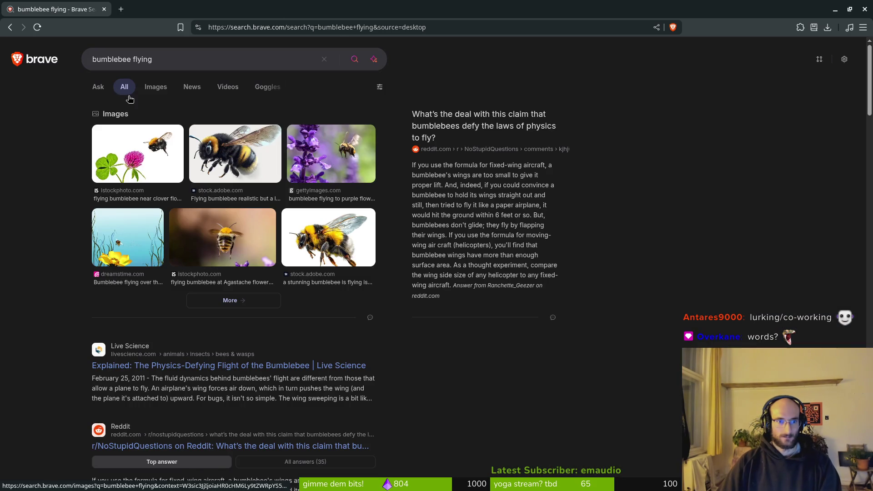
pyautogui.click(156, 87)
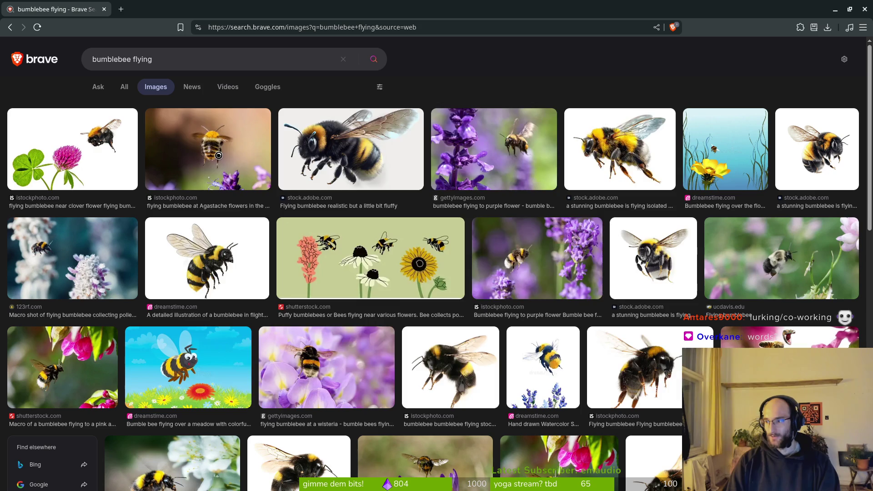
pyautogui.press('super+e')
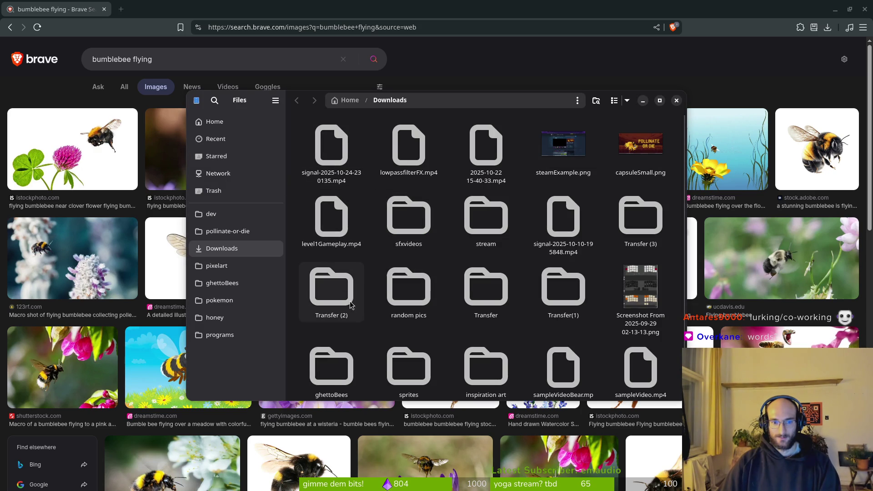
pyautogui.scroll(-1, 608, 286)
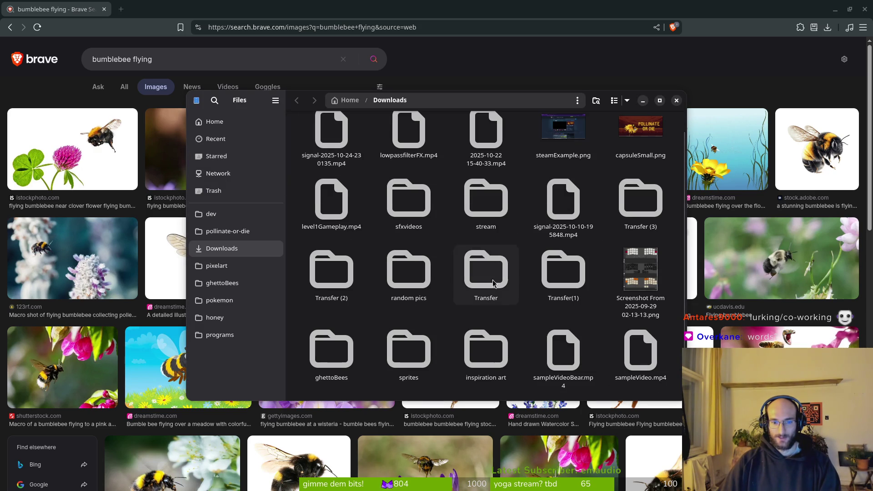
# Browse into Downloads/ghettoBees/raw and play the 20250522_154543 and bumblebeebush2 clips
pyautogui.doubleClick(331, 352)
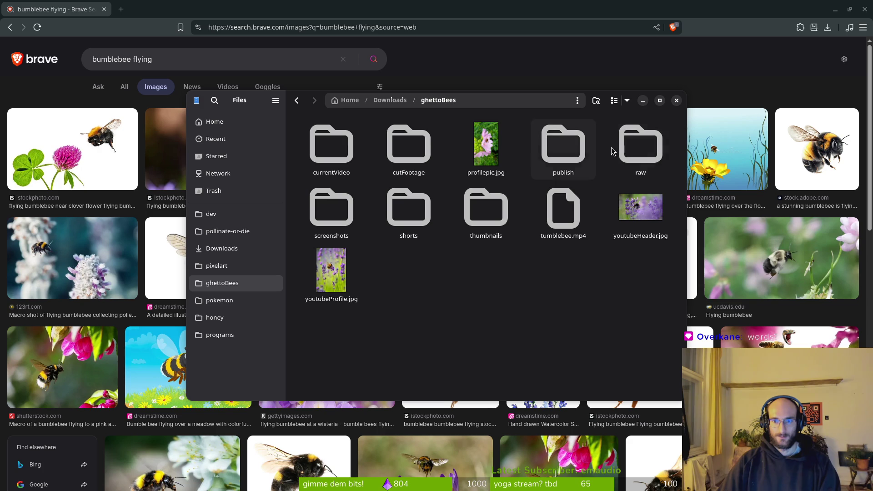
pyautogui.doubleClick(640, 157)
pyautogui.click(331, 150)
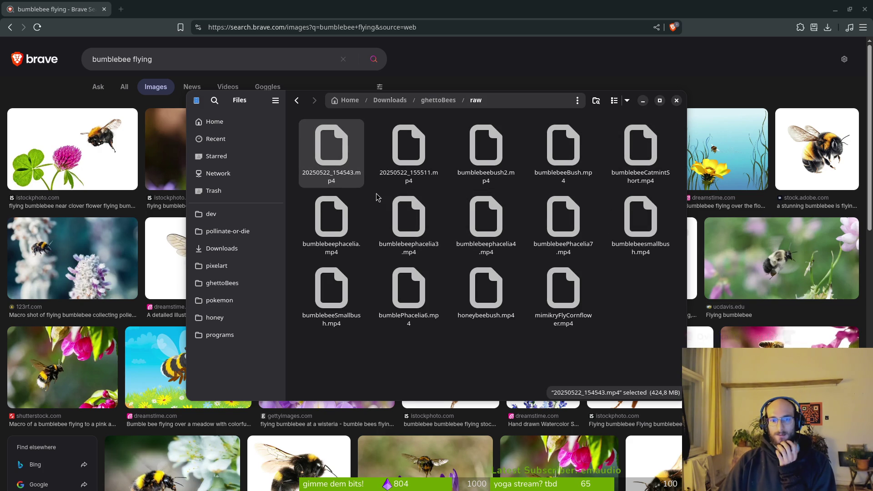
pyautogui.press('Return')
pyautogui.click(864, 10)
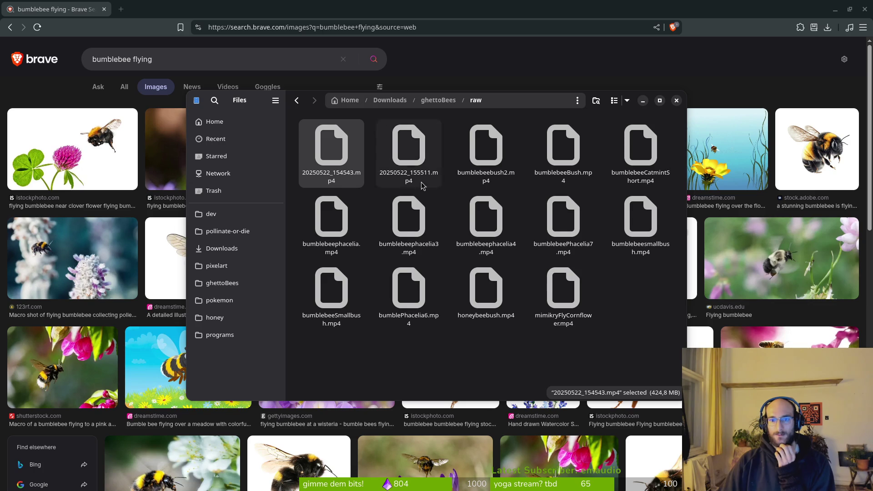
pyautogui.click(483, 166)
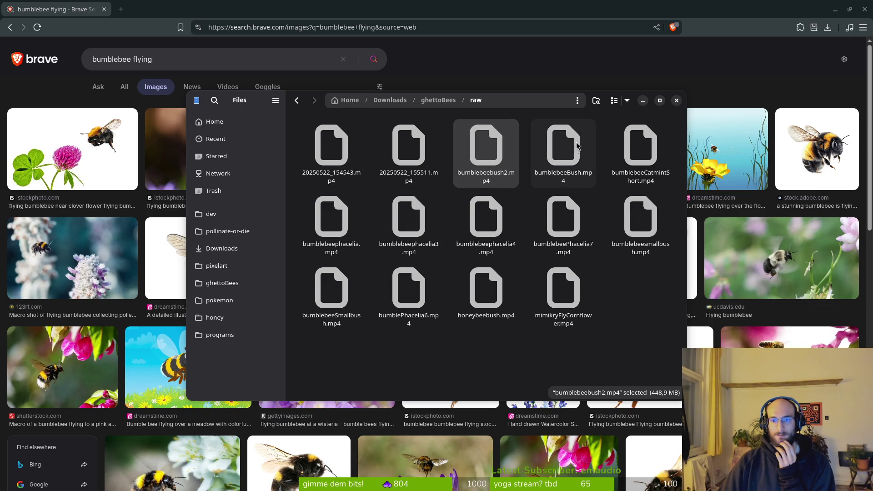
pyautogui.doubleClick(472, 166)
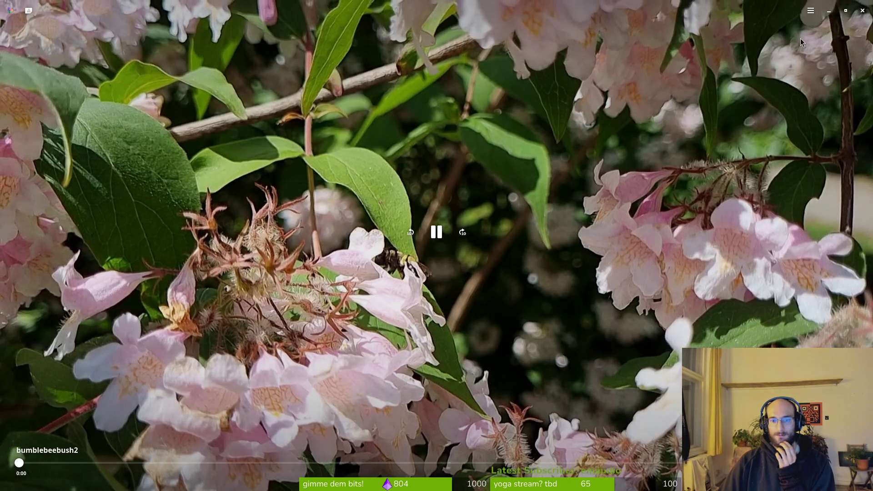
pyautogui.press('q')
# Play bumblebeeBush.mp4, scrubbing to the bee taking off, then preview a flying bumblebee photo
pyautogui.click(577, 149)
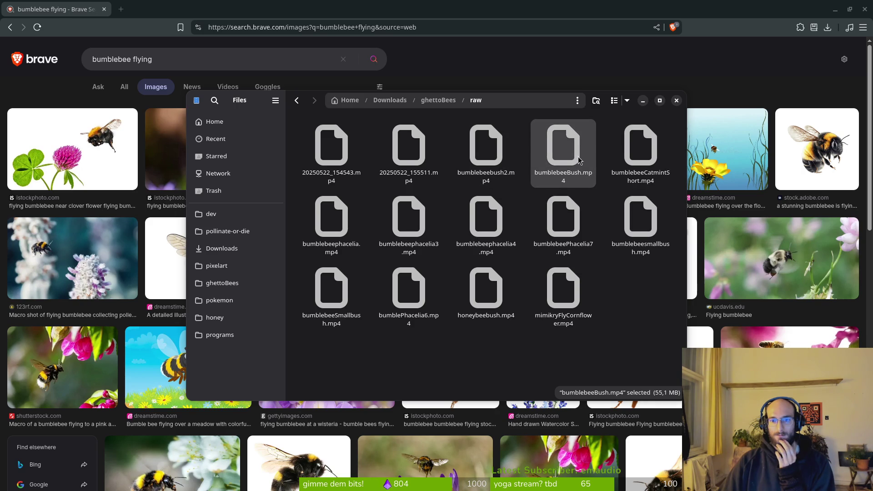
pyautogui.doubleClick(576, 179)
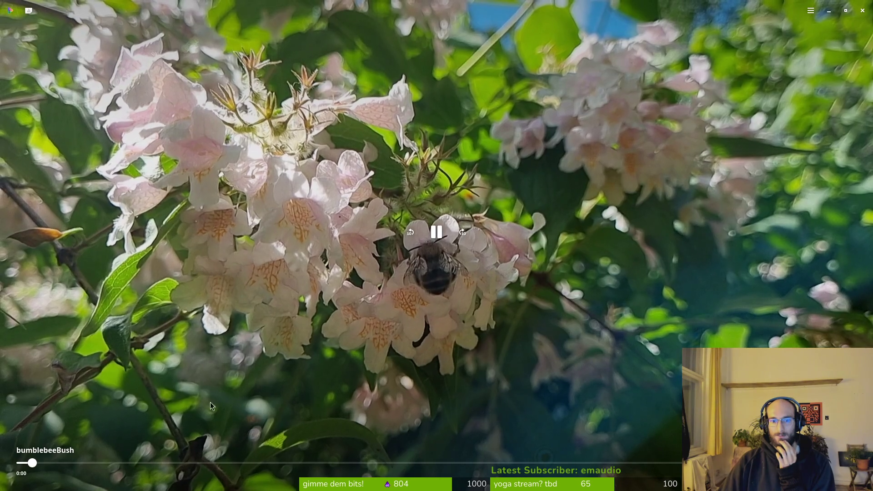
pyautogui.moveTo(54, 463); pyautogui.dragTo(274, 462)
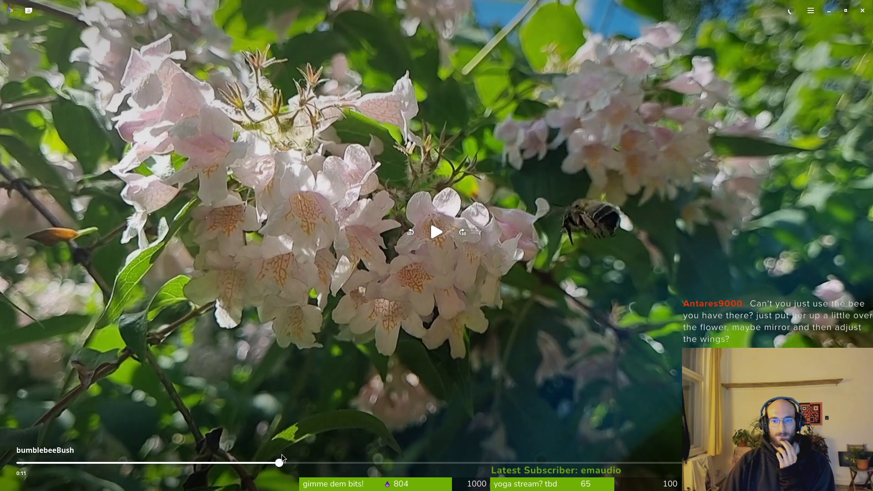
pyautogui.moveTo(275, 463); pyautogui.dragTo(309, 462)
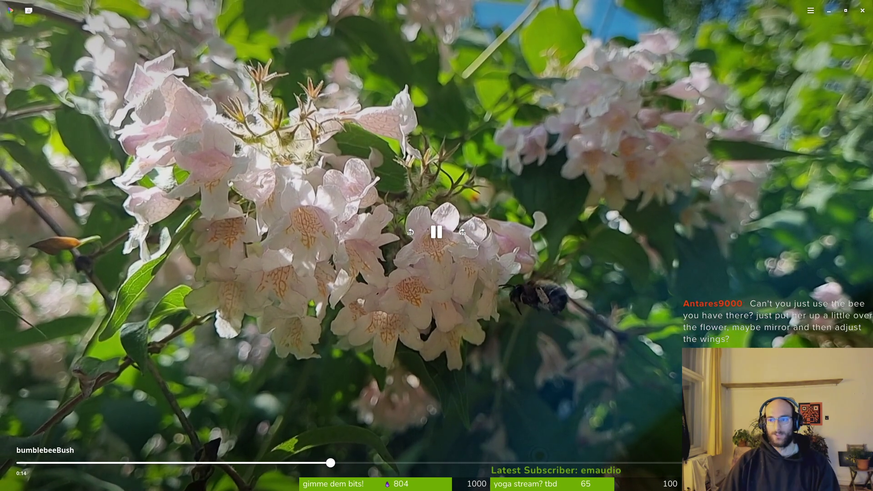
pyautogui.hotkey('ctrl', 'w')
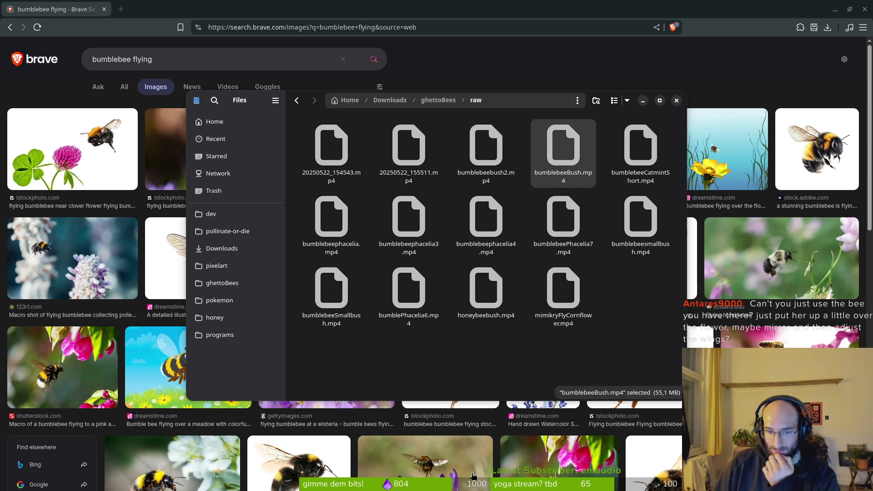
pyautogui.scroll(-2, 516, 462)
pyautogui.click(558, 448)
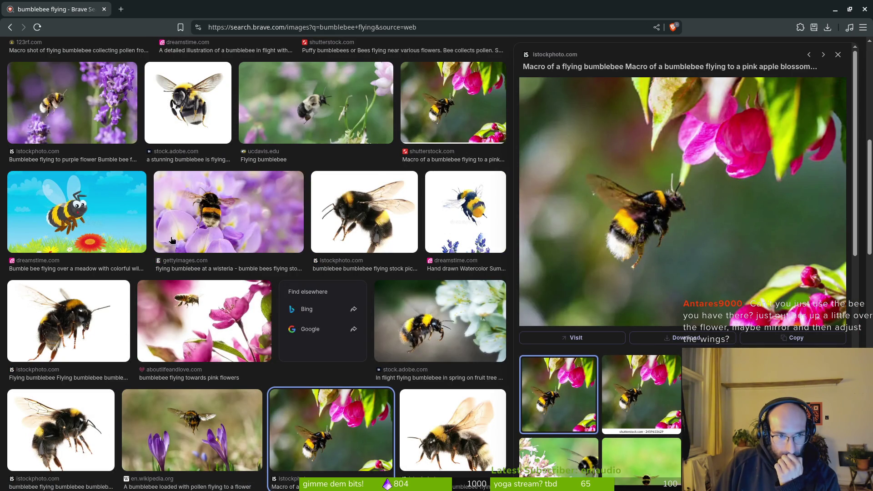
pyautogui.scroll(-3, 134, 245)
pyautogui.scroll(-2, 442, 355)
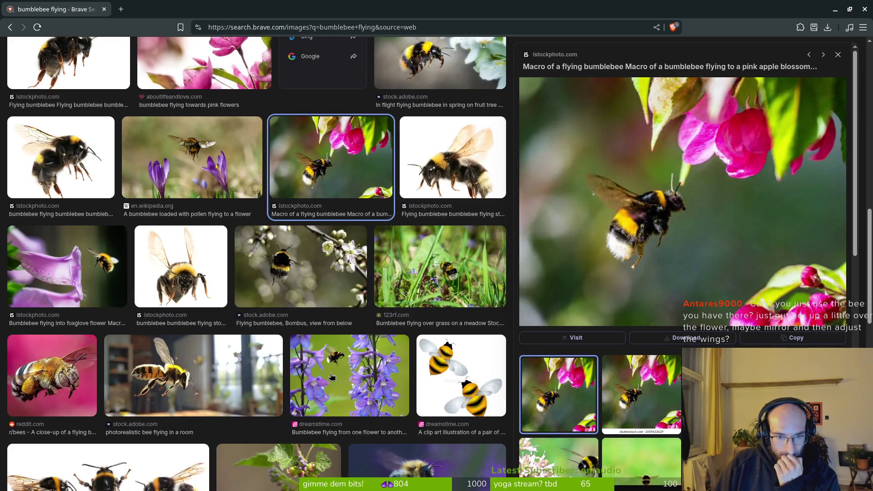
# Preview the Bumble bee flying to flower photo and choose Save image as
pyautogui.click(332, 377)
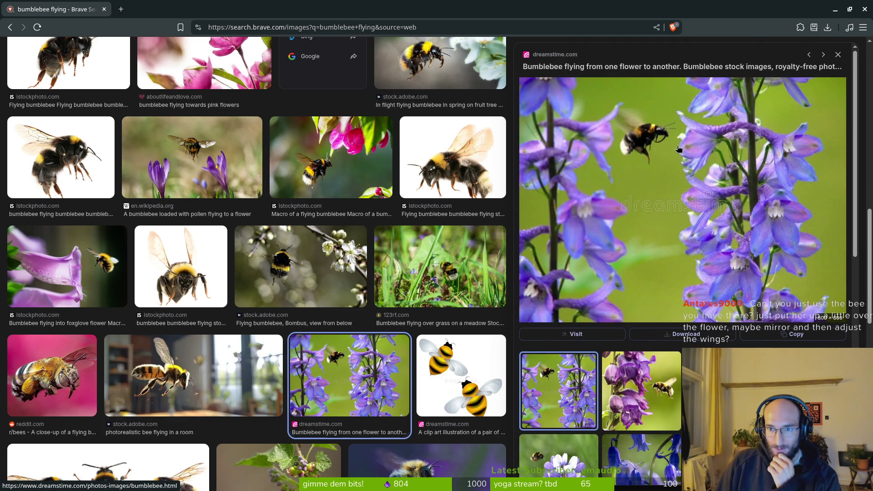
pyautogui.scroll(-2, 367, 329)
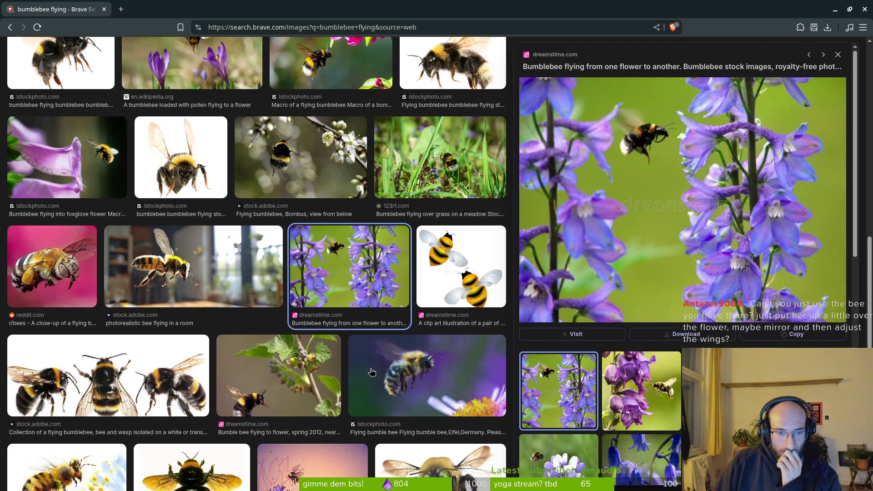
pyautogui.click(294, 380)
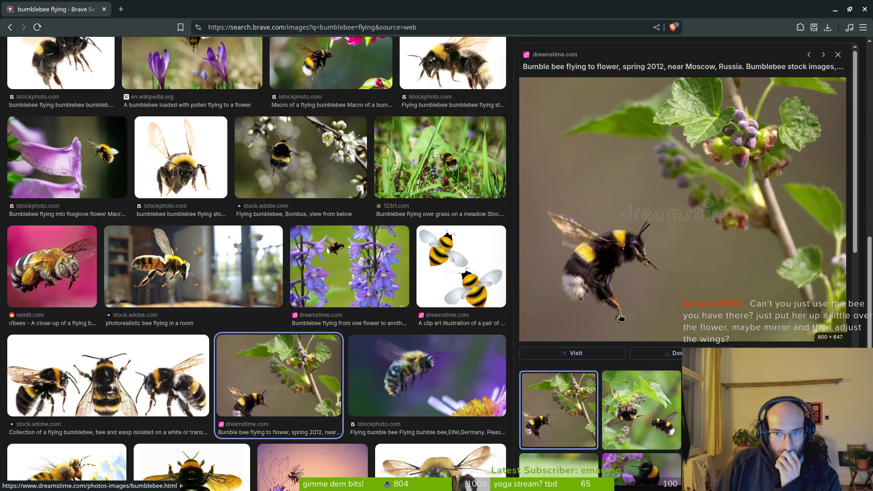
pyautogui.rightClick(605, 274)
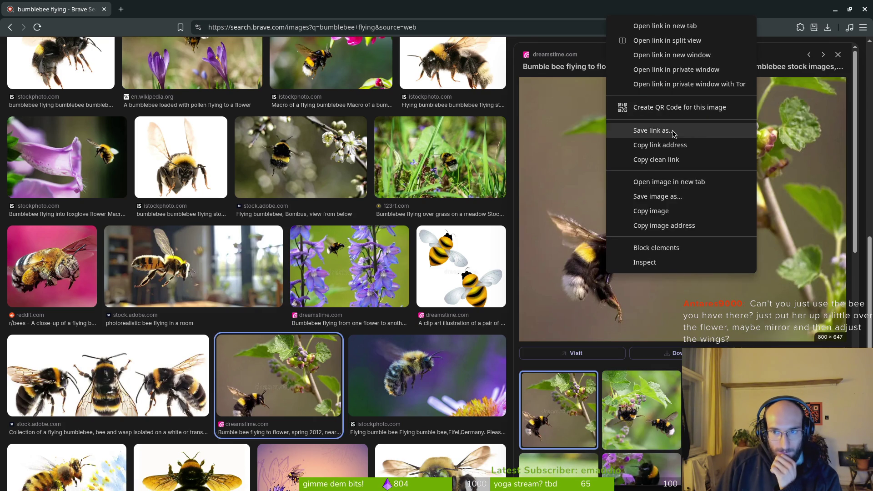
pyautogui.click(691, 197)
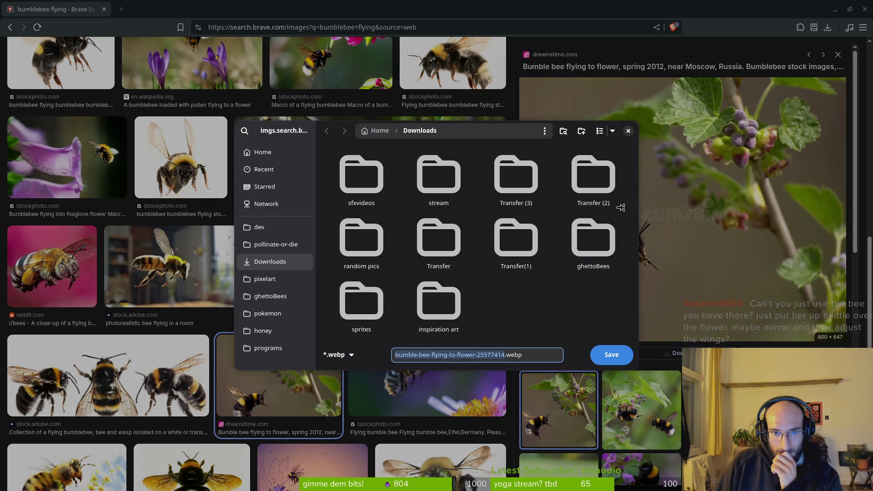
# Save the photo into dev/pollinate-or-die/assets/inspiration and preview another bumblebee image
pyautogui.click(276, 244)
pyautogui.doubleClick(439, 176)
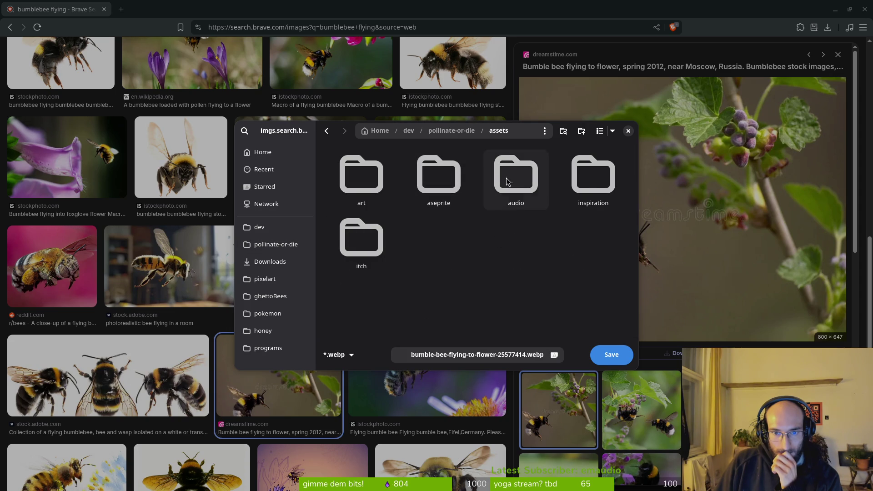
pyautogui.doubleClick(593, 176)
pyautogui.click(620, 354)
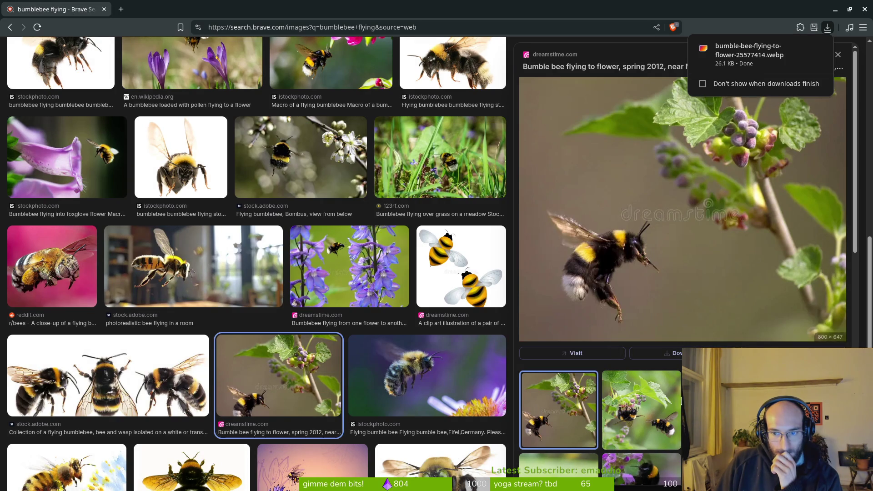
pyautogui.click(642, 421)
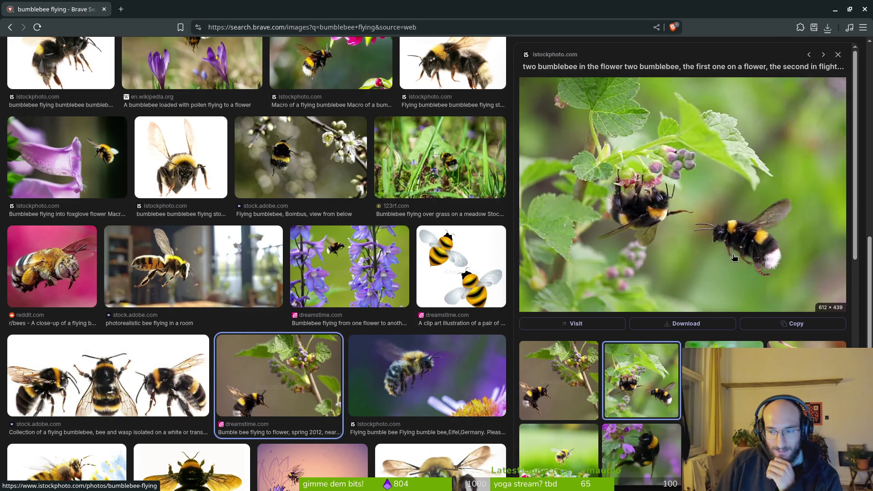
# Browse related flying-bumblebee image results: over grass, near purple flowers, to pink blossom, on red flower
pyautogui.click(807, 379)
pyautogui.click(724, 456)
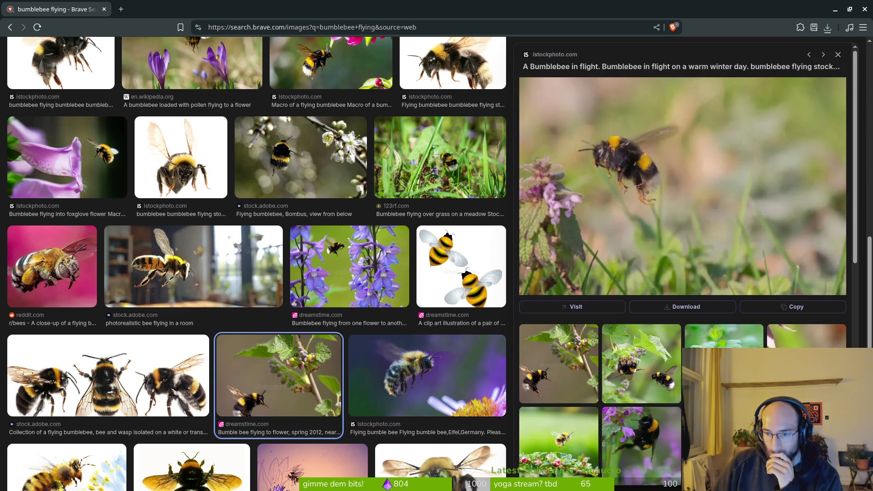
pyautogui.scroll(-2, 683, 274)
pyautogui.click(724, 393)
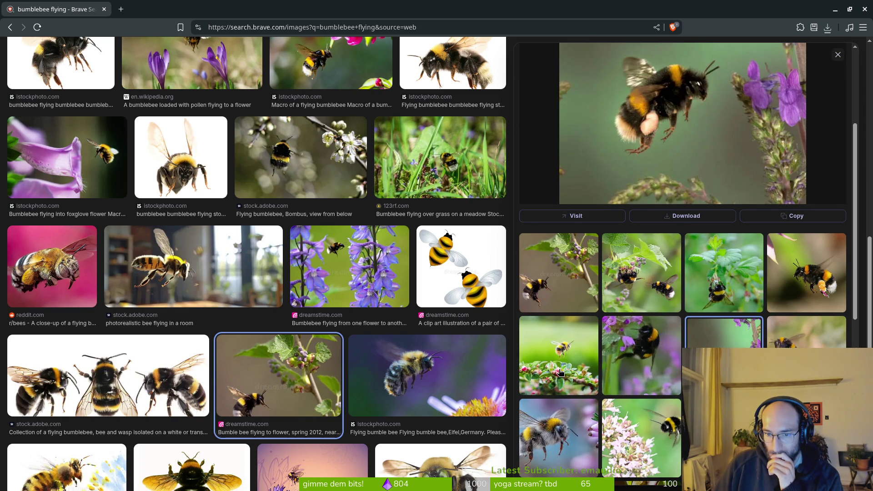
pyautogui.scroll(-1, 559, 372)
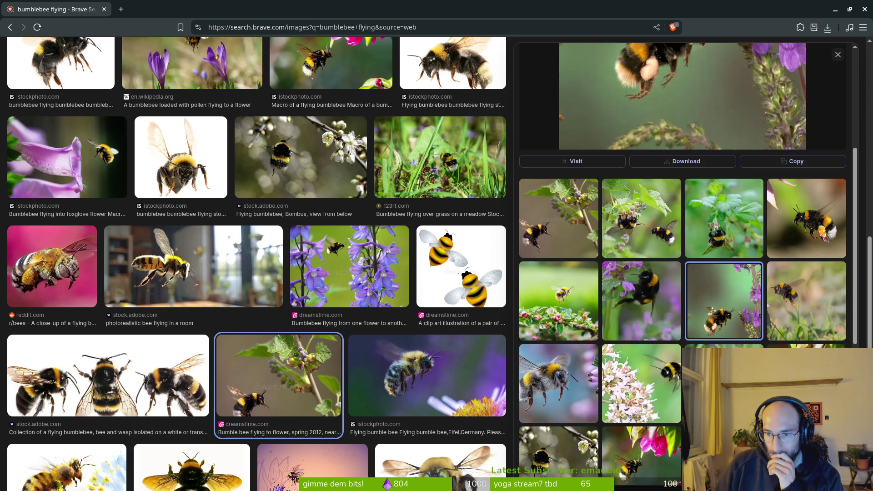
pyautogui.scroll(-1, 795, 335)
pyautogui.click(795, 334)
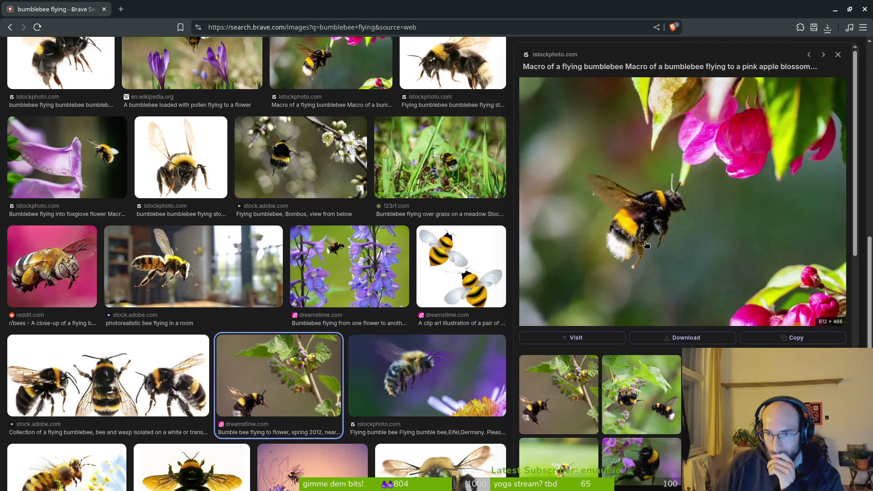
pyautogui.scroll(-4, 657, 259)
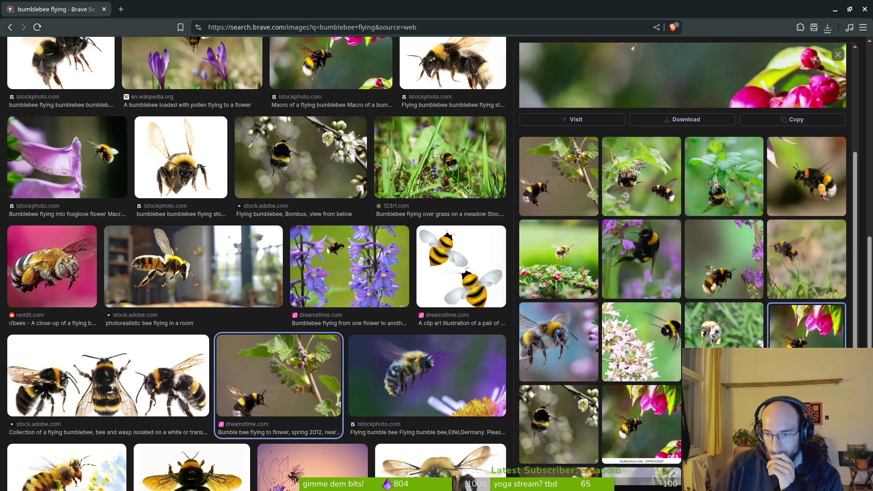
pyautogui.scroll(4, 688, 250)
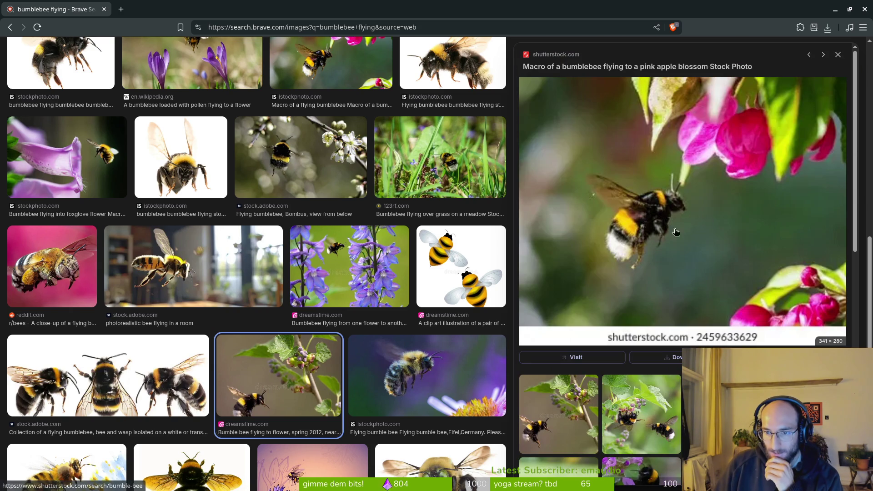
pyautogui.scroll(-3, 688, 250)
pyautogui.scroll(-2, 683, 259)
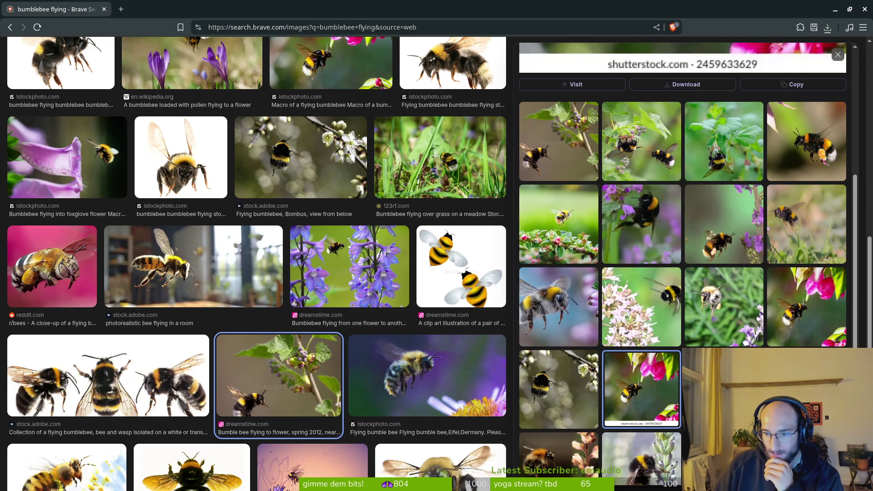
pyautogui.scroll(-2, 586, 399)
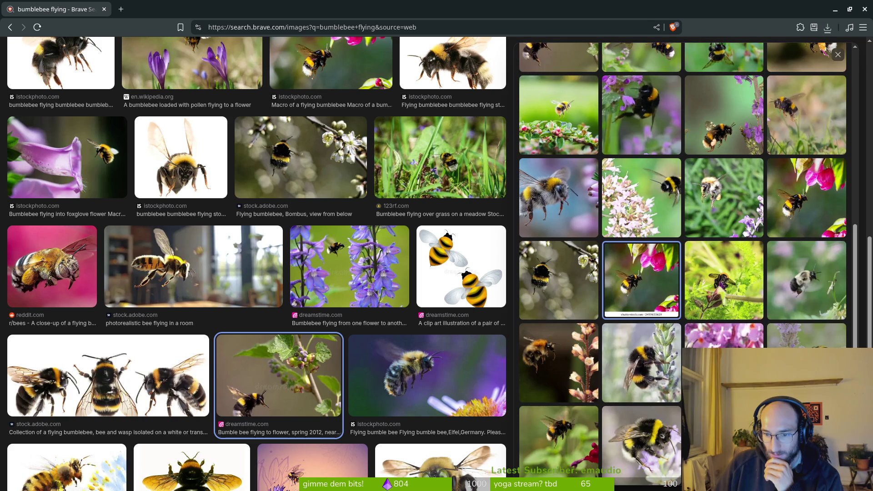
pyautogui.scroll(-1, 553, 401)
pyautogui.click(560, 372)
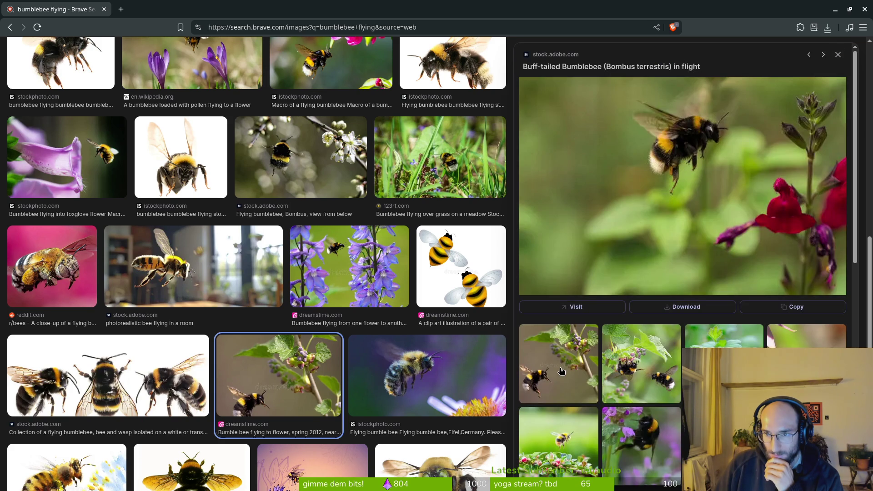
pyautogui.scroll(-5, 683, 267)
pyautogui.click(810, 340)
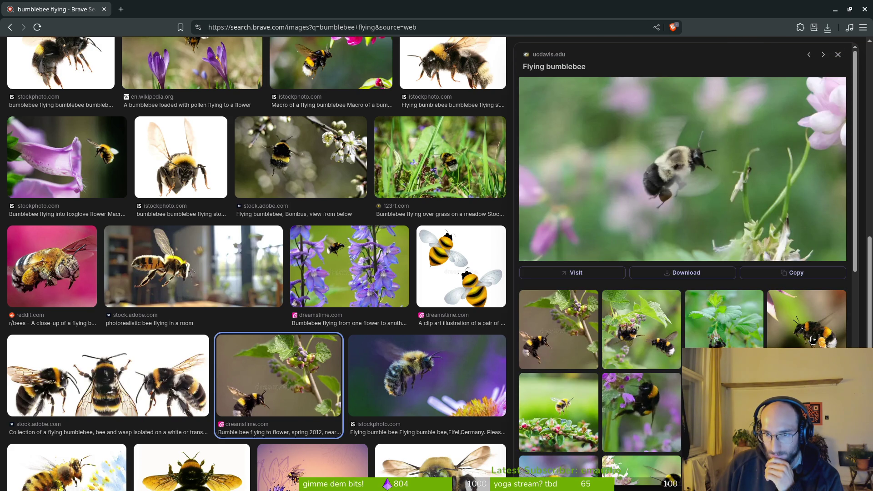
pyautogui.scroll(-5, 812, 339)
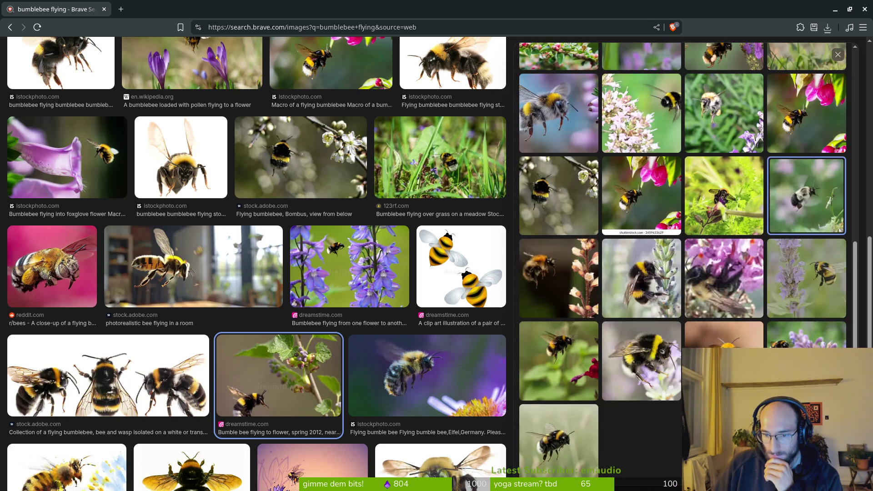
pyautogui.scroll(-1, 417, 324)
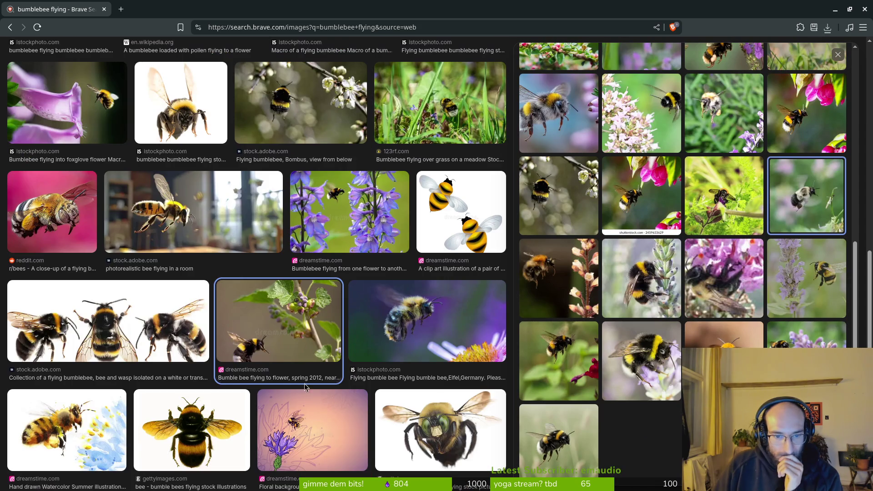
# Continue through the Eifel, Flight of a Bumble Bee and cherry-blossom photos to the gettyimages bumble bee in flight preview
pyautogui.click(418, 323)
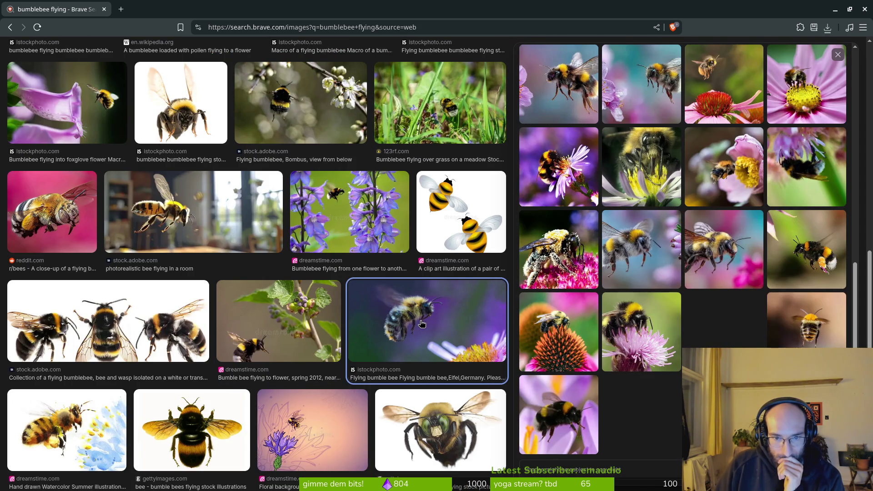
pyautogui.scroll(1, 634, 145)
pyautogui.moveTo(682, 181)
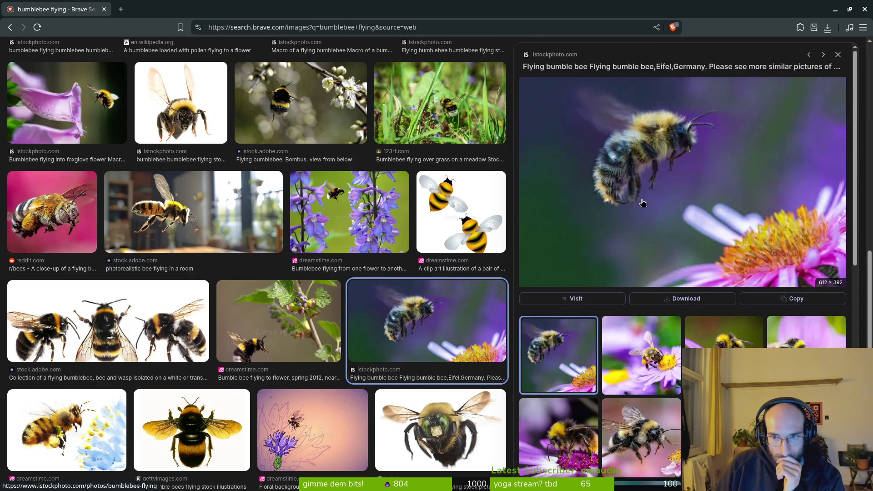
pyautogui.click(641, 437)
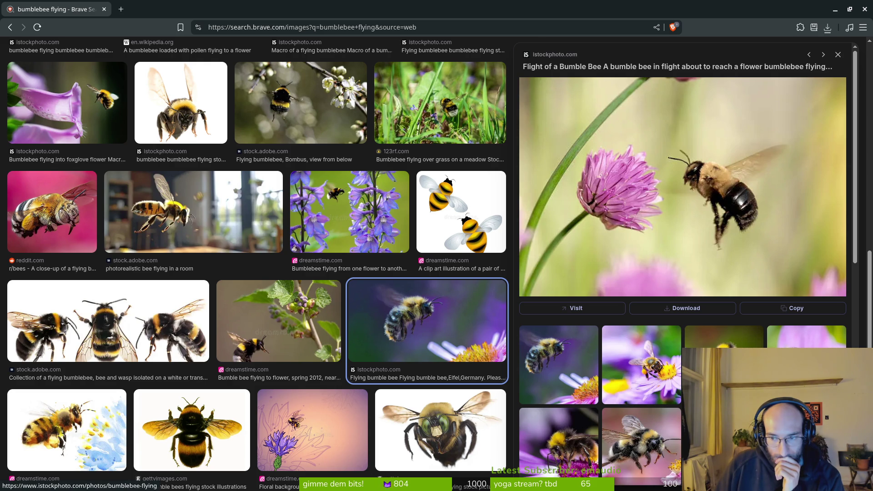
pyautogui.scroll(-3, 568, 403)
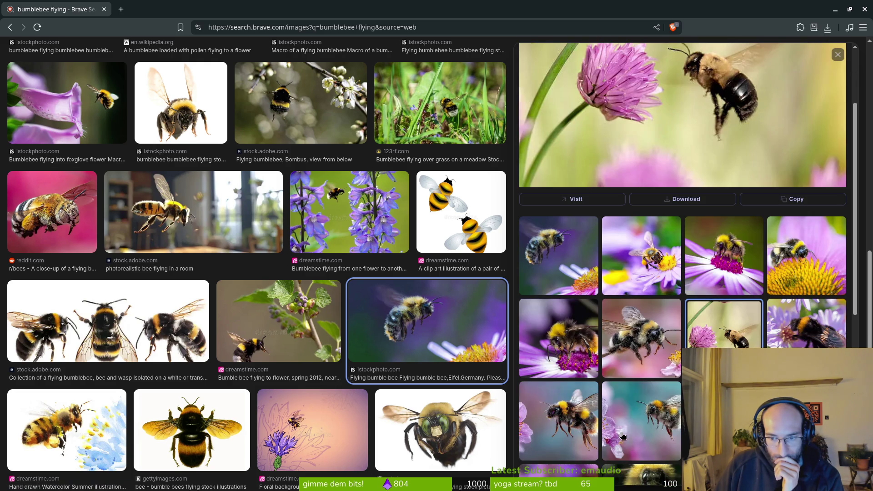
pyautogui.click(652, 423)
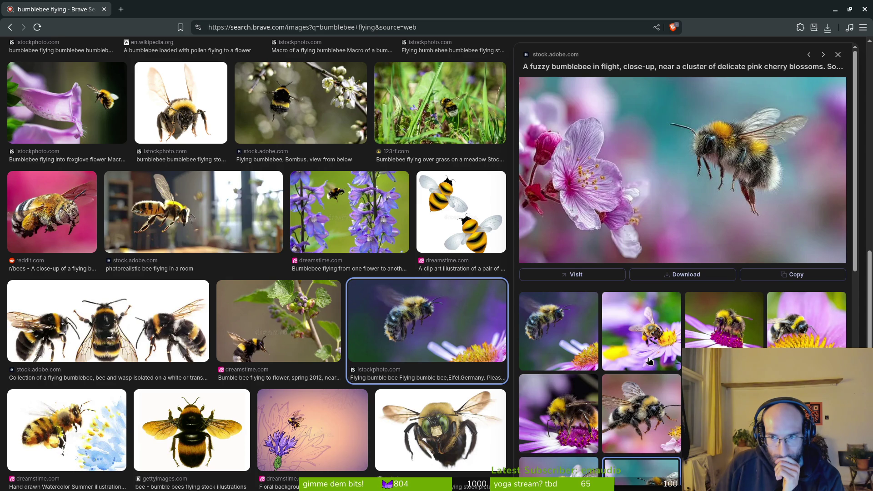
pyautogui.scroll(-3, 650, 362)
pyautogui.click(724, 386)
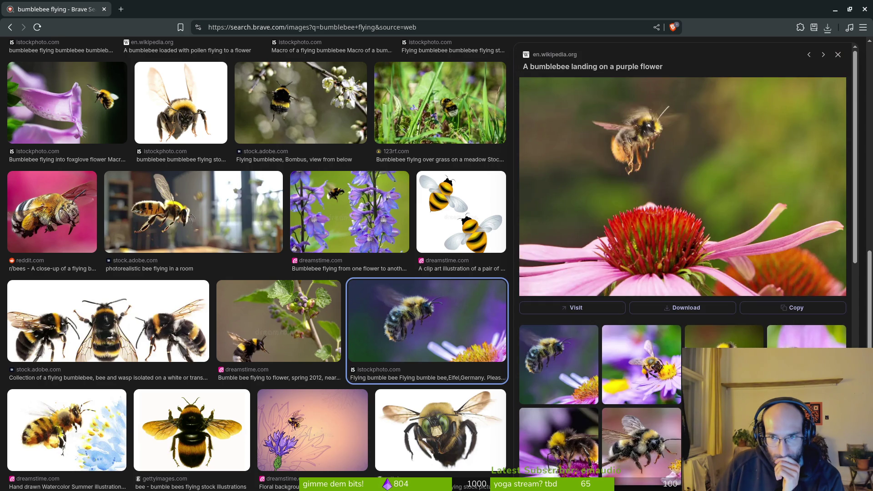
pyautogui.scroll(-5, 682, 205)
pyautogui.scroll(-3, 683, 204)
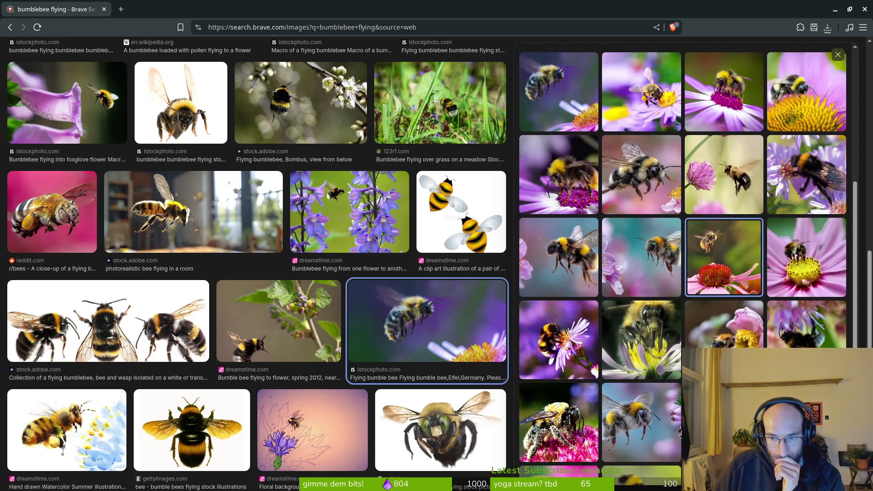
pyautogui.click(724, 257)
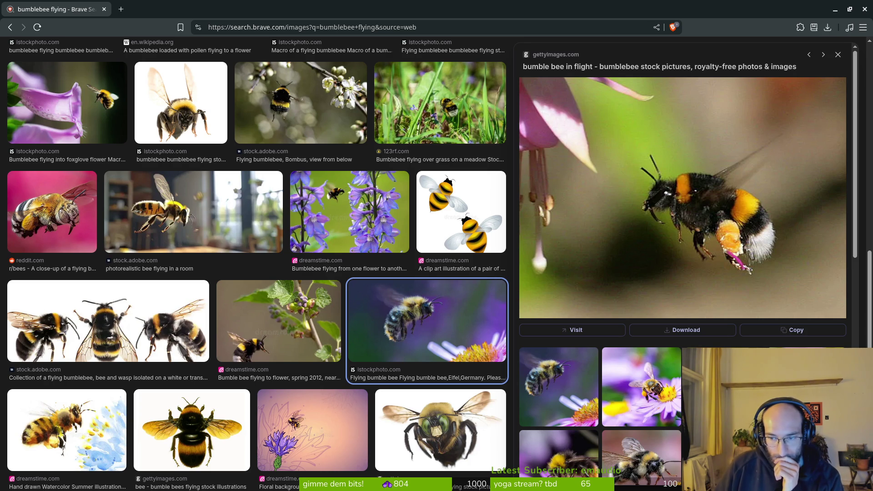
pyautogui.scroll(-1, 682, 266)
pyautogui.scroll(-1, 682, 266)
pyautogui.scroll(-1, 683, 266)
pyautogui.scroll(-2, 682, 266)
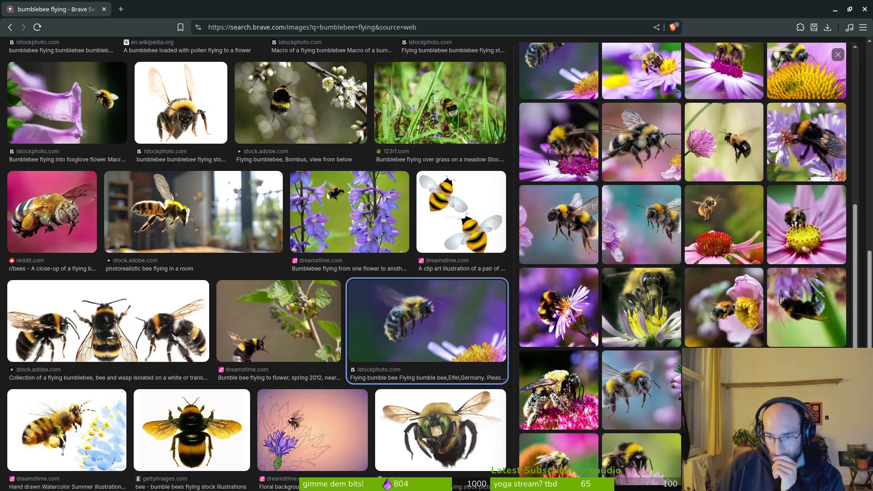
pyautogui.scroll(-1, 683, 266)
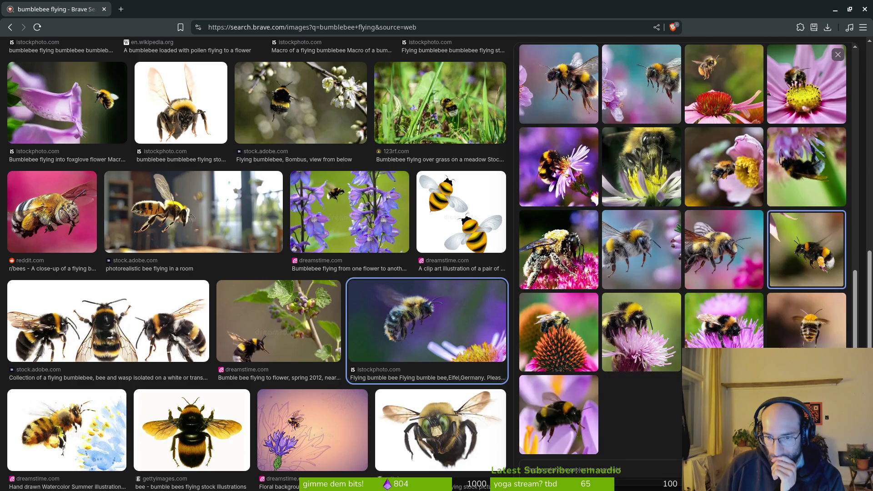
pyautogui.scroll(4, 632, 137)
pyautogui.scroll(2, 631, 137)
# Check the photo's context options, dismiss them, and show the overview of all open windows
pyautogui.rightClick(631, 137)
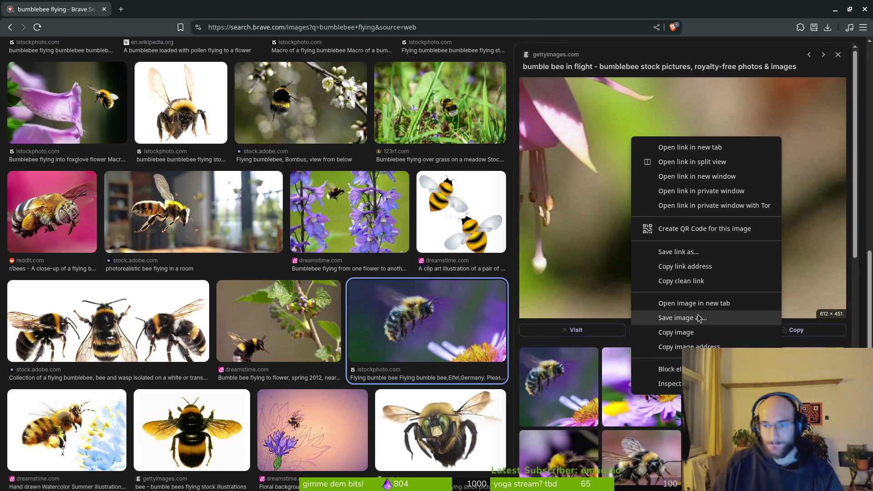
pyautogui.click(660, 54)
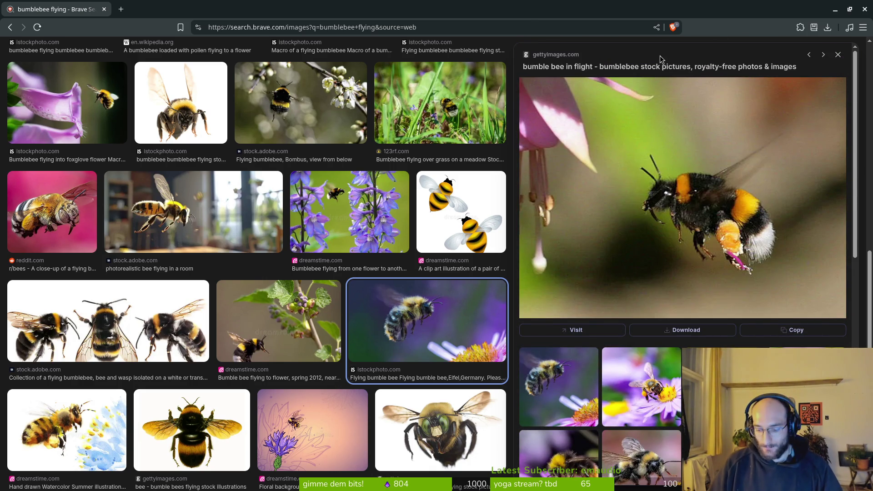
pyautogui.press('super')
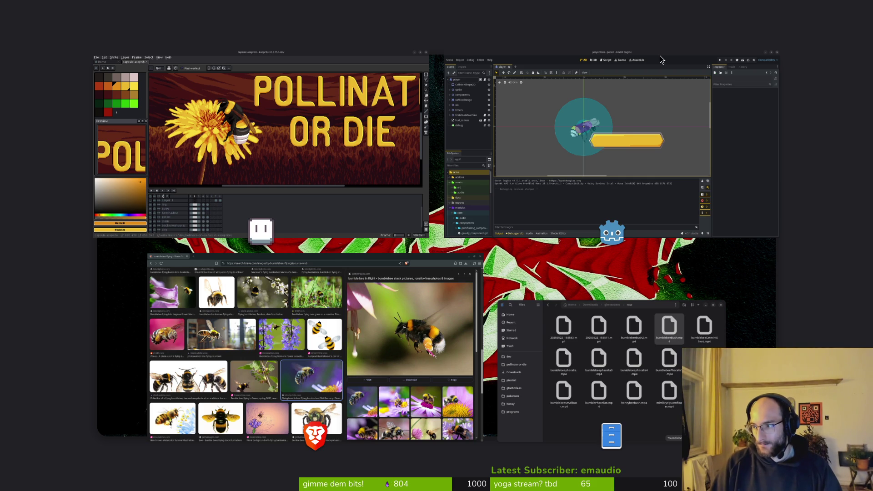
# Raise Files and navigate pollinate-or-die > assets > inspiration, shifting the window left beside the bee photo
pyautogui.click(610, 368)
pyautogui.click(227, 231)
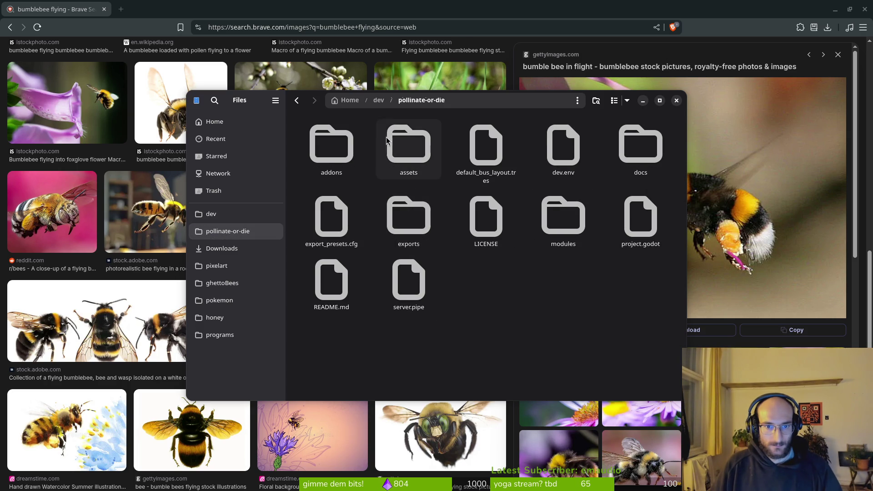
pyautogui.doubleClick(409, 147)
pyautogui.doubleClick(563, 146)
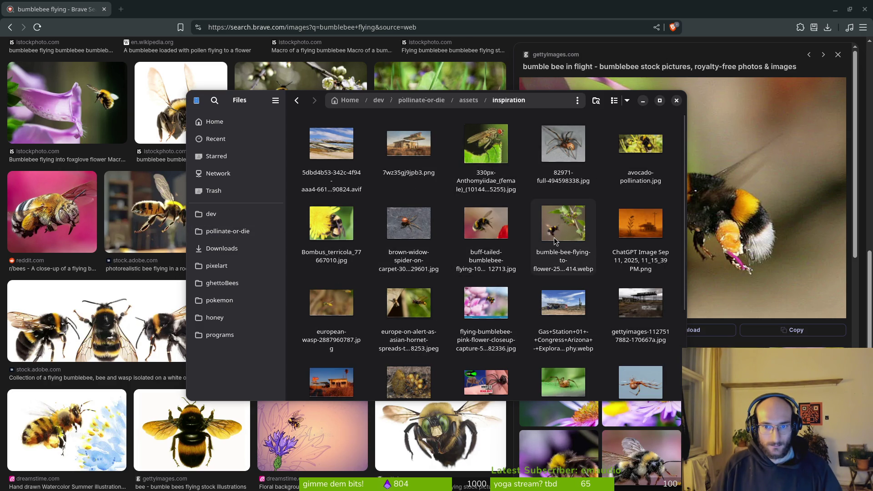
pyautogui.moveTo(259, 105); pyautogui.dragTo(147, 93)
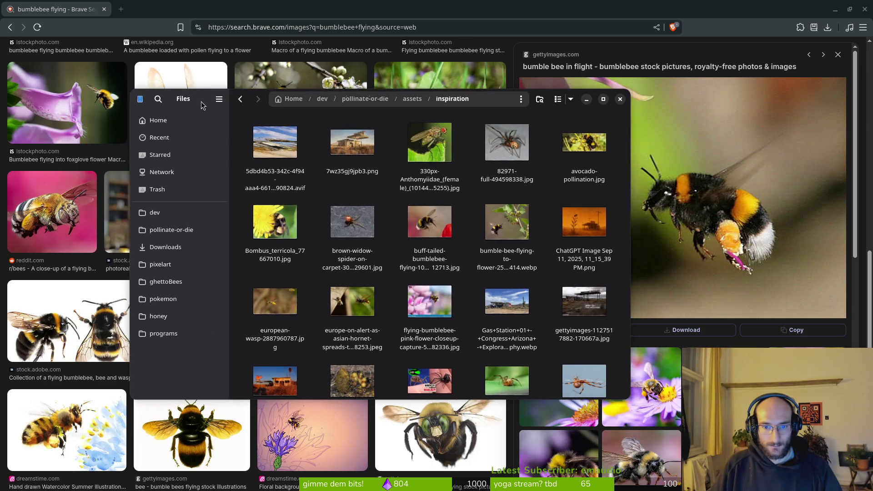
pyautogui.scroll(-2, 375, 286)
pyautogui.scroll(-3, 375, 286)
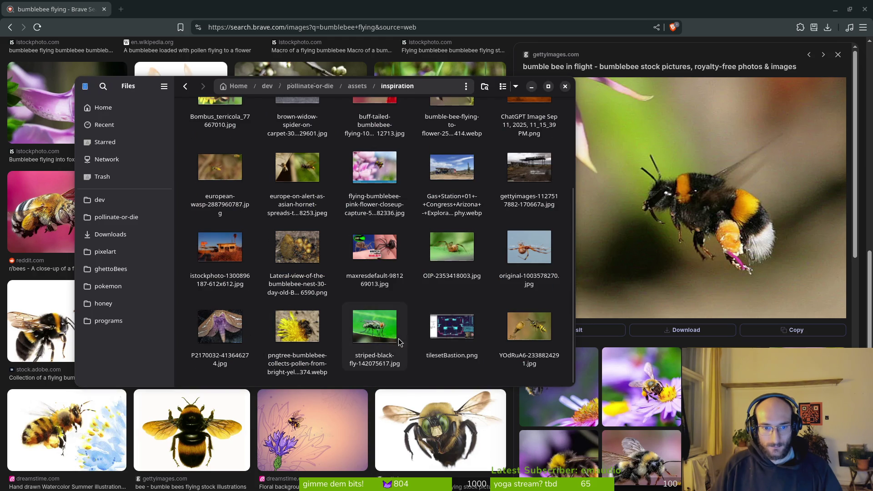
pyautogui.scroll(3, 369, 235)
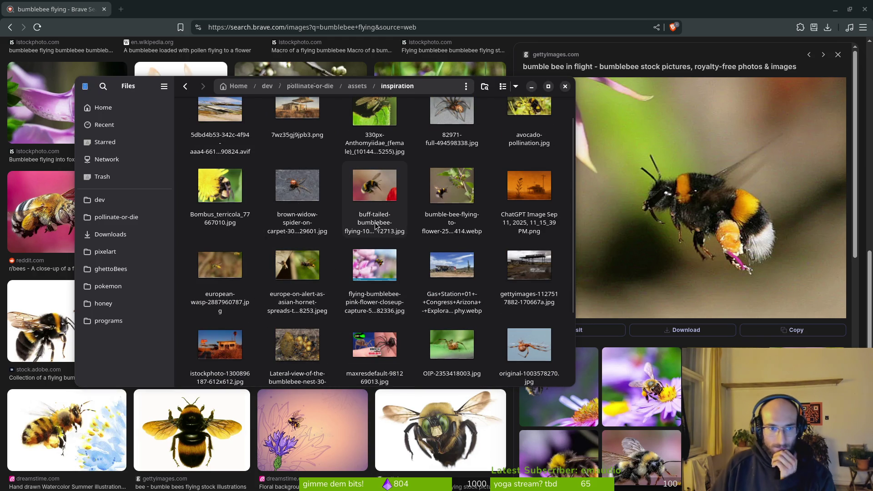
pyautogui.scroll(1, 406, 250)
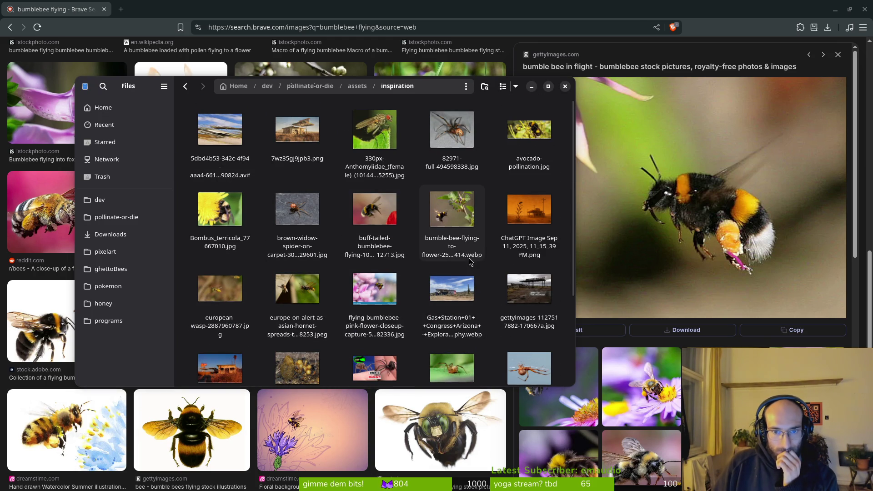
# View the bumble-bee-flying-to-flower webp, then the 1024×732 buff-tailed bumblebee JPEG, closing the viewer after each
pyautogui.doubleClick(458, 215)
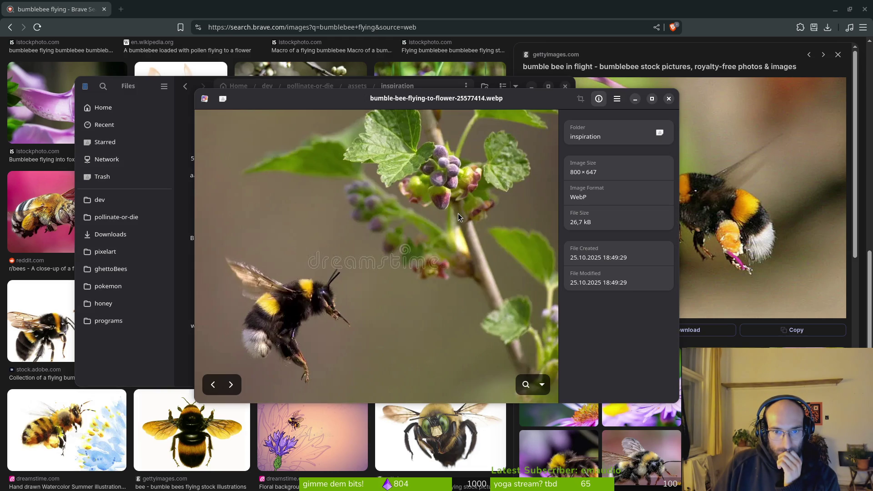
pyautogui.click(669, 98)
pyautogui.click(385, 200)
pyautogui.doubleClick(386, 199)
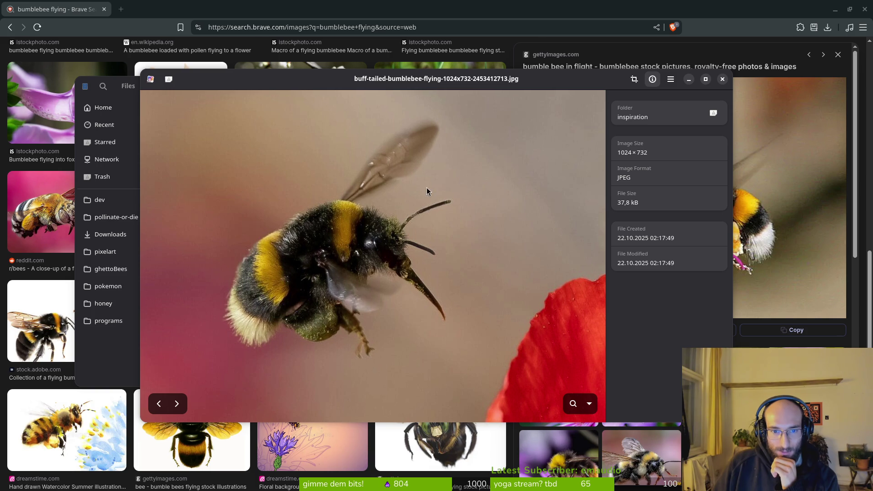
pyautogui.press('Escape')
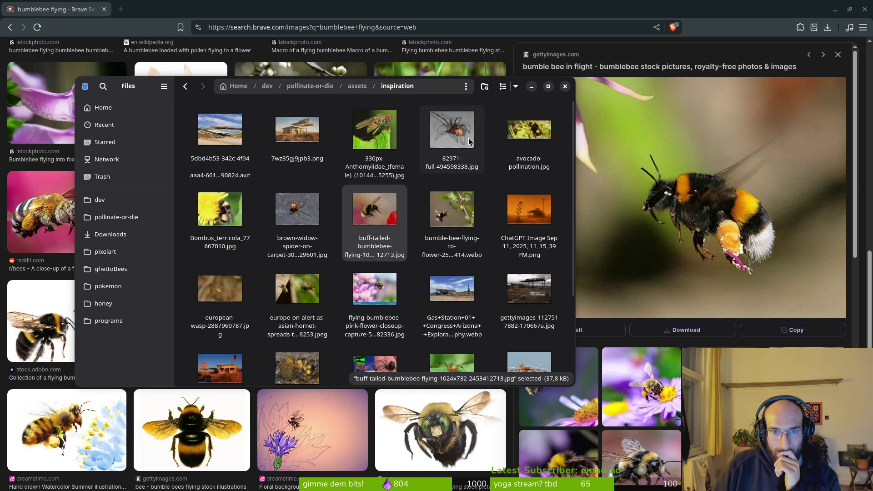